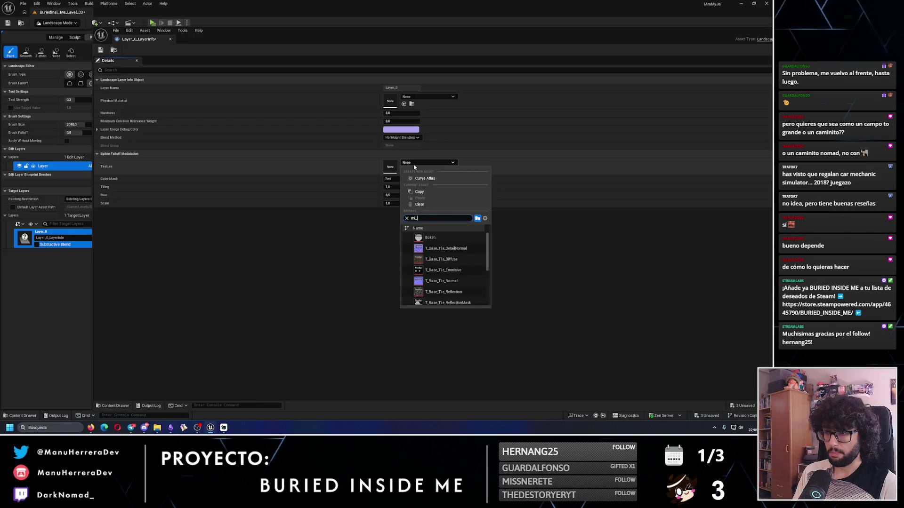
Search 'wood' and set the layer info's texture to WoodGround_128x128
key(BackSpace)
key(BackSpace)
text(wood)
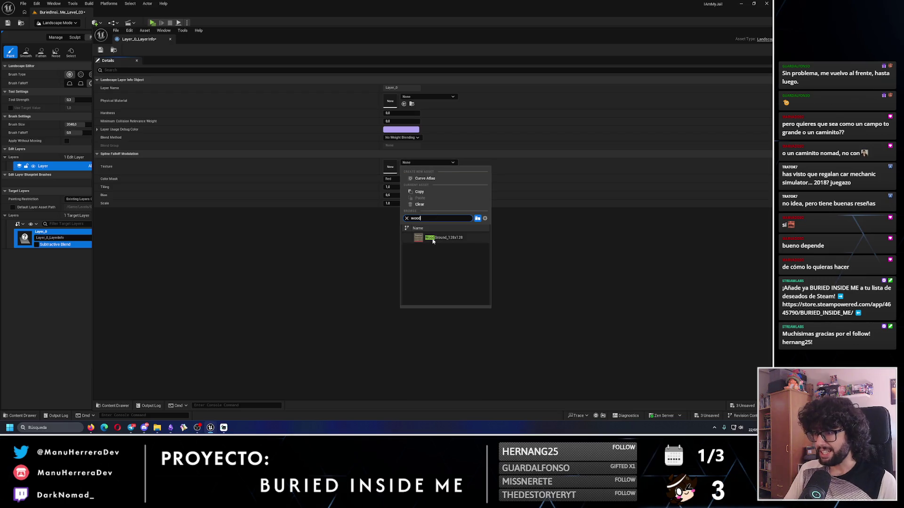
click(433, 238)
Save the Layer_0_LayerInfo asset and close its editor window
click(102, 51)
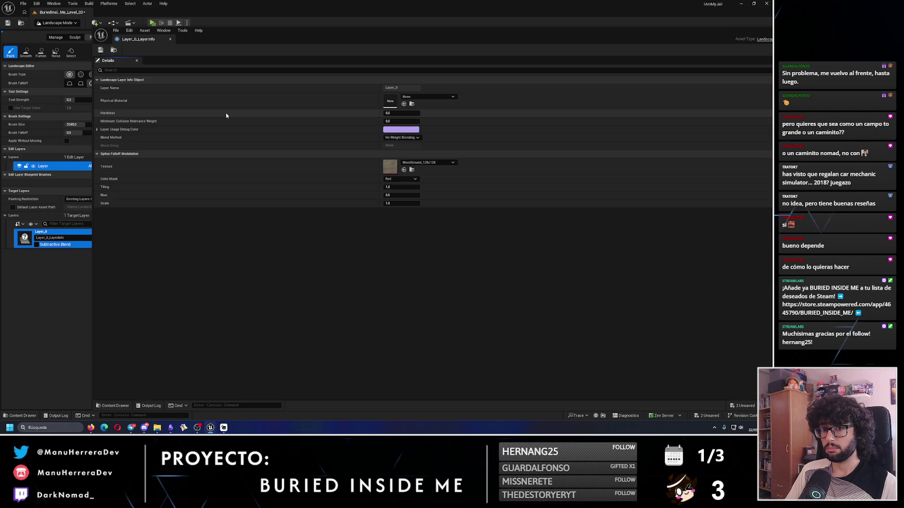
double_click(457, 38)
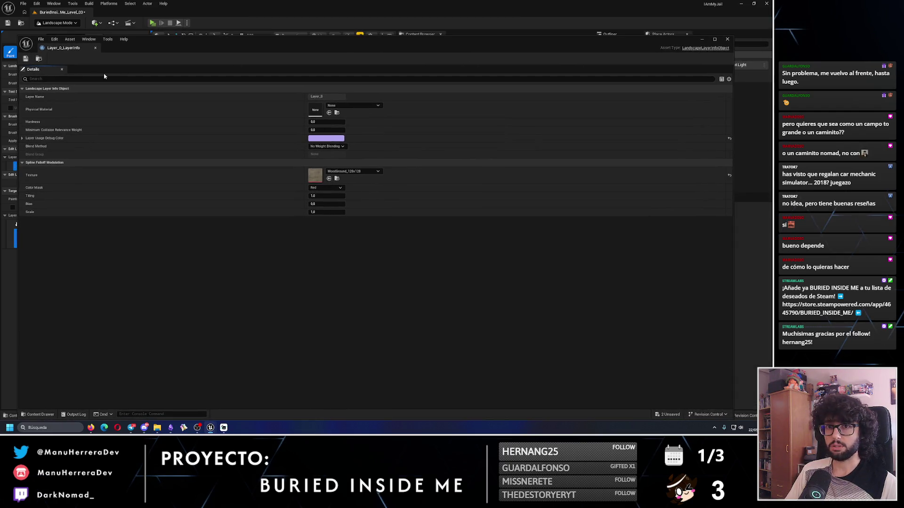
click(727, 39)
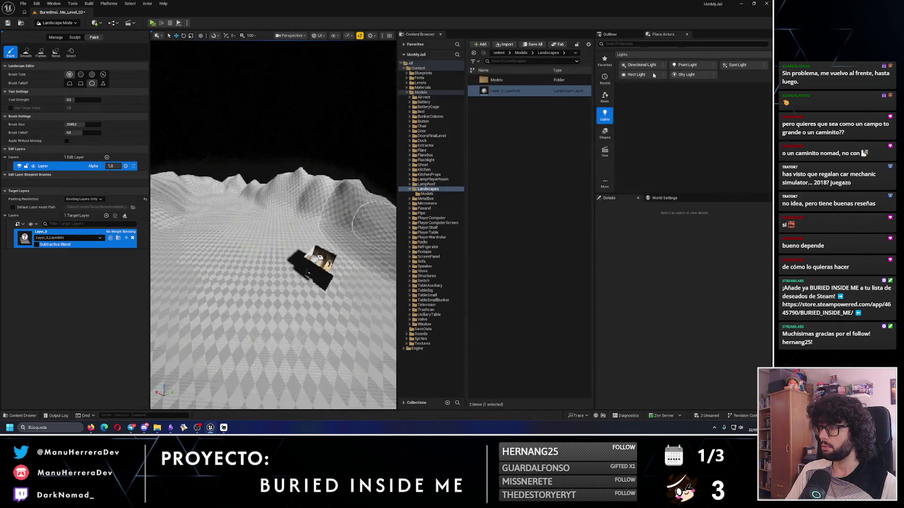
key(Up)
key(Up)
key(Up)
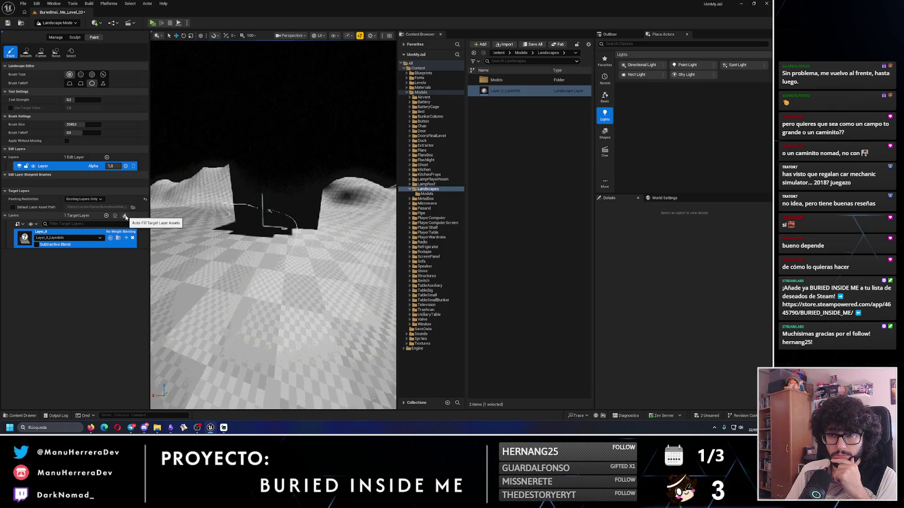
click(528, 91)
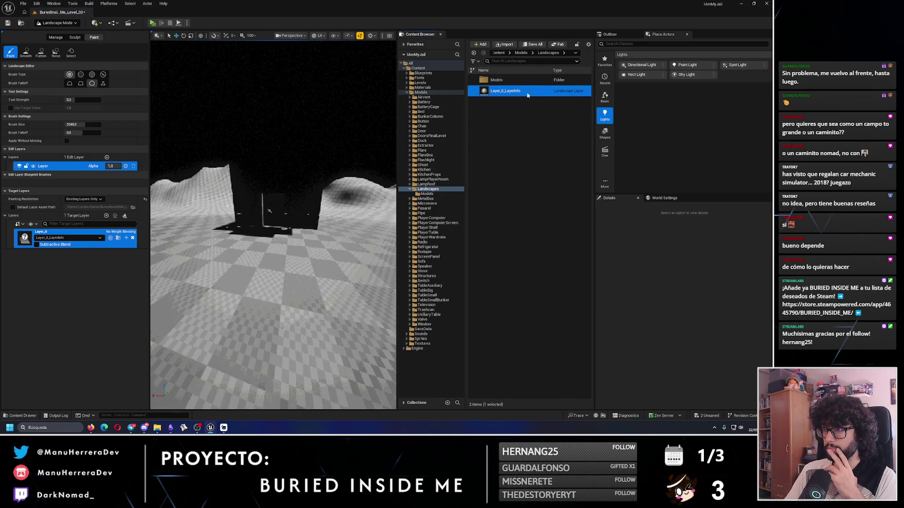
double_click(528, 94)
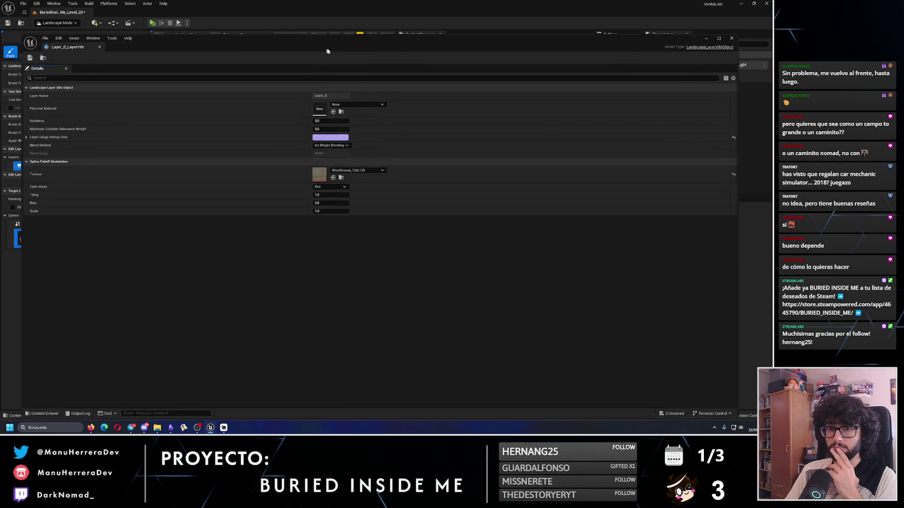
drag(327, 50, 377, 45)
click(372, 184)
click(368, 188)
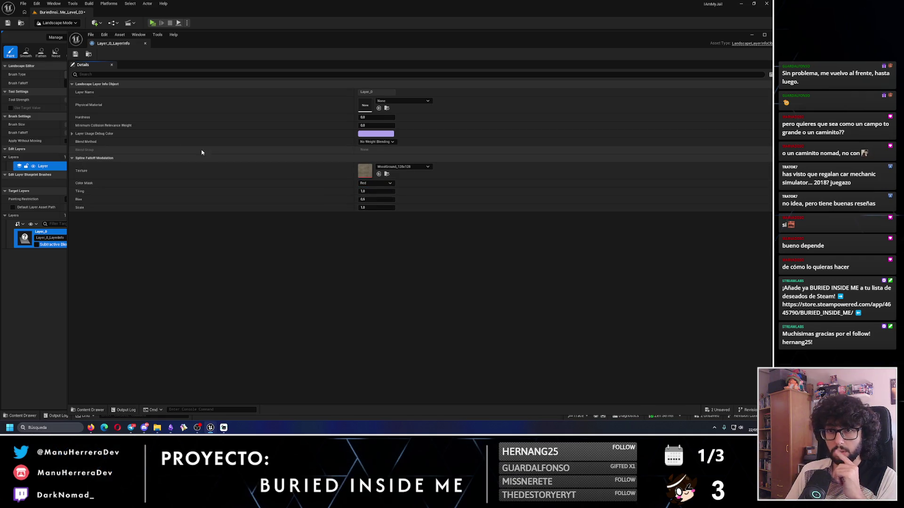
drag(772, 39, 696, 36)
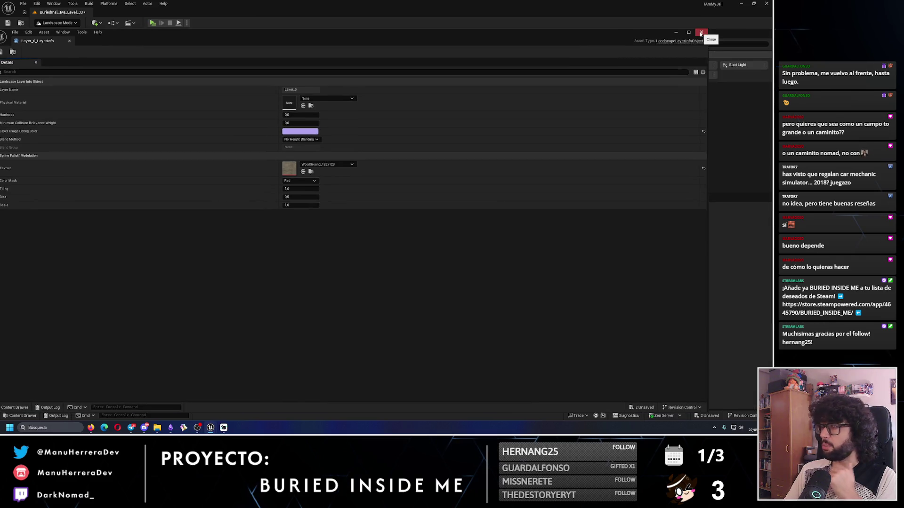
click(701, 32)
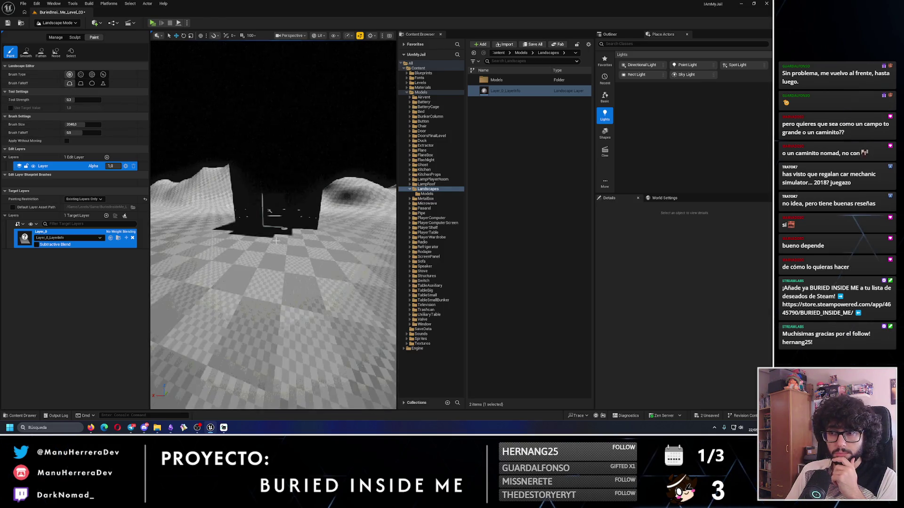
Keep the Painting Restriction limited to existing layers
scroll(279, 255, down, 5)
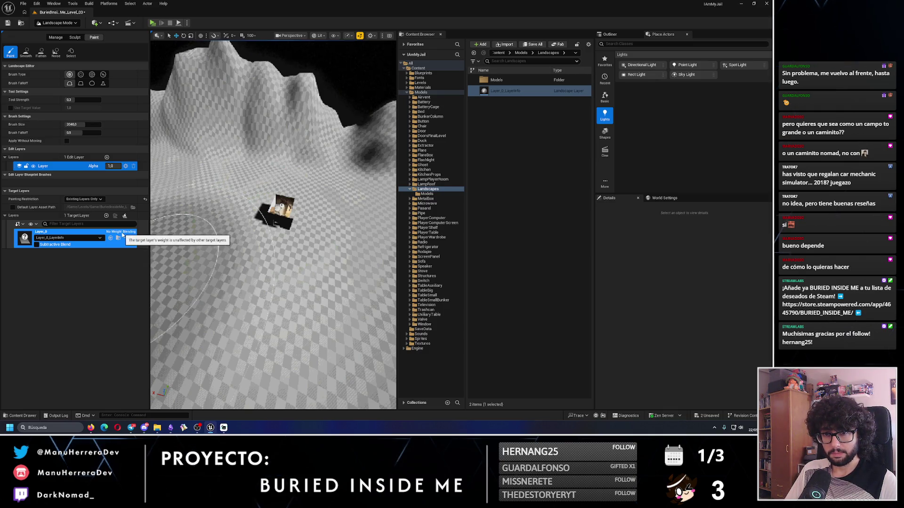
click(84, 199)
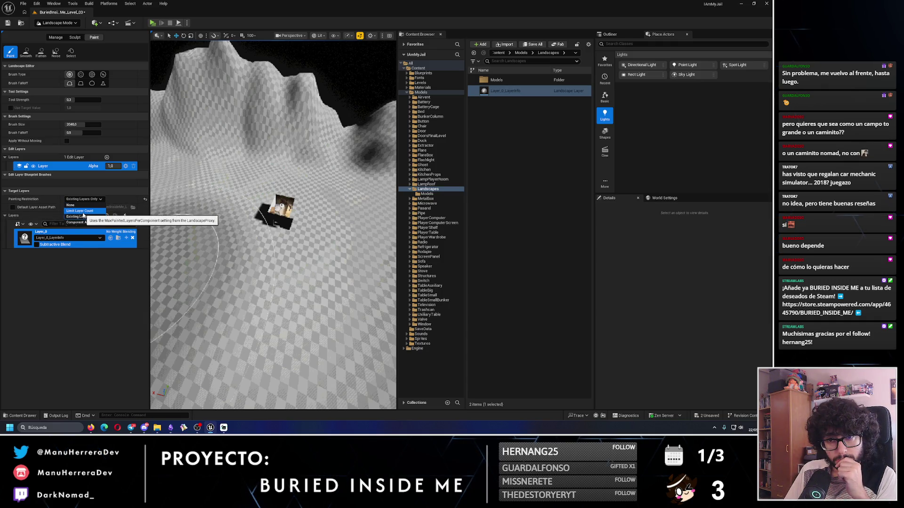
click(83, 217)
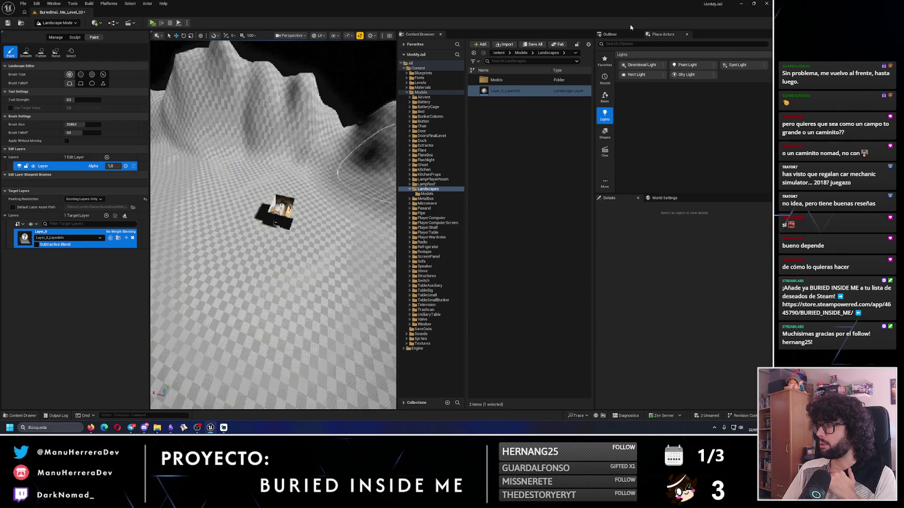
Show the level's actors in the Outliner and return to the Paint tool
click(611, 34)
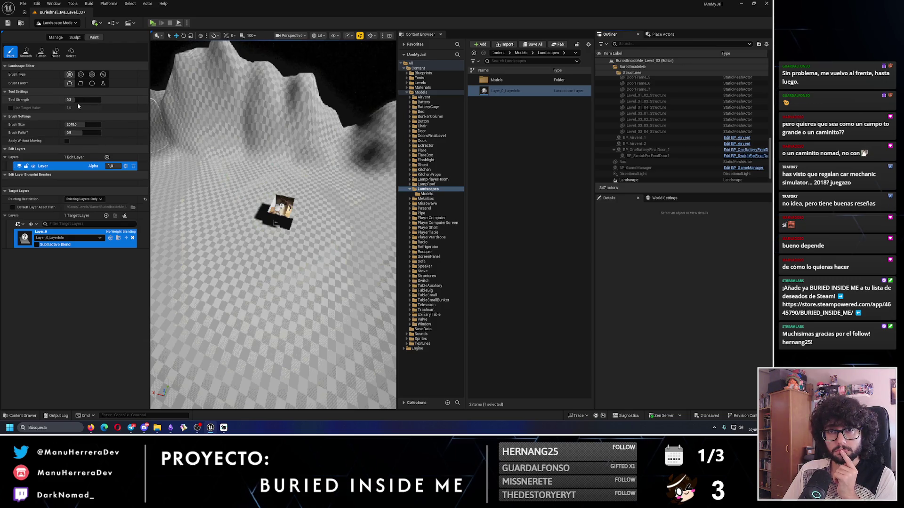
click(19, 55)
click(14, 55)
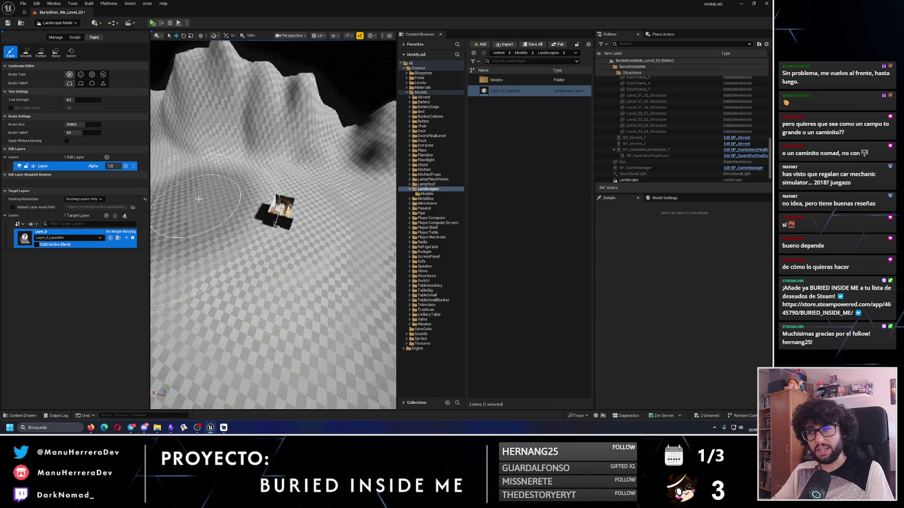
double_click(504, 90)
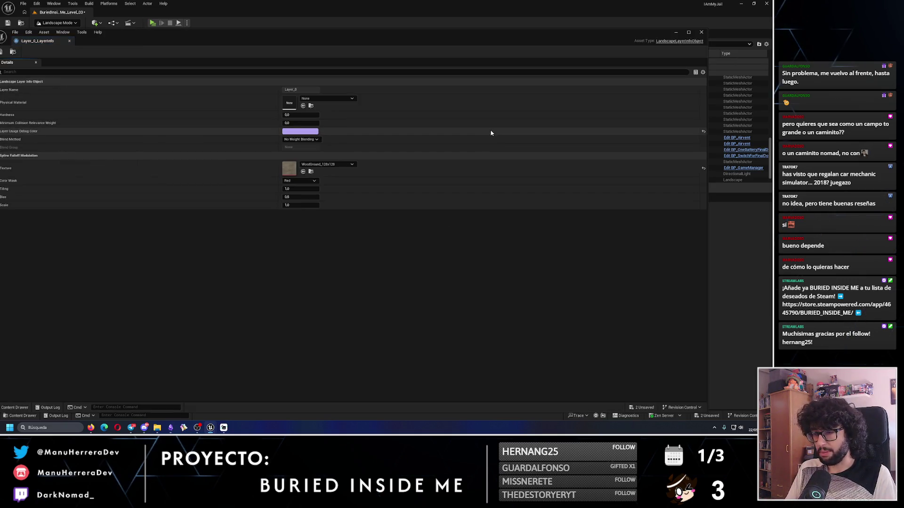
drag(276, 40, 374, 34)
click(397, 83)
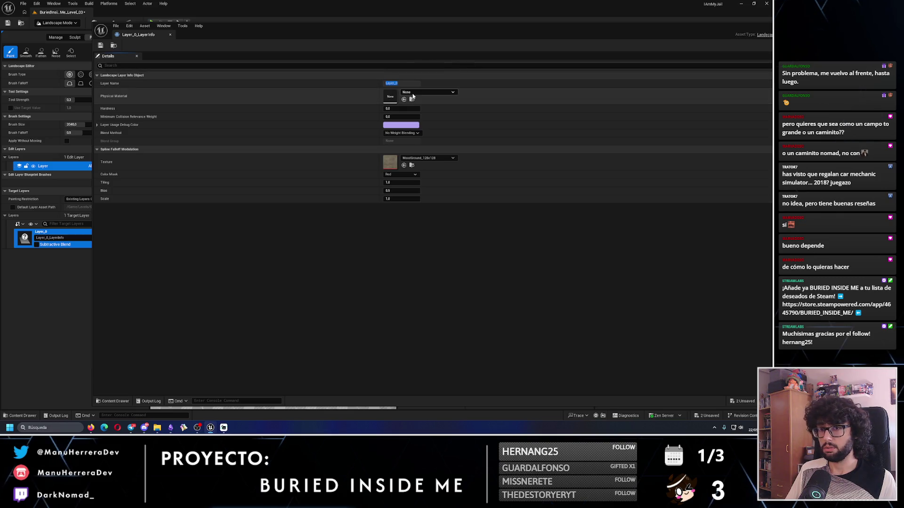
click(242, 164)
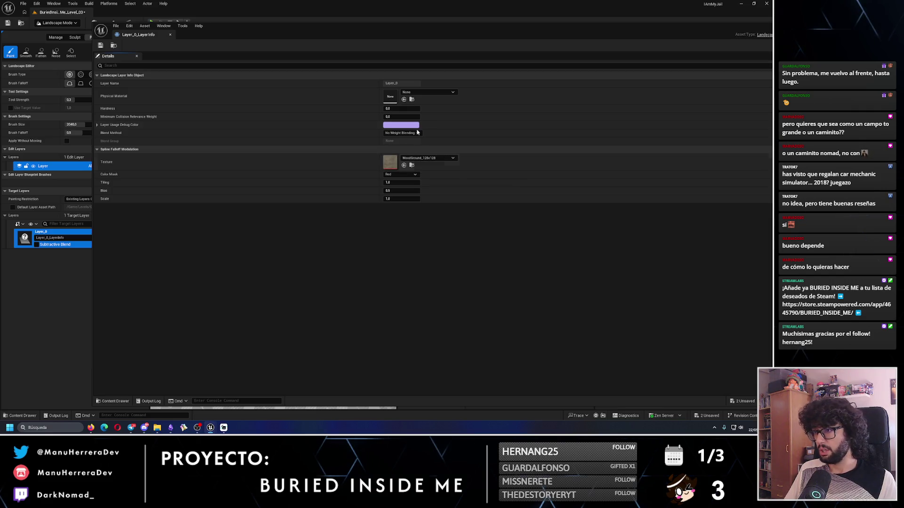
drag(776, 28, 652, 25)
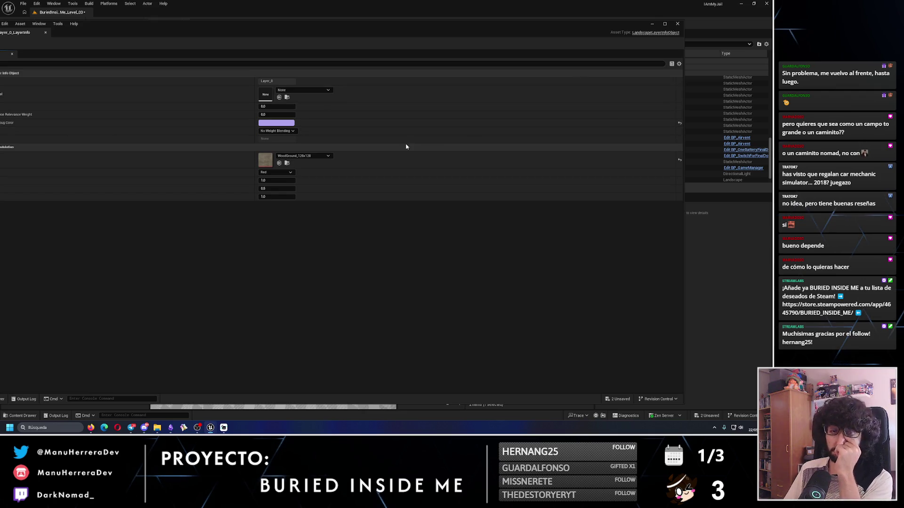
click(679, 24)
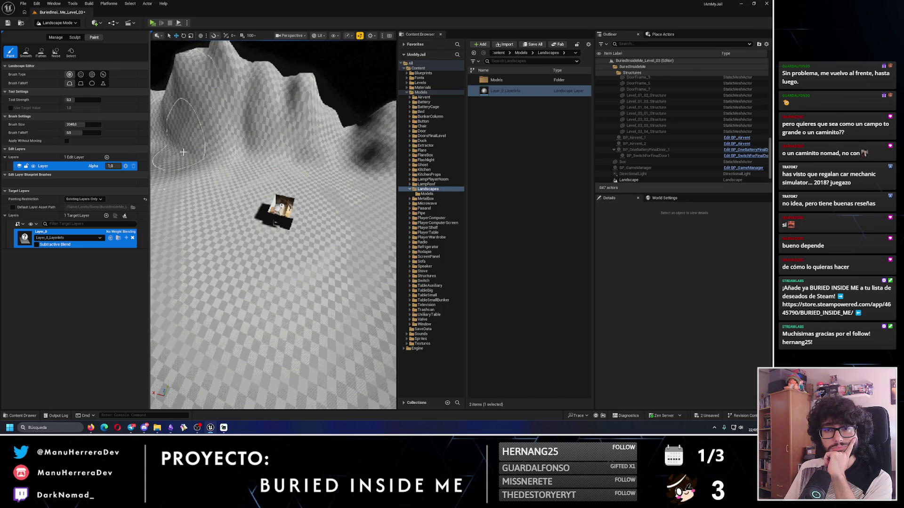
Leave Use Target Value off and uncheck Apply Without Moving in the paint tool settings
click(10, 108)
click(11, 108)
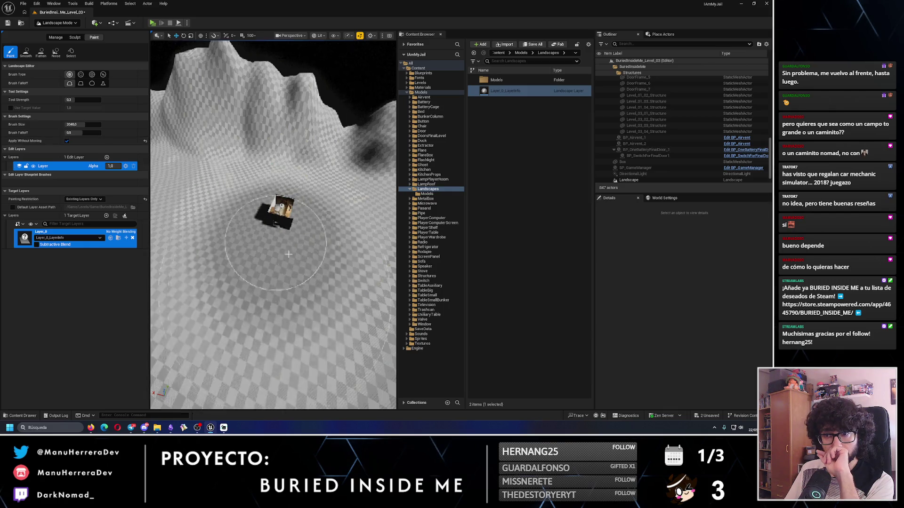
click(67, 141)
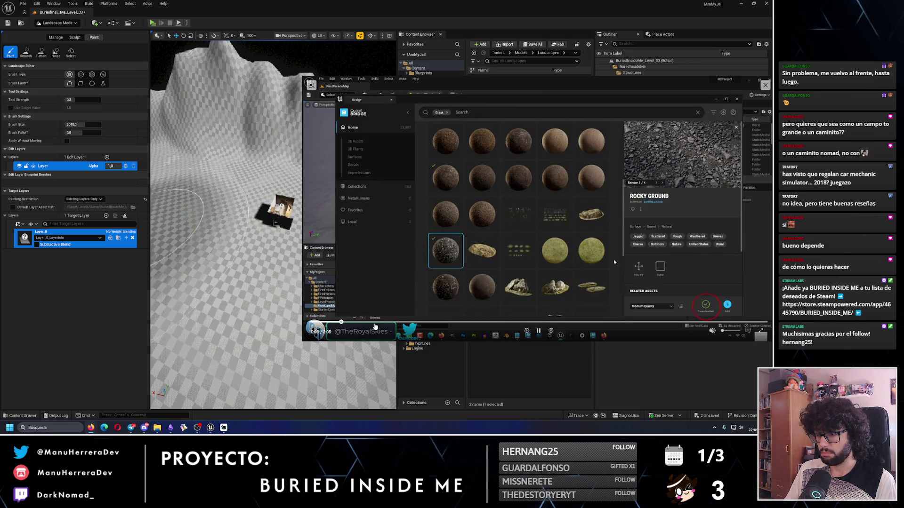
Scrub the tutorial back to its material graph section and play it fullscreen
click(376, 322)
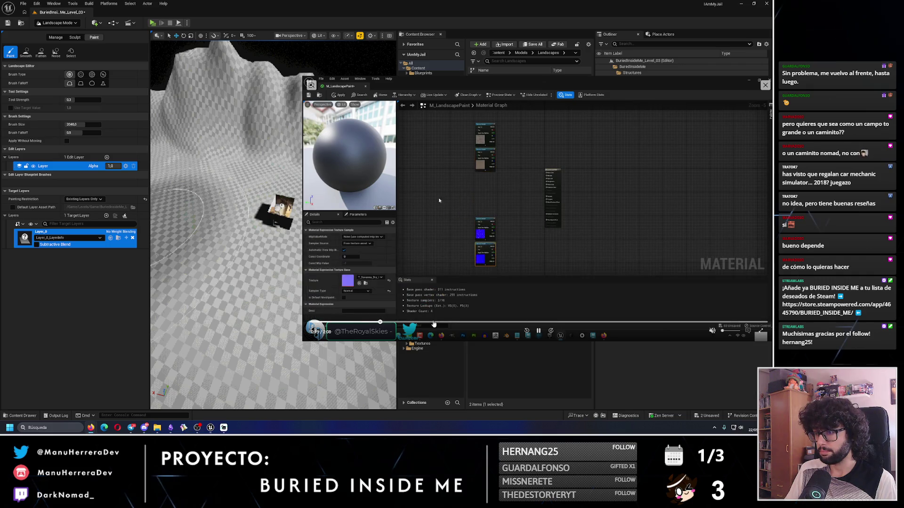
click(509, 322)
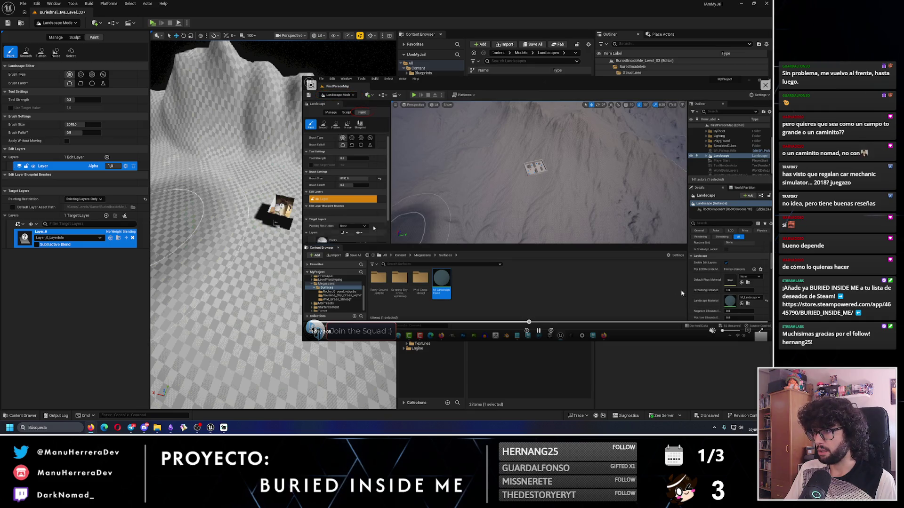
key(Left)
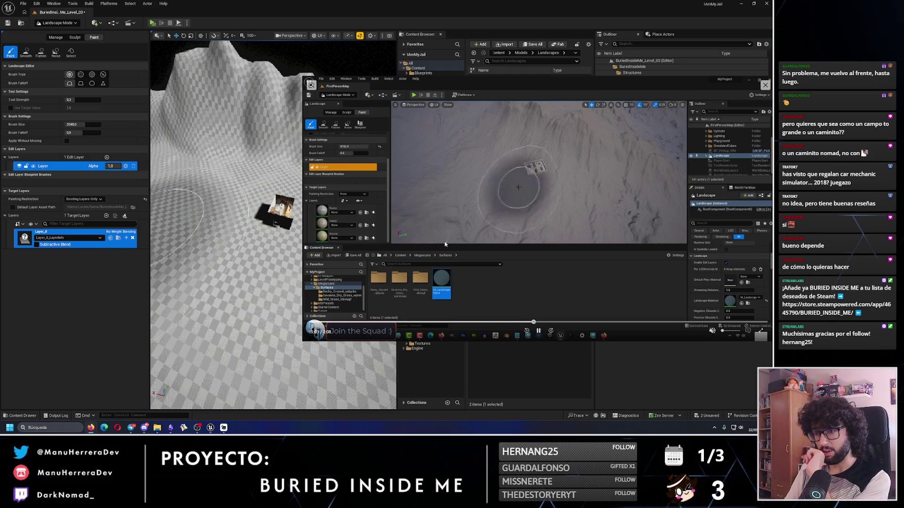
click(443, 323)
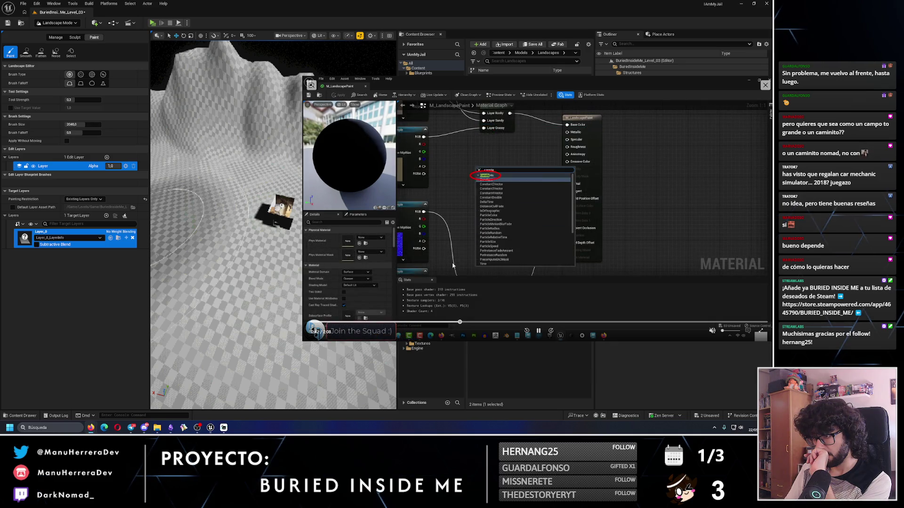
click(425, 323)
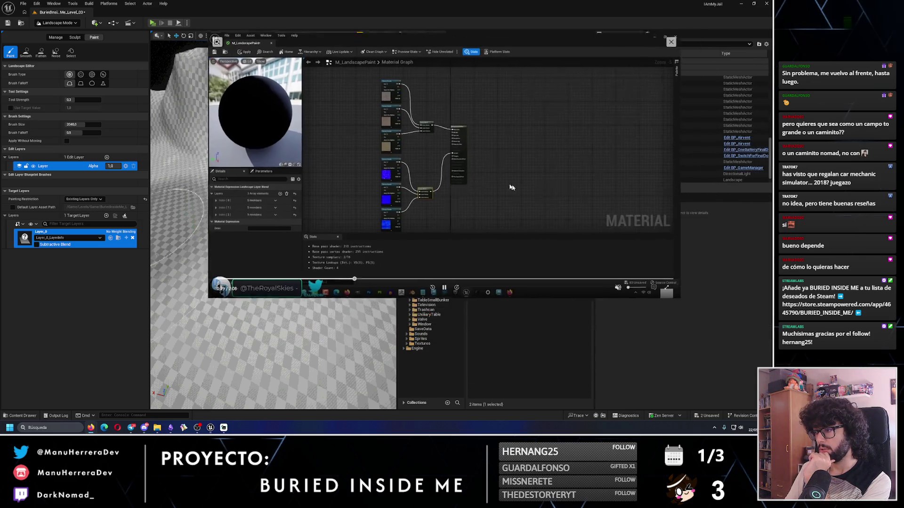
double_click(419, 261)
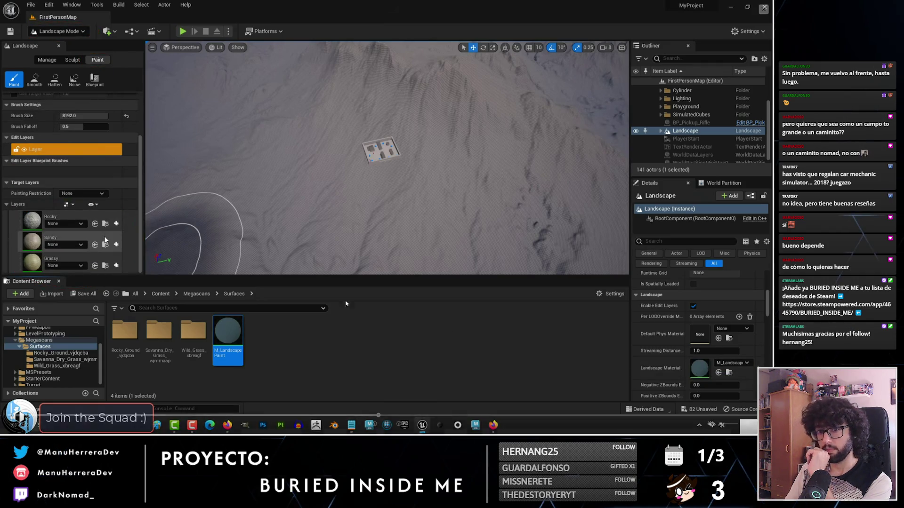
Scrub through the tutorial's painting section to near the end, exit fullscreen and close the video
mouse_move(318, 294)
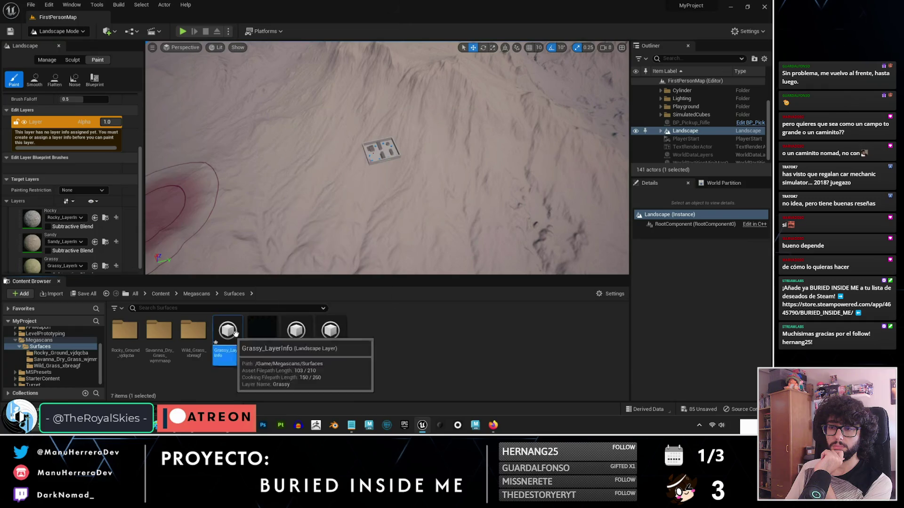
mouse_move(594, 314)
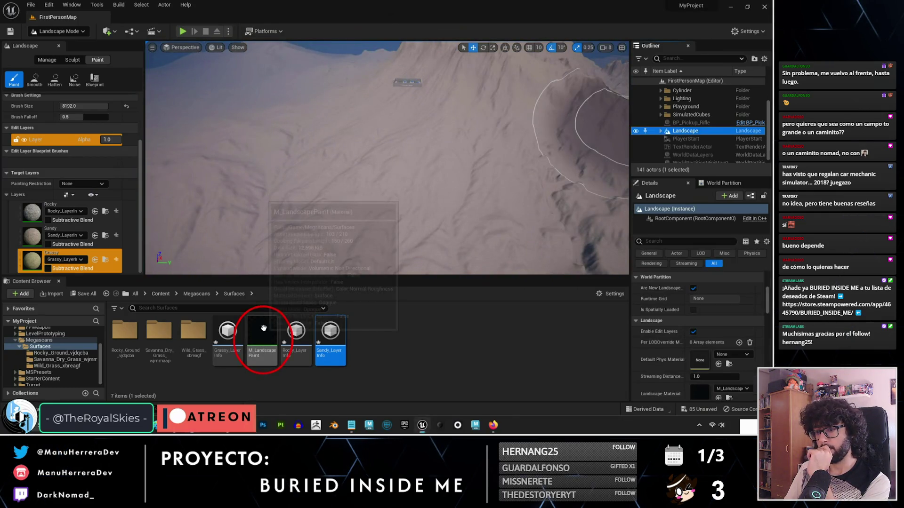
click(583, 416)
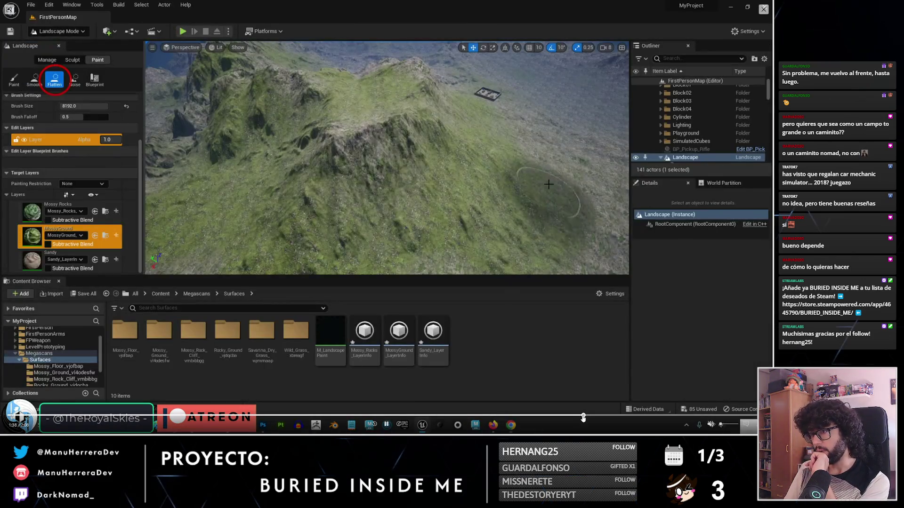
click(548, 416)
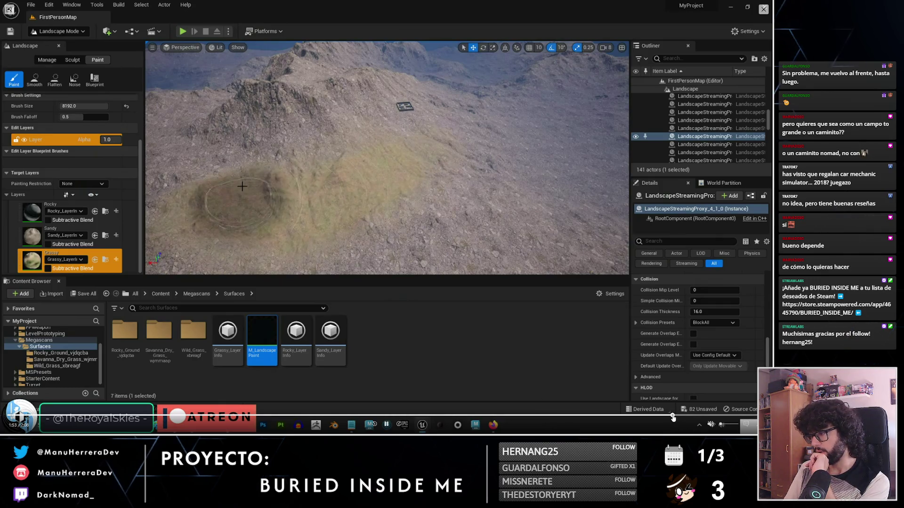
click(675, 415)
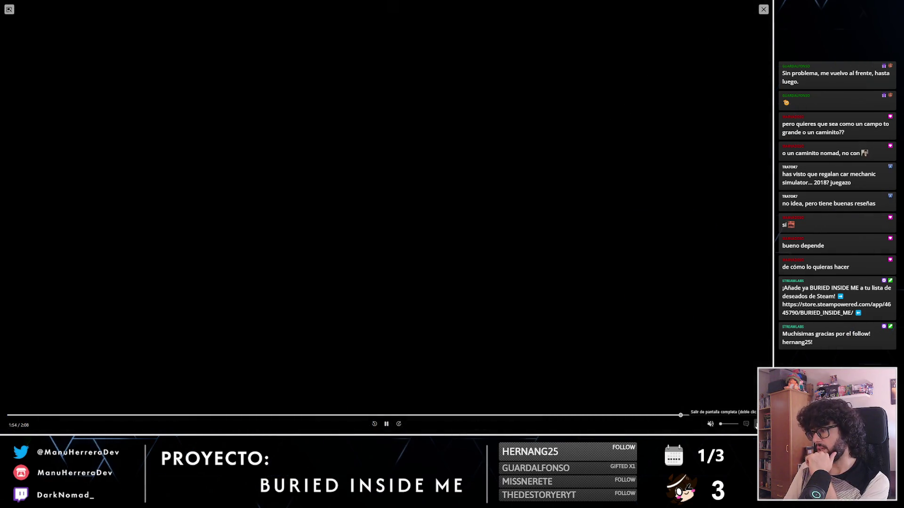
click(756, 424)
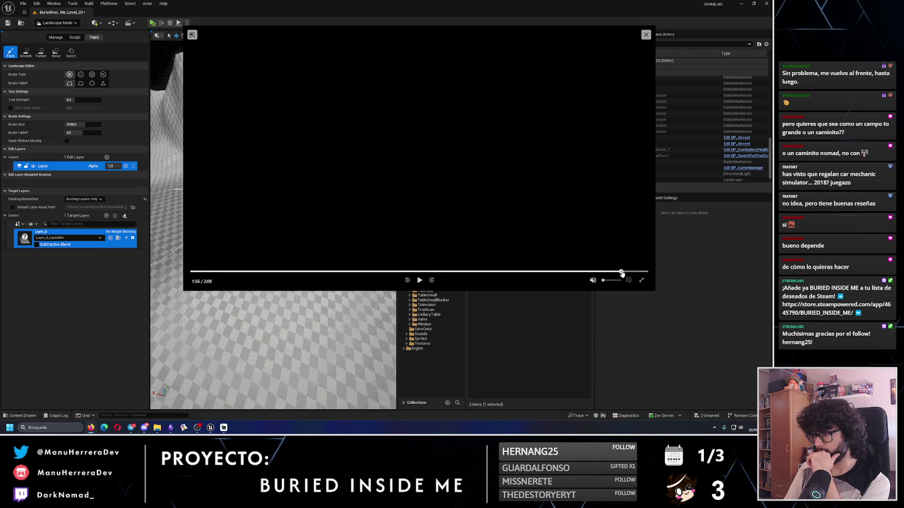
click(646, 35)
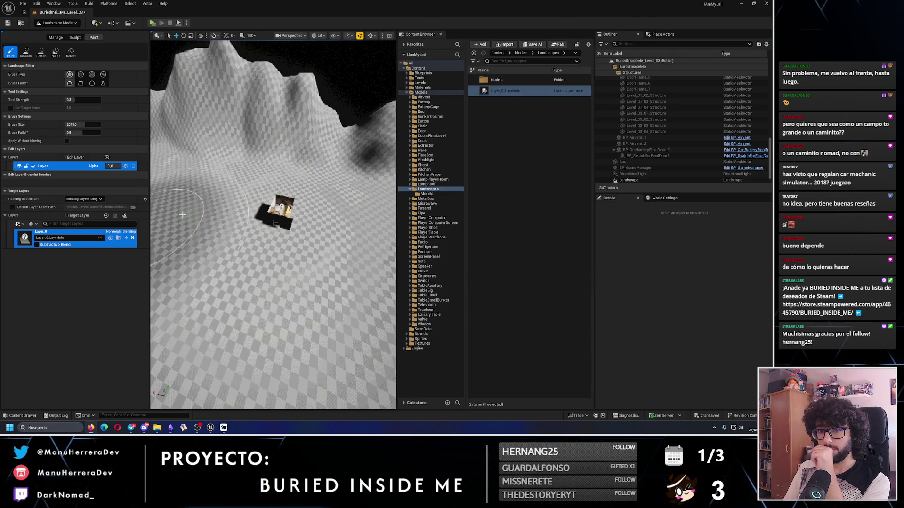
Select the Landscape actor and apply MI_BlueVerticalTiles as its Landscape Material
scroll(649, 174, down, 1)
click(649, 170)
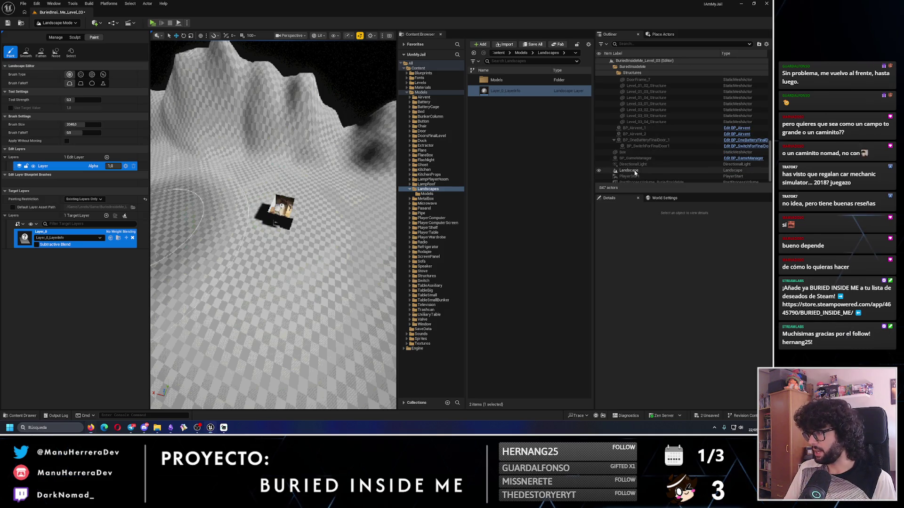
scroll(650, 333, down, 5)
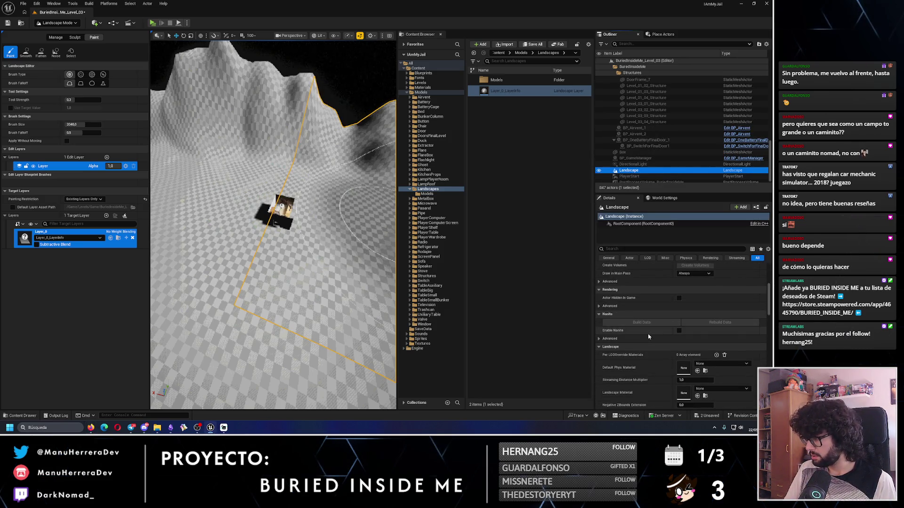
scroll(645, 333, down, 3)
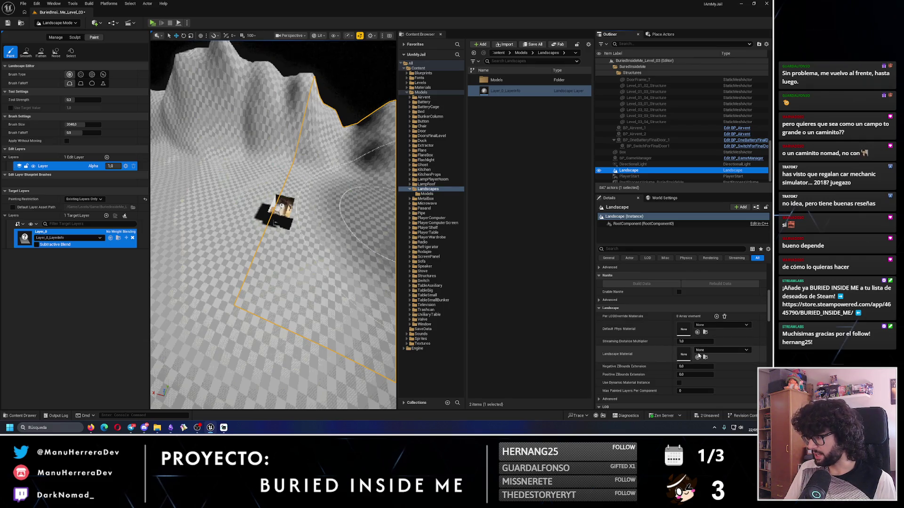
click(699, 354)
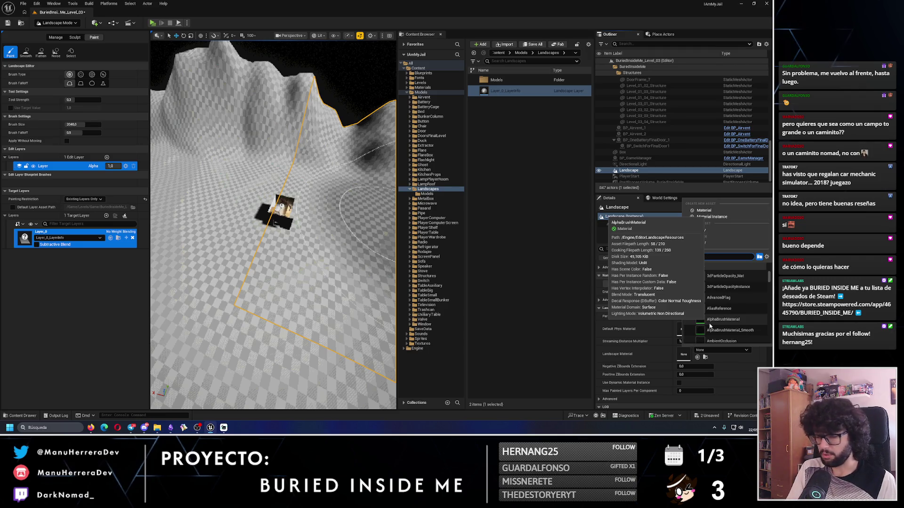
text(m_wood)
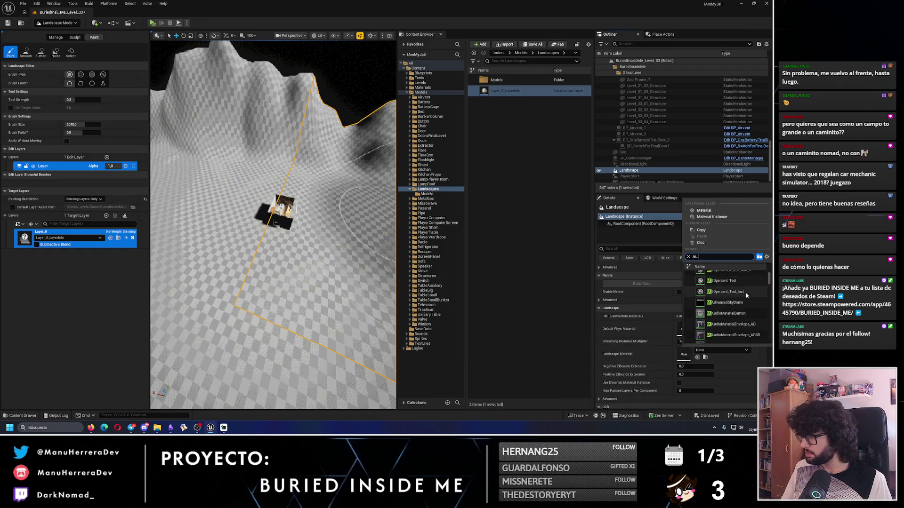
scroll(771, 302, down, 15)
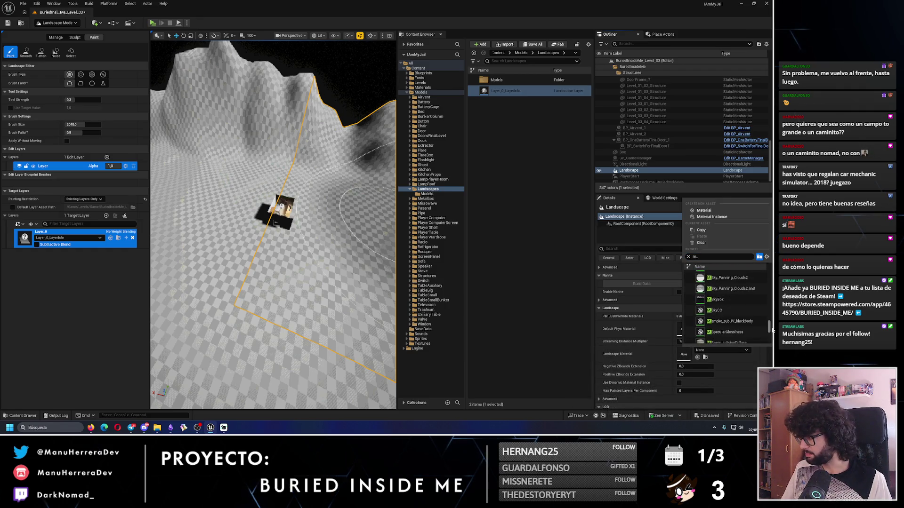
drag(774, 341, 772, 328)
scroll(735, 292, up, 2)
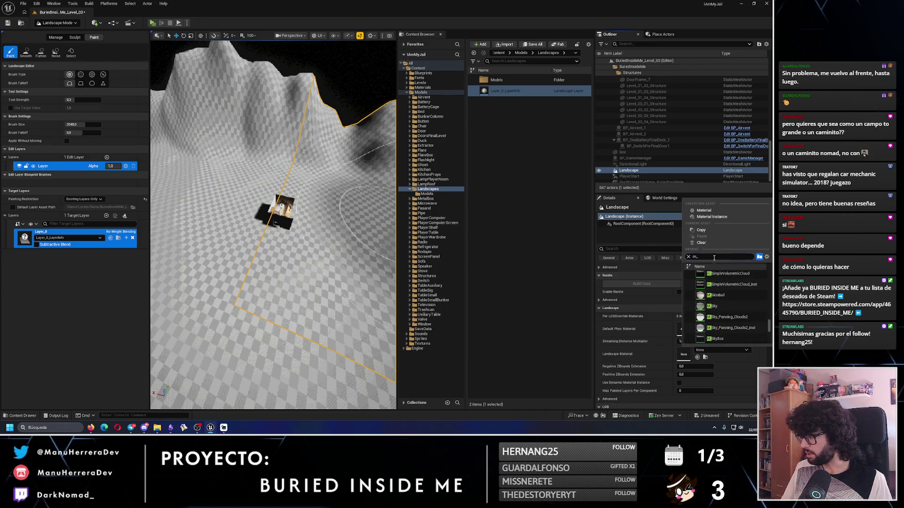
text(cal)
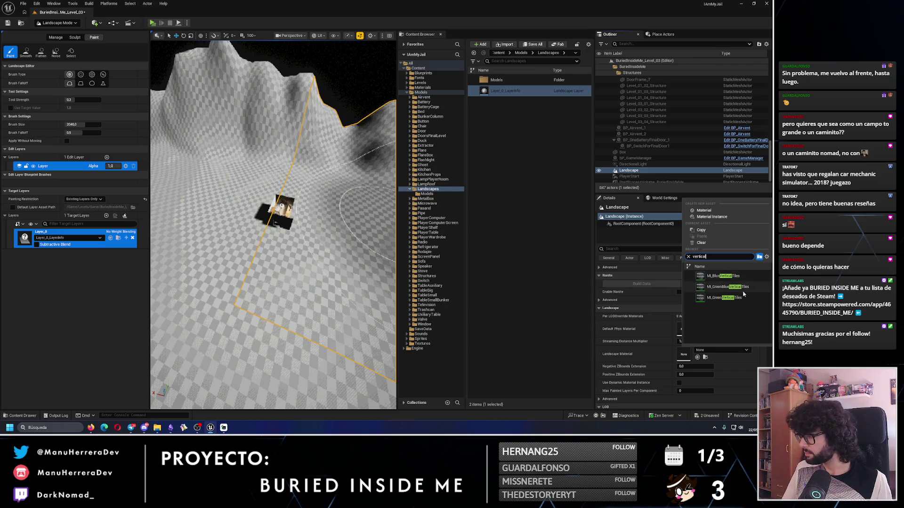
click(722, 276)
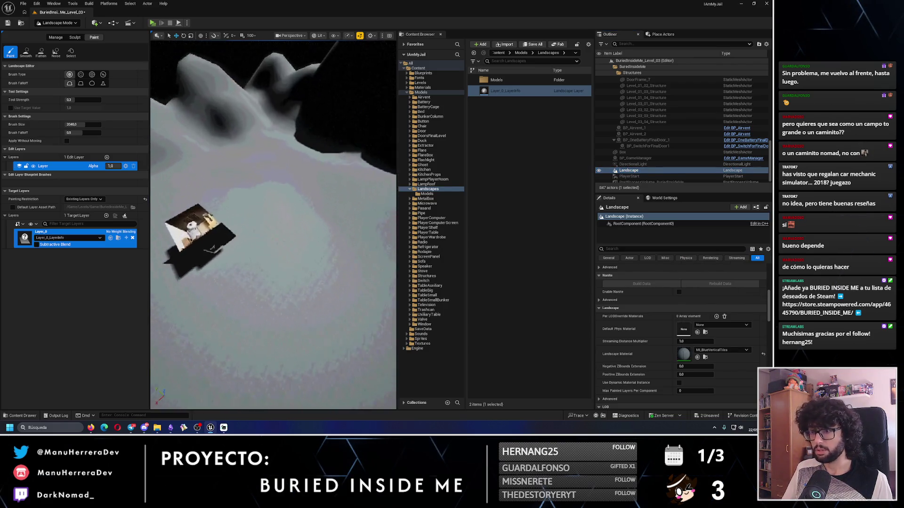
Inspect the tiled terrain, then swap its material to WorldGridMaterial_Low and view the grid
key(w)
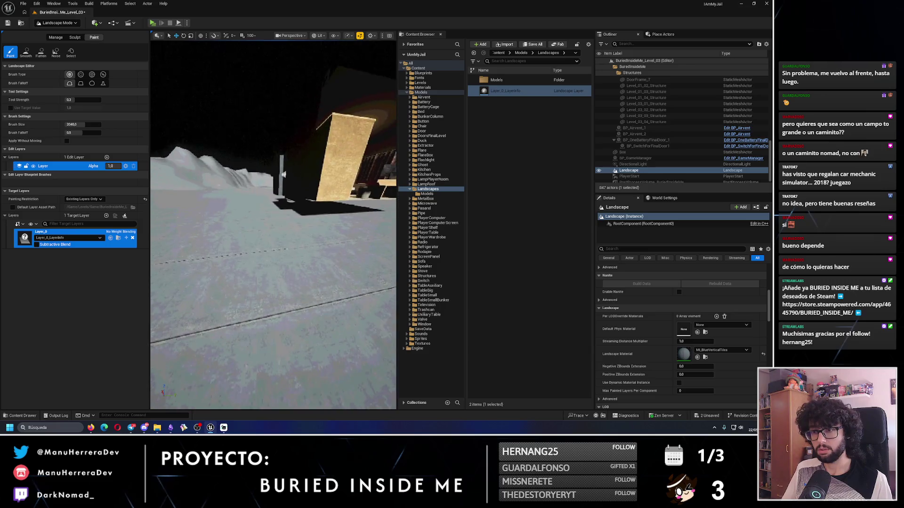
key(s)
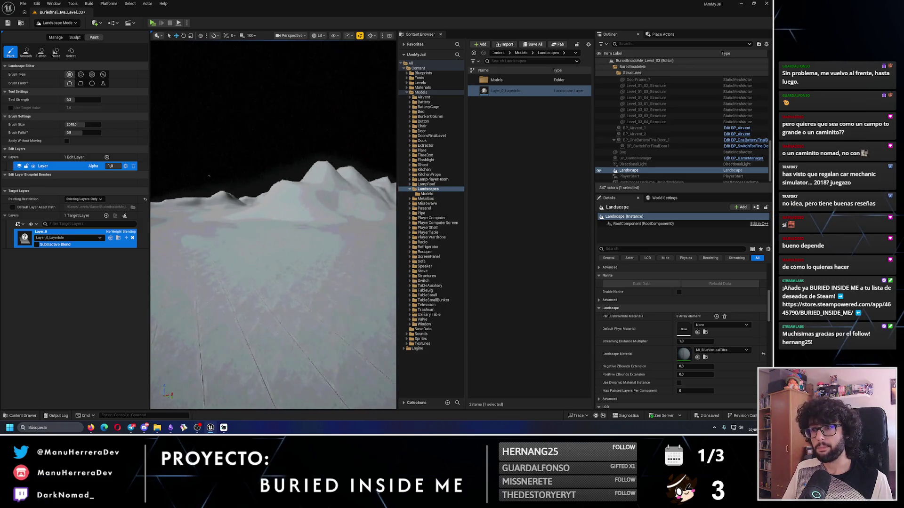
key(a)
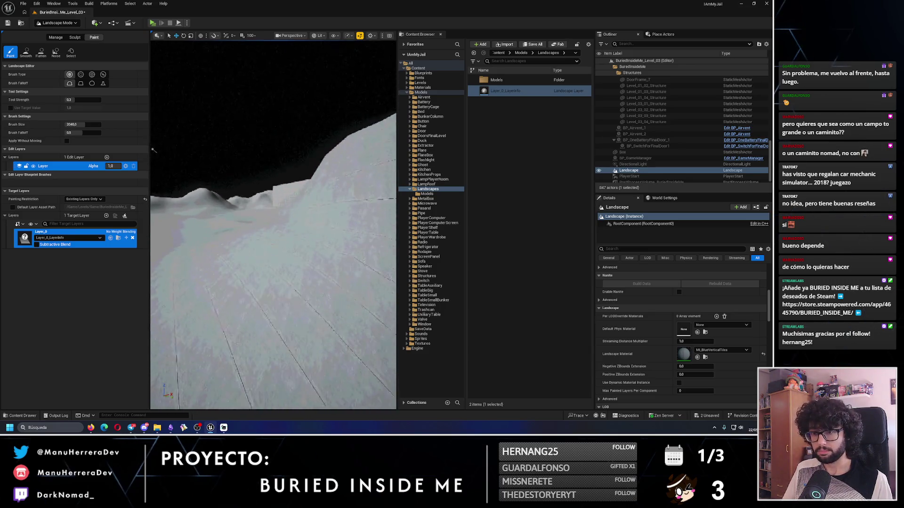
key(s)
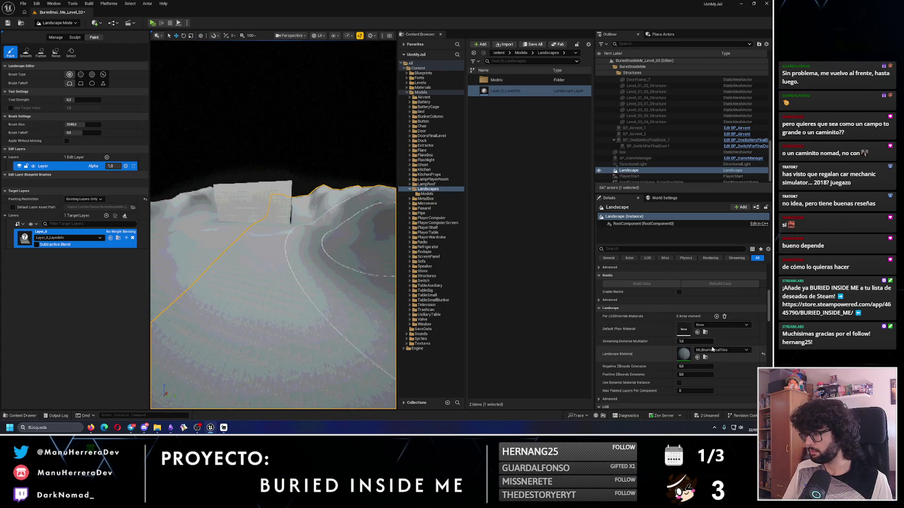
click(712, 349)
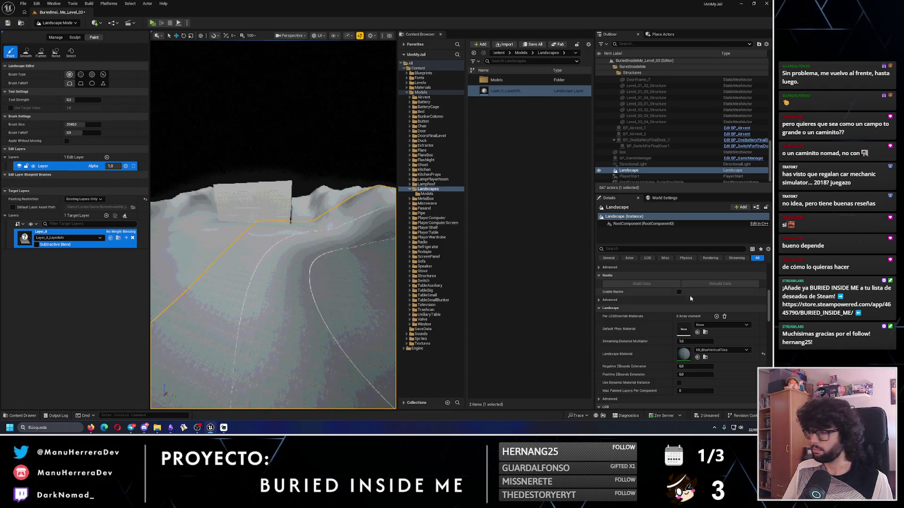
click(706, 350)
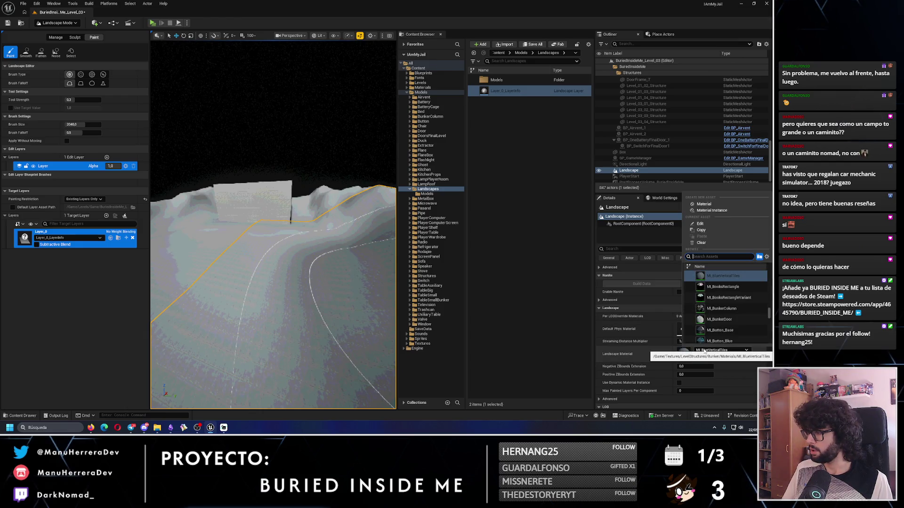
text(worldgri)
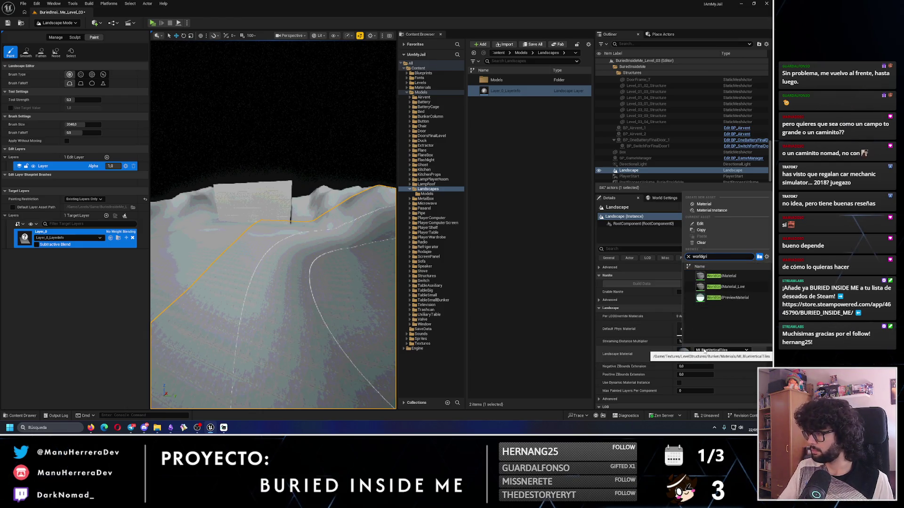
click(725, 287)
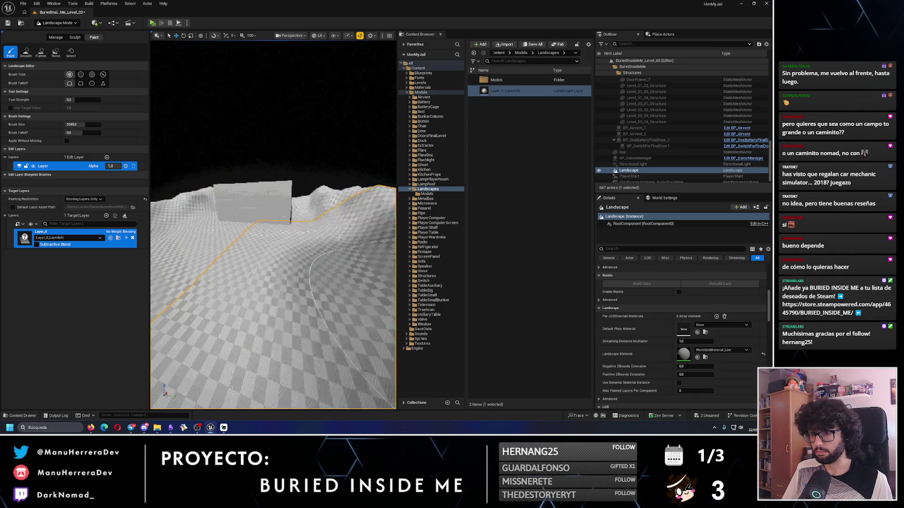
key(w)
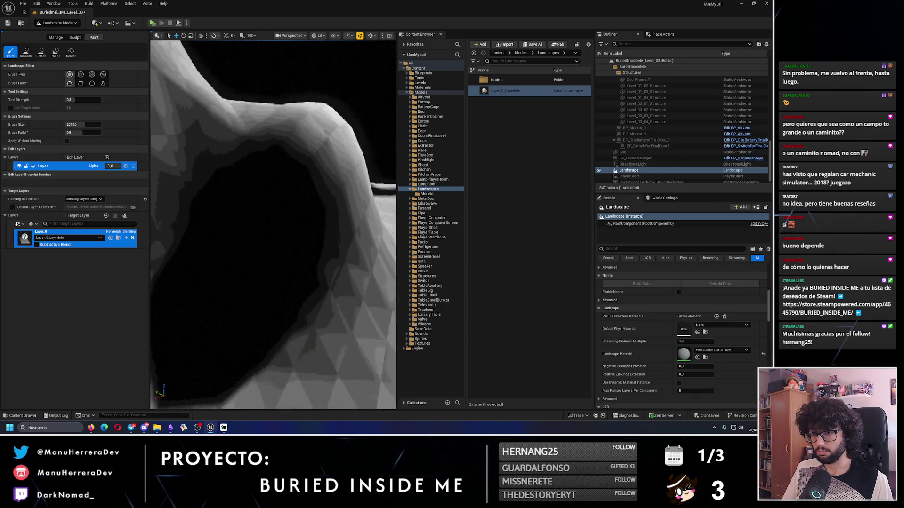
key(s)
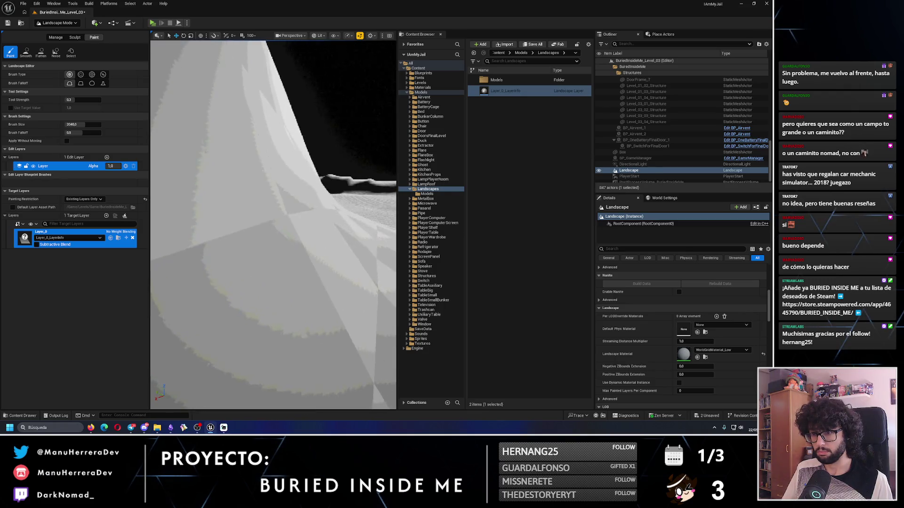
key(w)
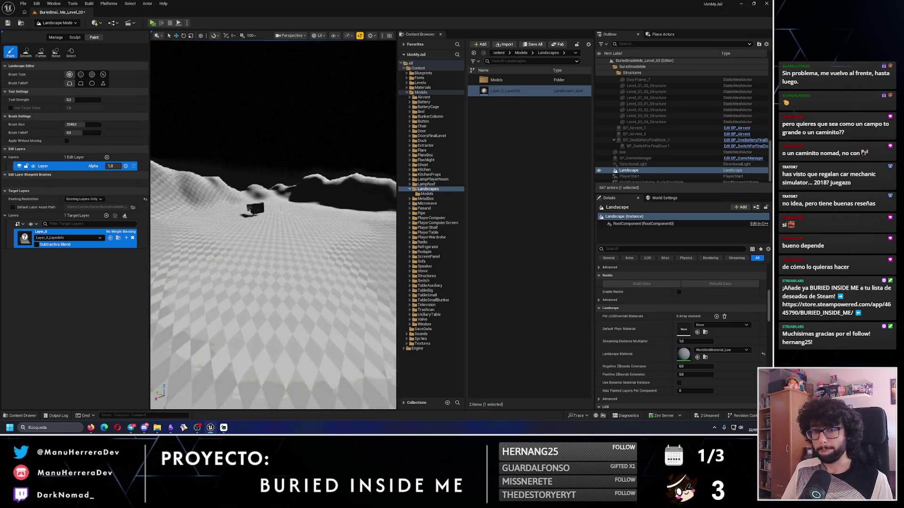
key(w)
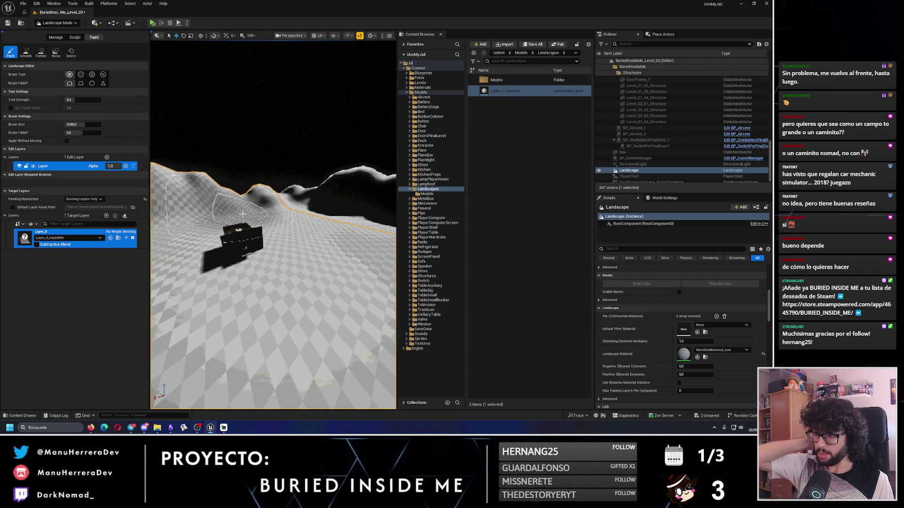
click(56, 23)
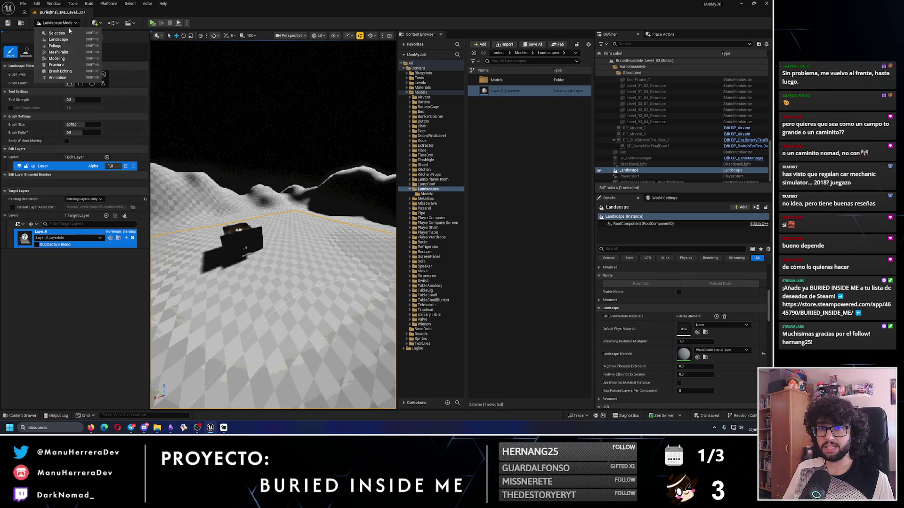
Leave landscape mode and create a Landscape folder inside LevelStructures
click(54, 32)
drag(165, 236, 162, 212)
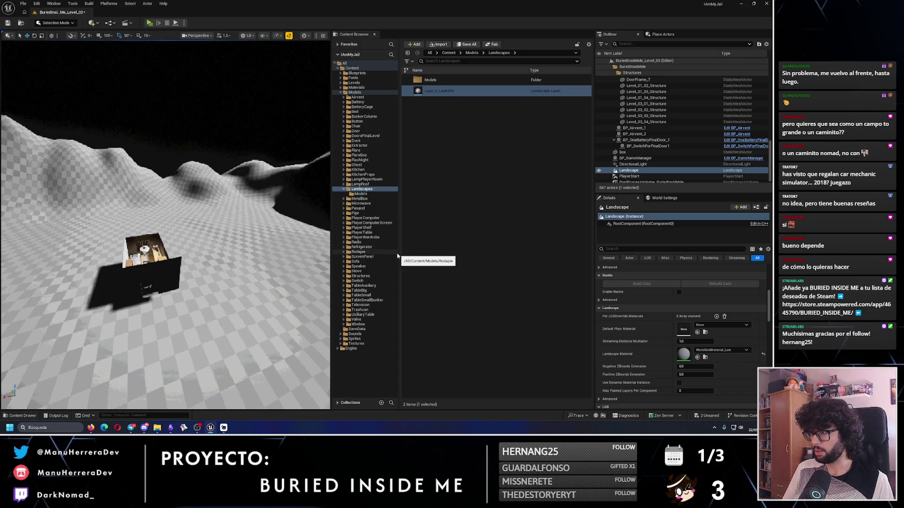
click(344, 189)
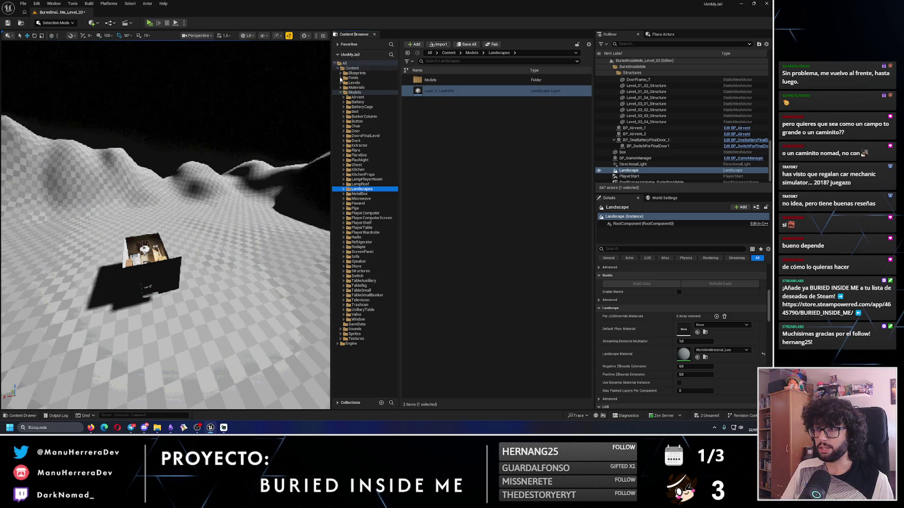
click(339, 92)
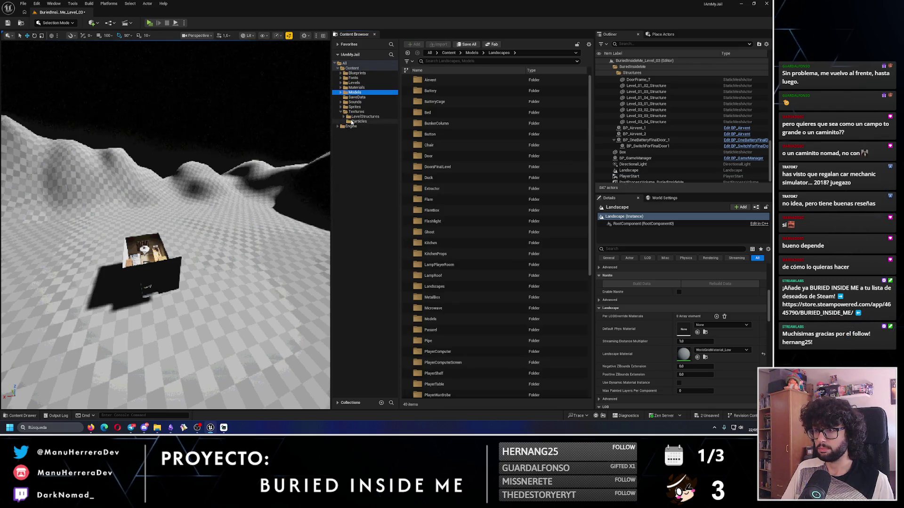
click(347, 117)
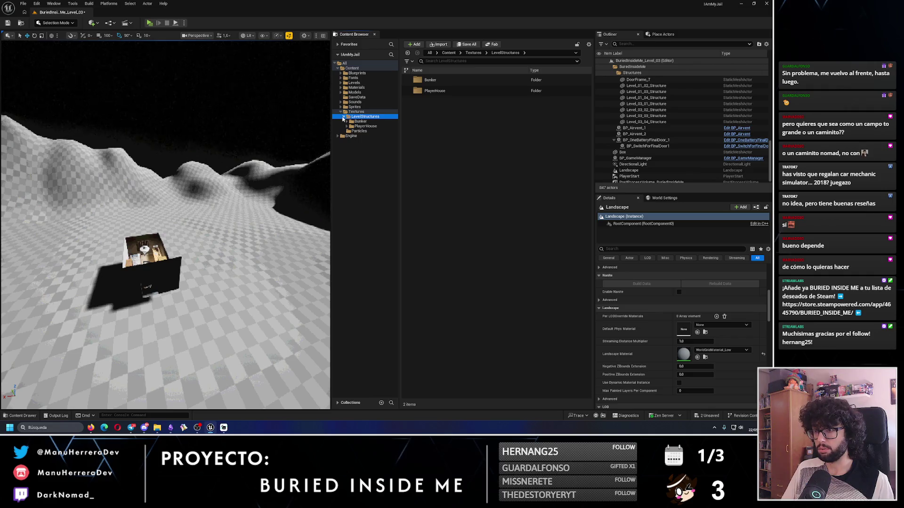
right_click(360, 120)
click(375, 132)
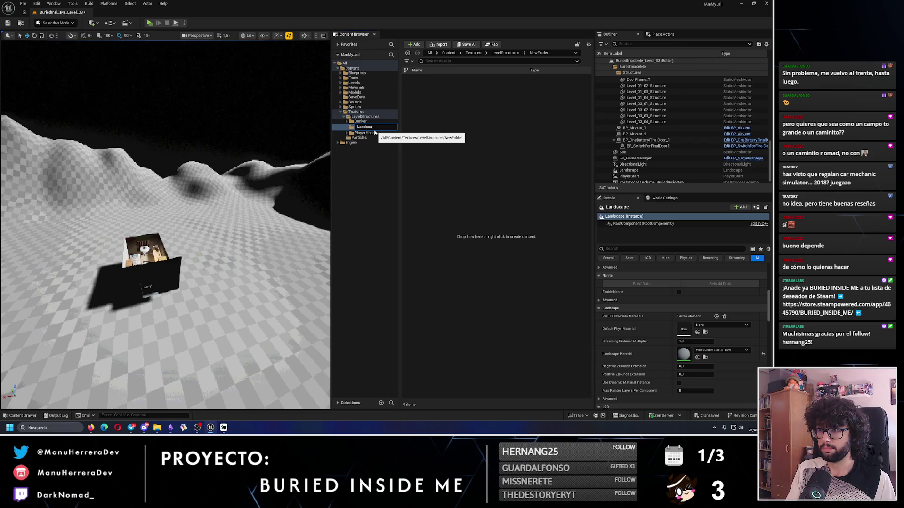
text(pe)
key(Return)
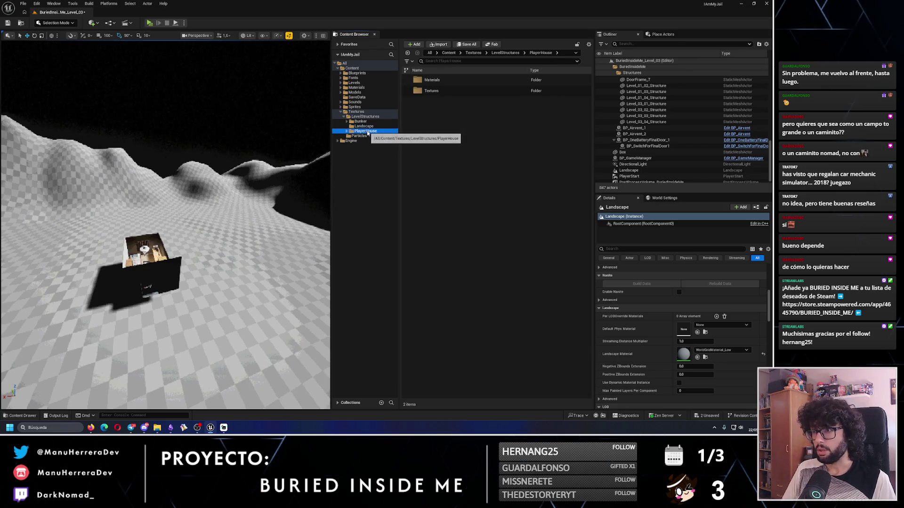
Add Materials and Textures subfolders inside the Landscape folder
click(356, 128)
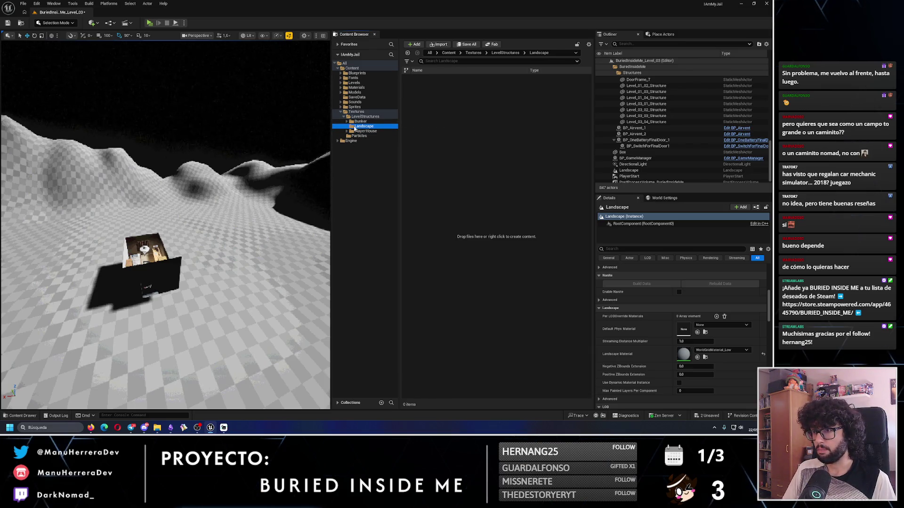
right_click(356, 128)
click(372, 141)
text(Materials)
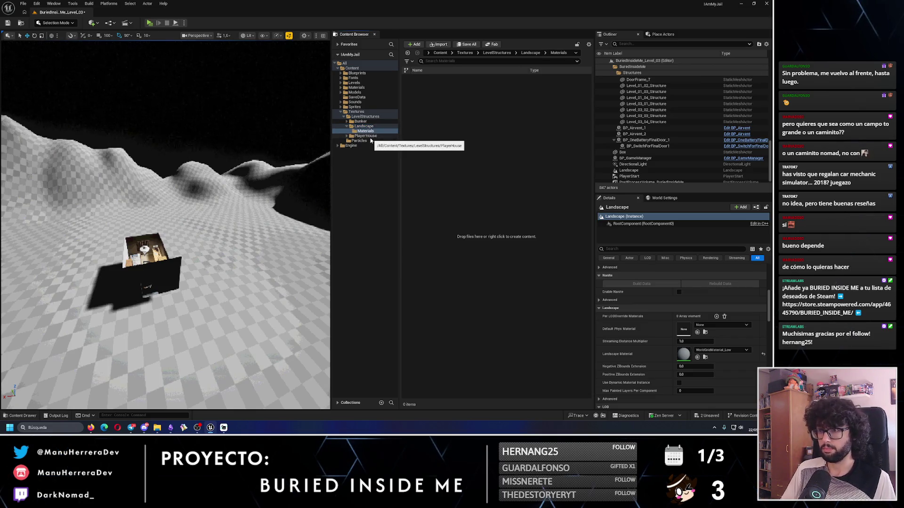
right_click(369, 127)
click(381, 143)
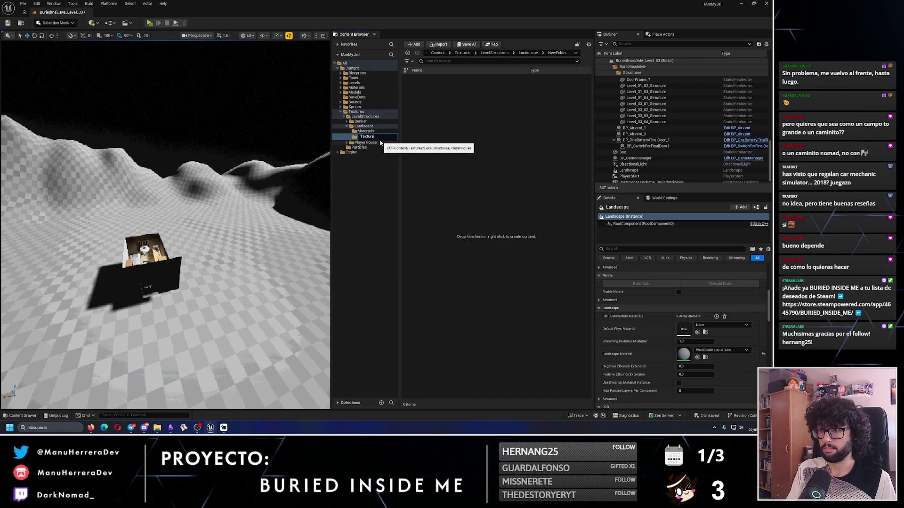
text(s)
key(Return)
click(341, 88)
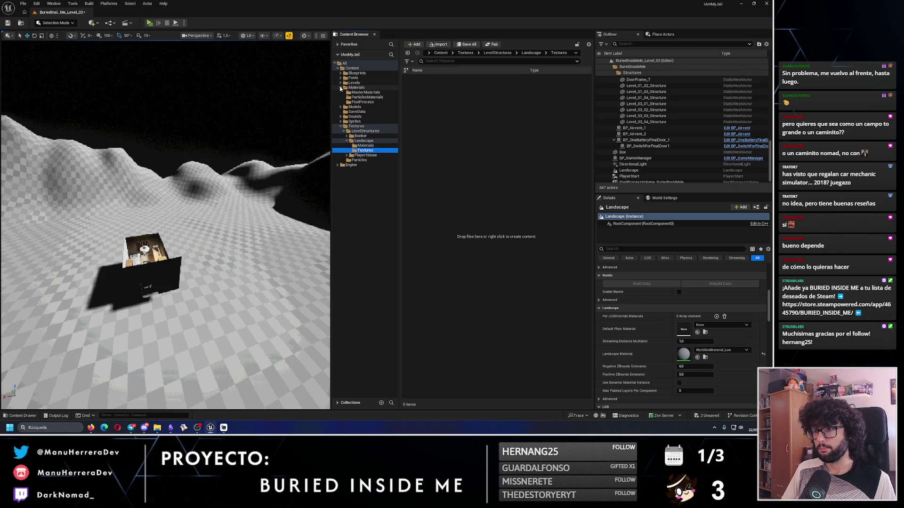
Duplicate M_IAmMyJail_SimpleMaterial as M_IAmMyJail_LandscapeMaterial and open the copy for editing
click(353, 93)
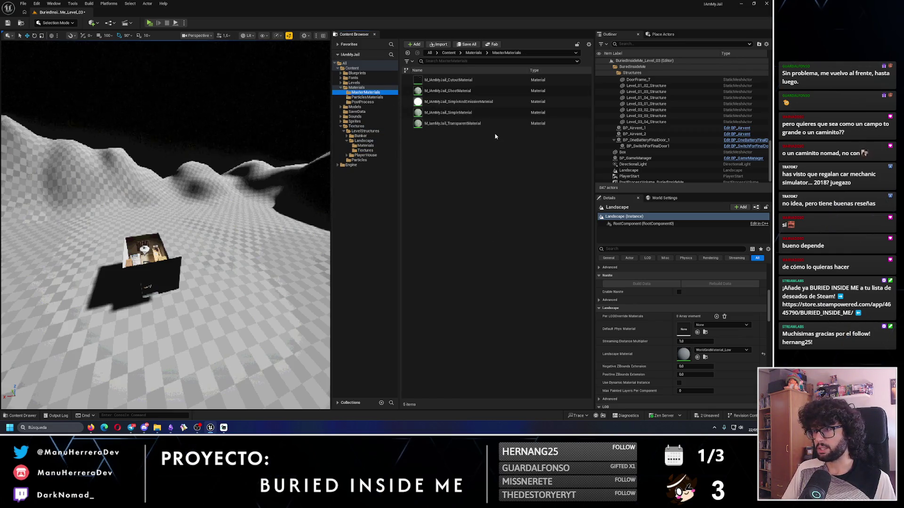
click(473, 113)
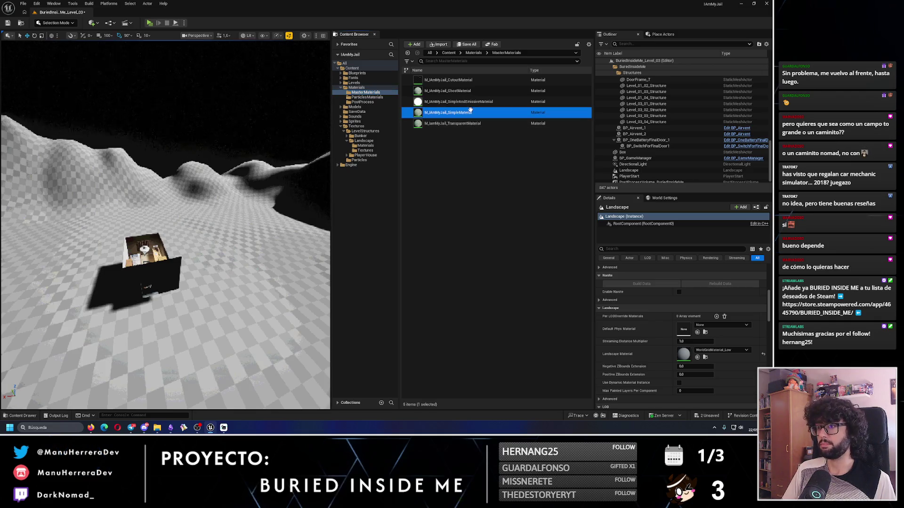
key(ctrl+d)
text(M_UnMyJail_LandscapeMaterial)
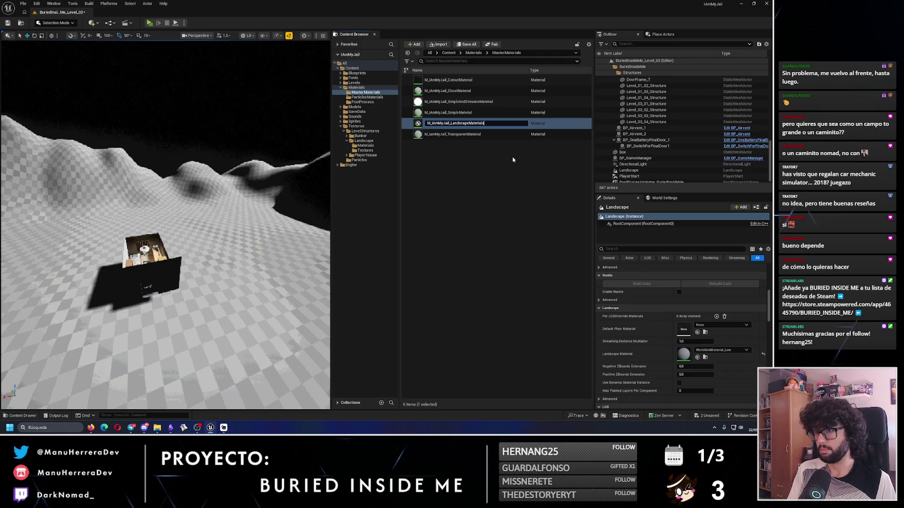
key(Return)
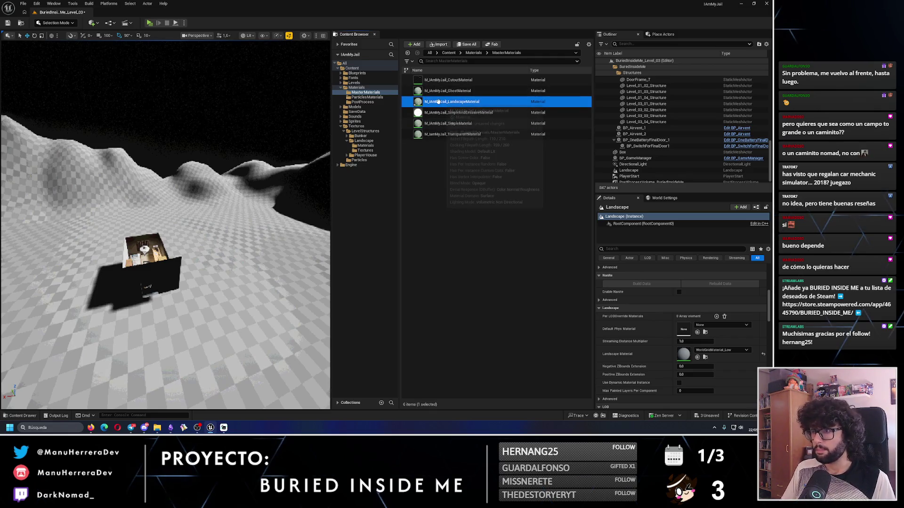
double_click(439, 102)
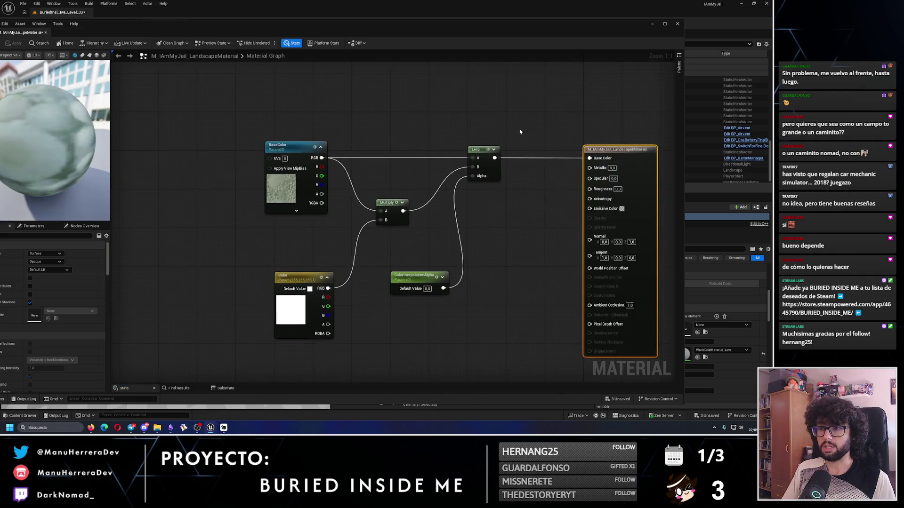
Delete the Lerp, Multiply, ColorInterpolation and Color nodes, leaving only the BaseColor texture
drag(375, 135, 518, 288)
key(Delete)
drag(447, 272, 333, 322)
key(Delete)
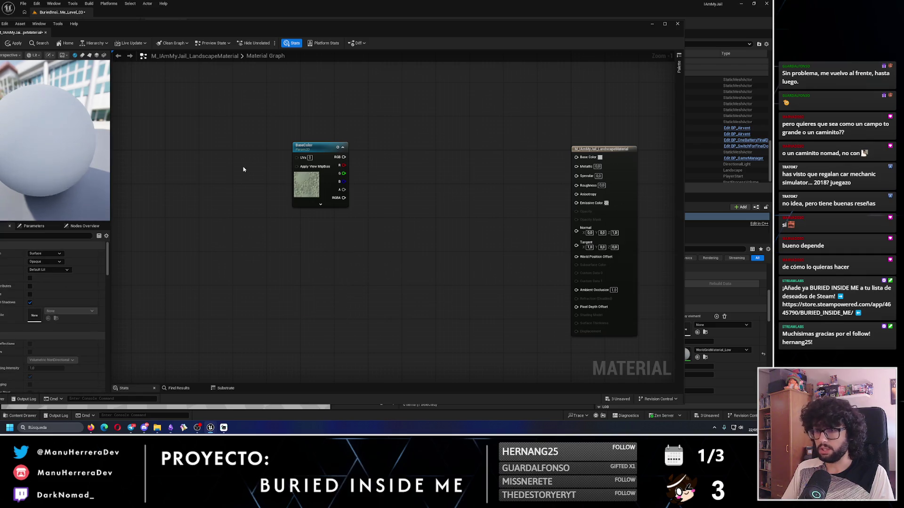
Dock the material editor as a tab beside the level editor
drag(111, 27, 234, 42)
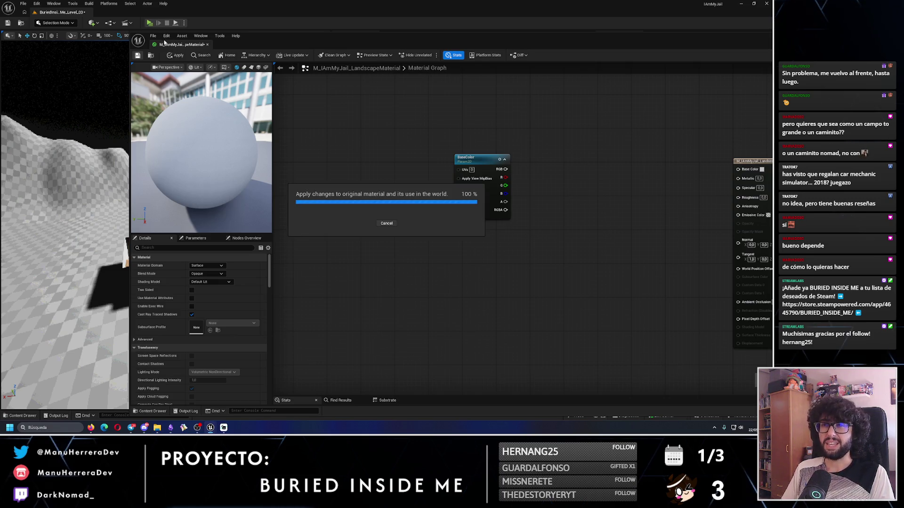
drag(168, 45, 160, 13)
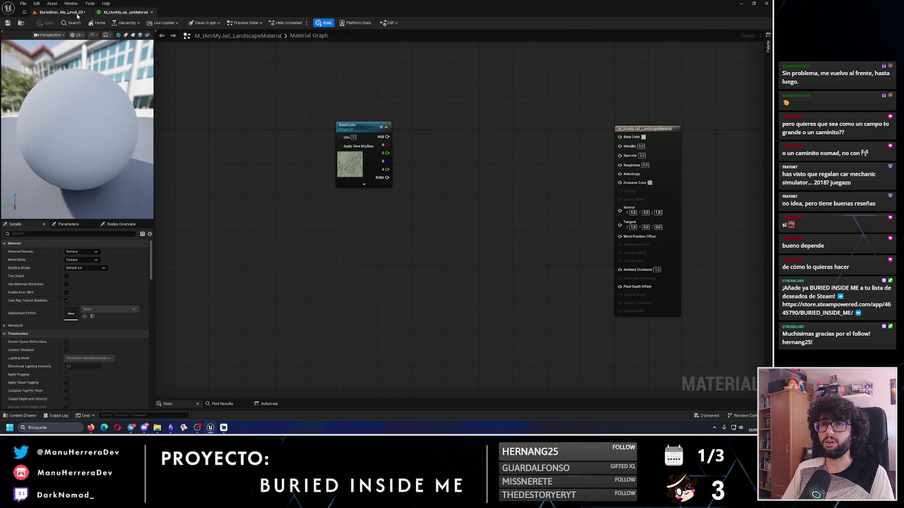
click(73, 13)
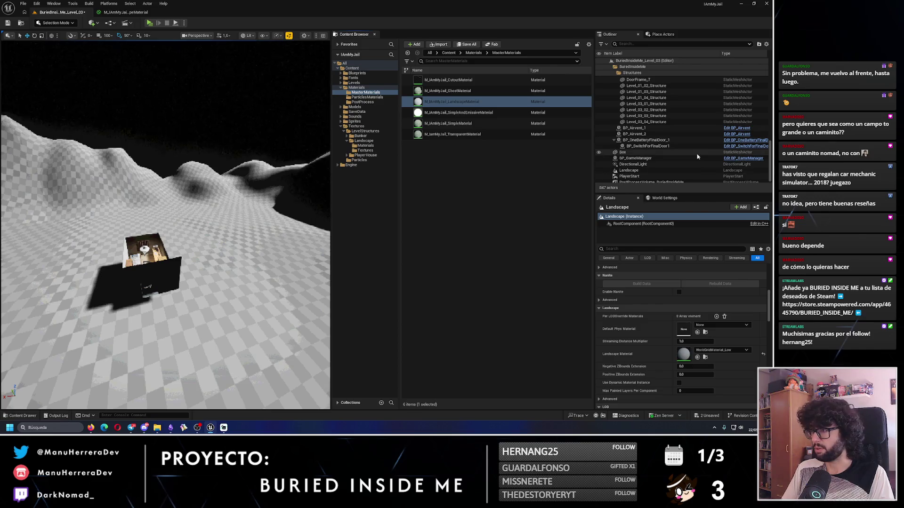
Search 'iammy', assign M_IAmMyJail_LandscapeMaterial to the landscape, and save the level
click(711, 352)
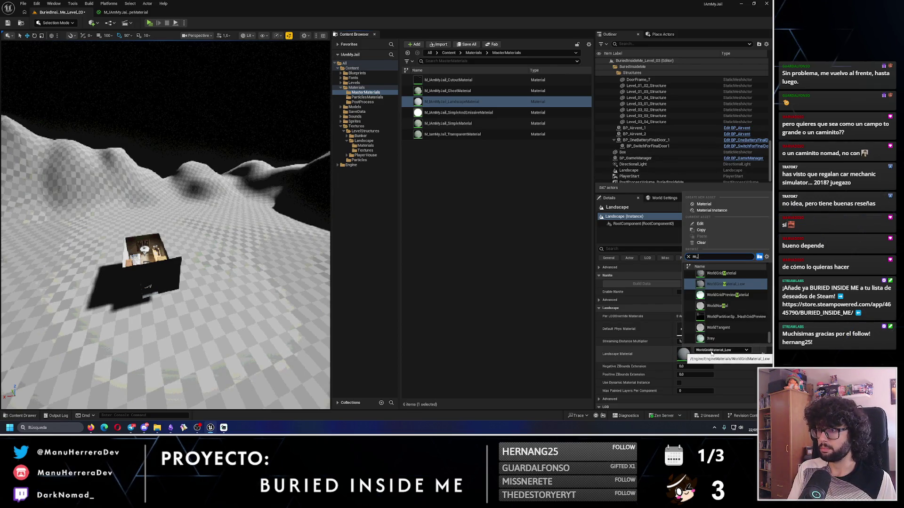
text(iammy)
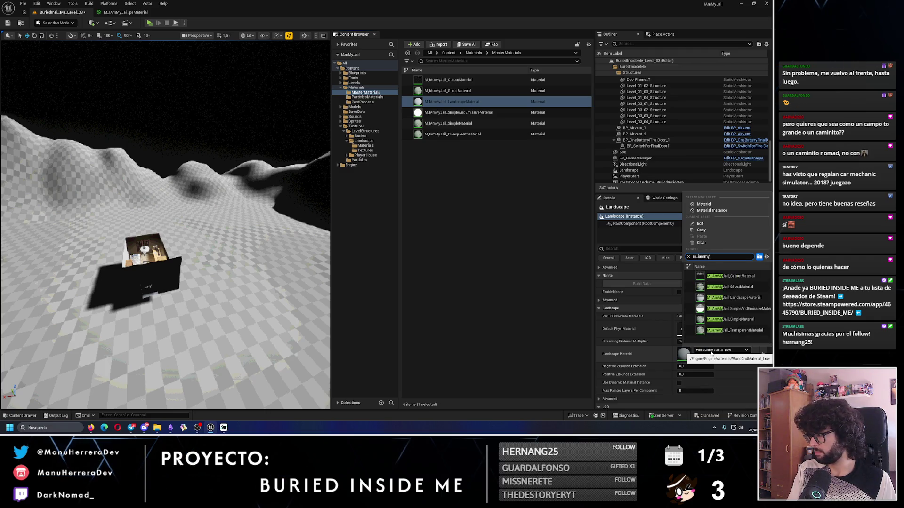
click(734, 297)
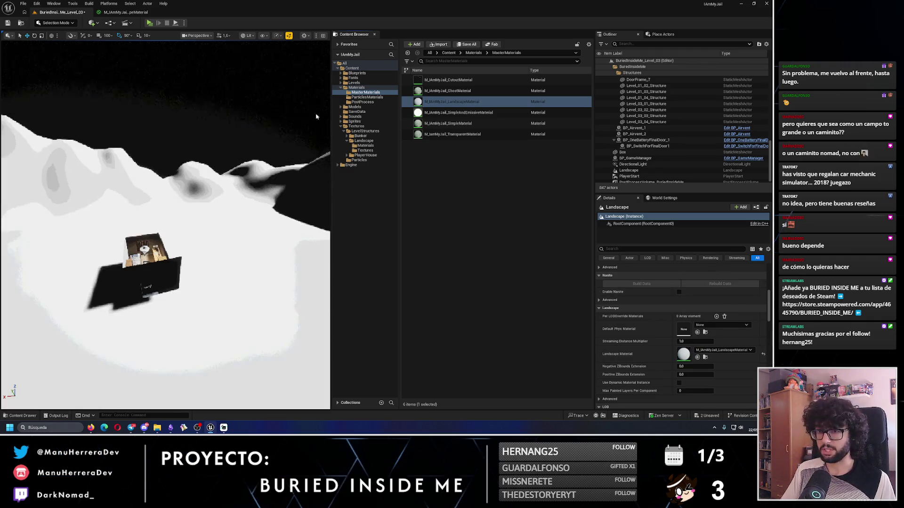
click(9, 23)
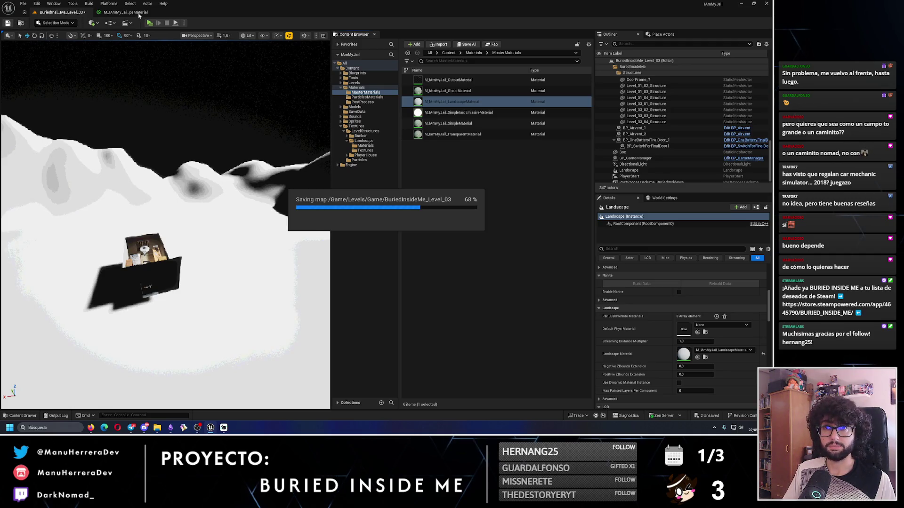
click(123, 12)
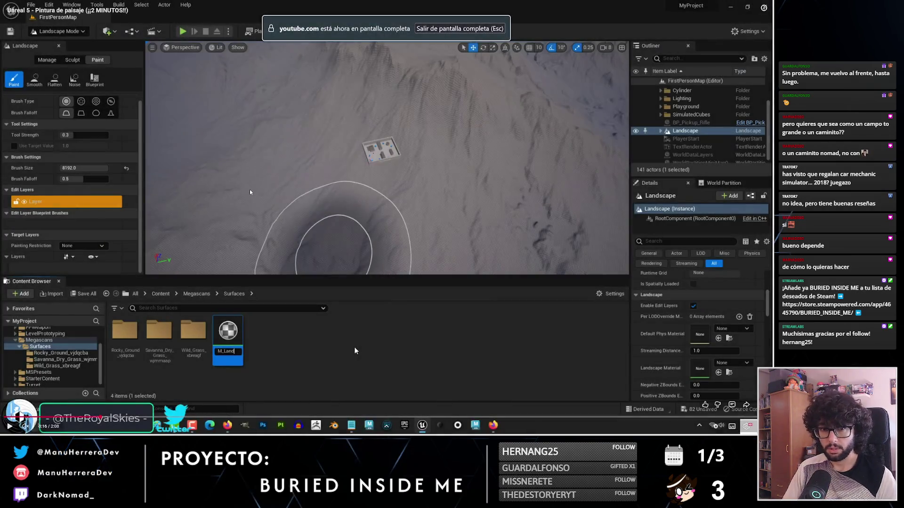
Play the tutorial to 0:18, where its M_LandscapePaint graph gets textures, then exit fullscreen
click(354, 347)
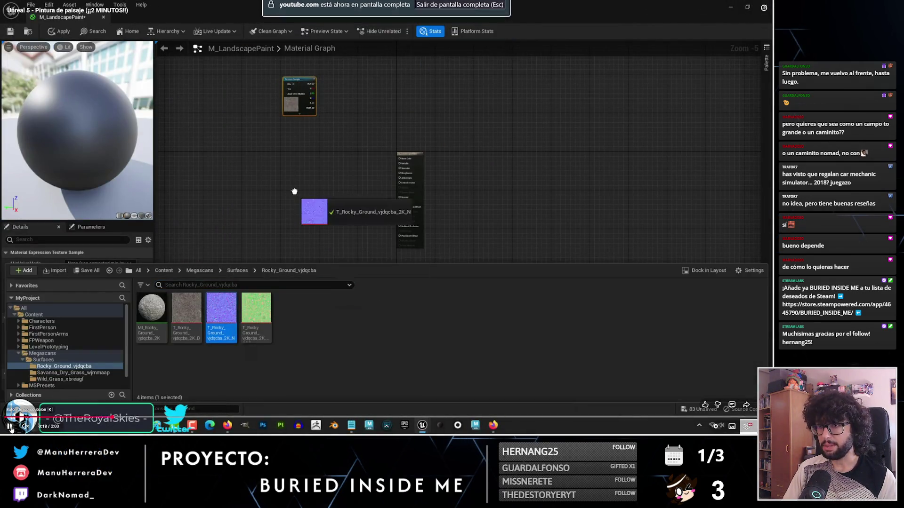
click(10, 427)
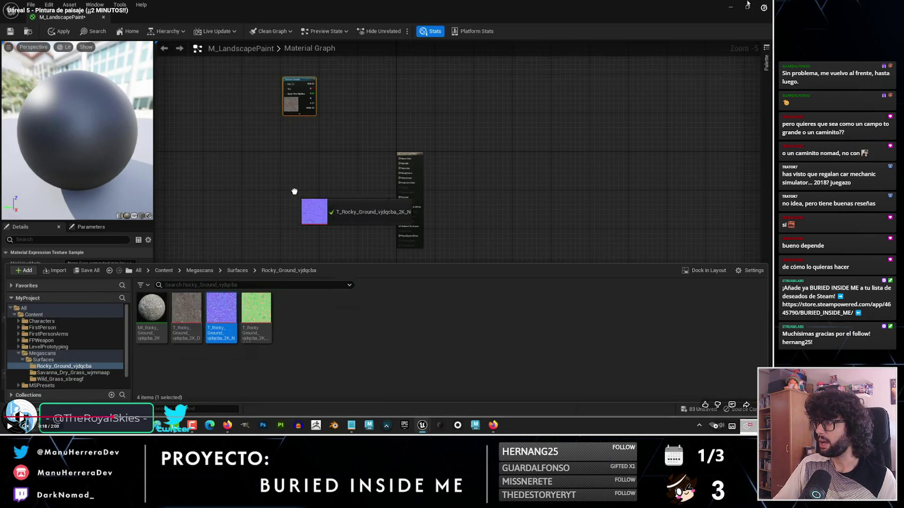
key(Escape)
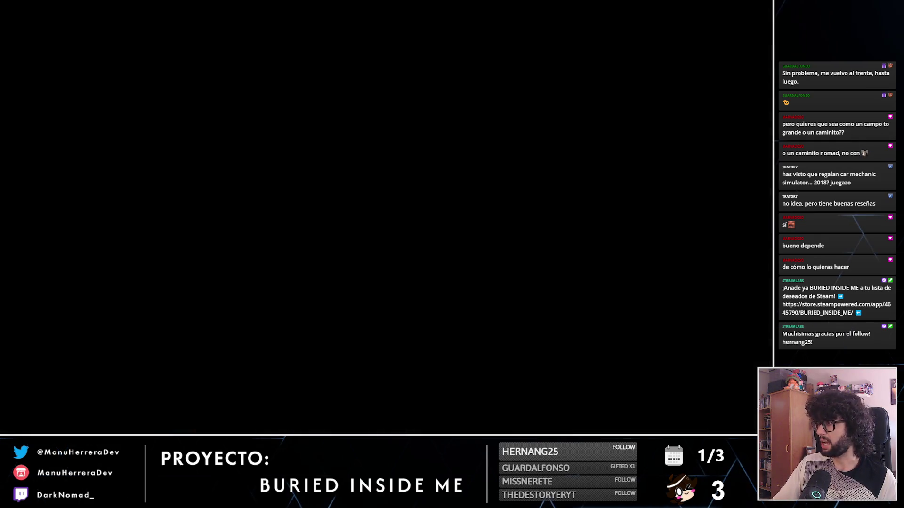
Add WoodGround_128x128 as a Texture Sample node and delete the old BaseColor node
key(alt+Tab)
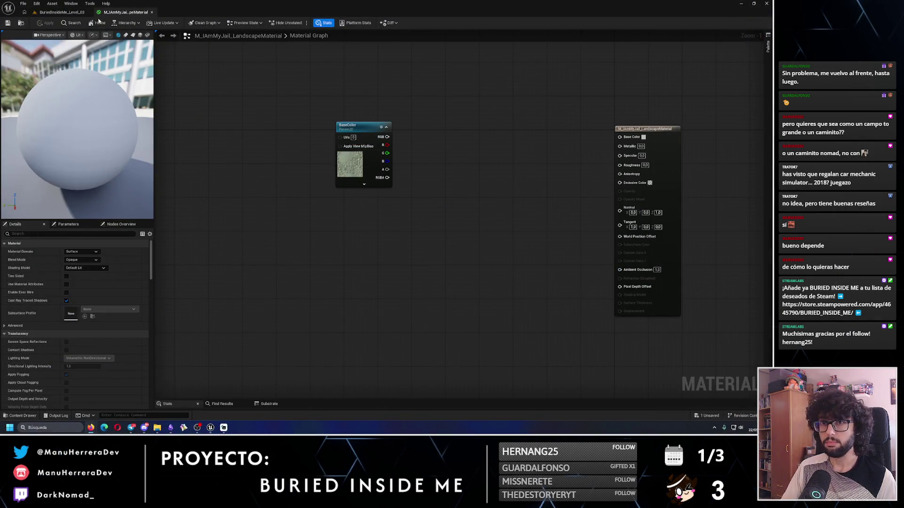
click(62, 14)
click(368, 151)
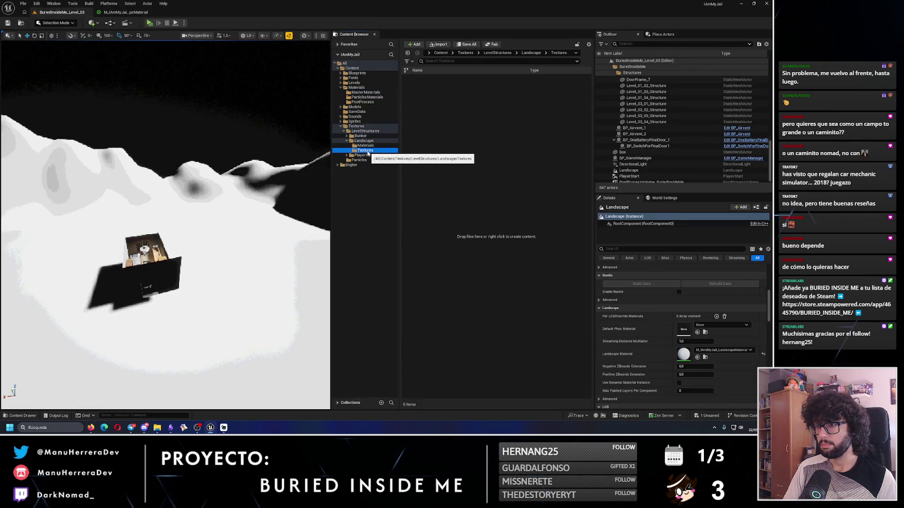
click(349, 136)
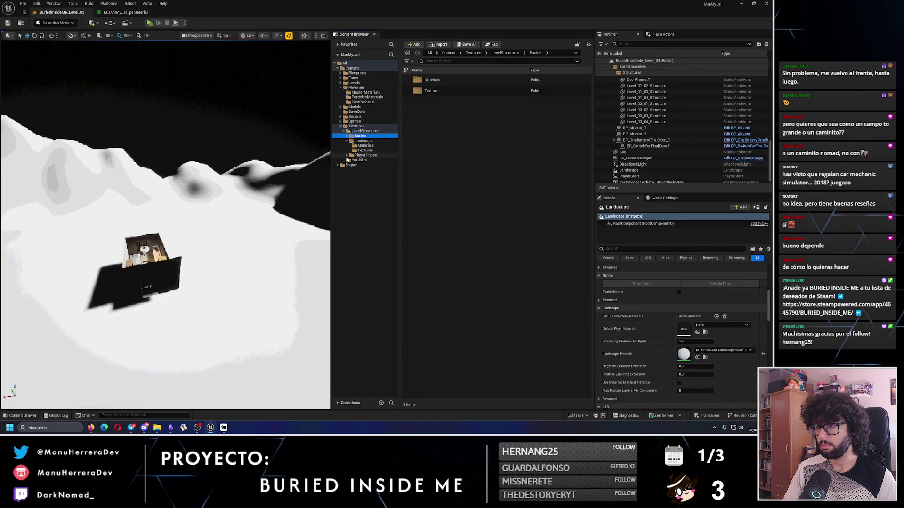
click(363, 165)
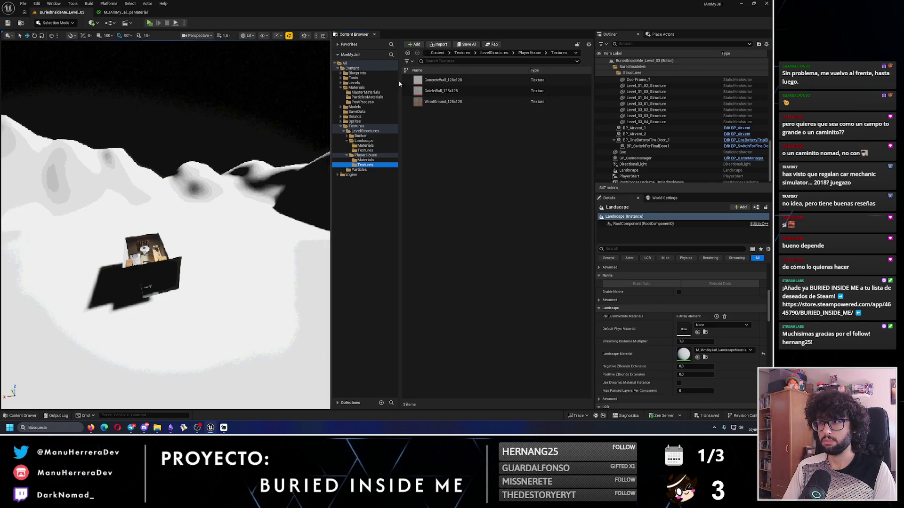
mouse_move(462, 102)
mouse_down()
mouse_move(121, 12)
mouse_move(234, 107)
mouse_move(334, 210)
mouse_up()
click(354, 165)
key(Delete)
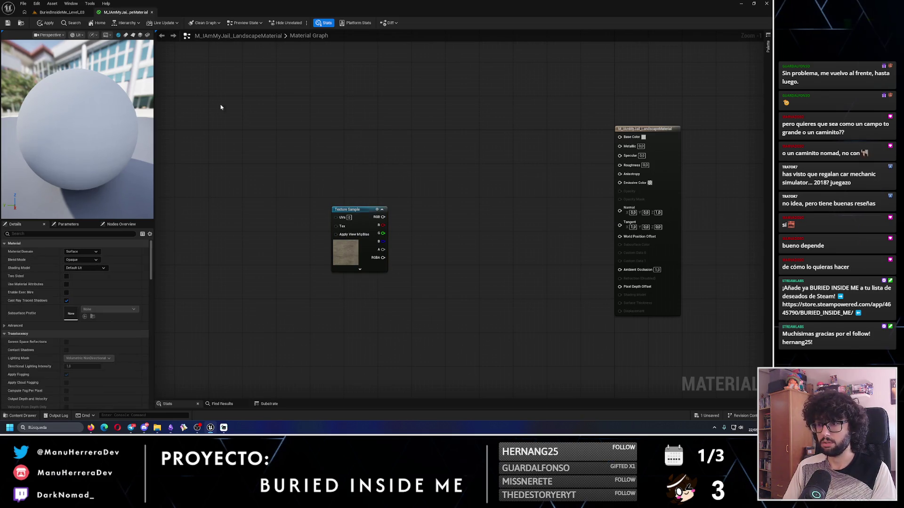
Add GoteleWall_128x128 as a second Texture Sample node and move both texture nodes up
click(61, 12)
click(434, 92)
mouse_move(434, 92)
mouse_down()
mouse_move(123, 12)
mouse_move(355, 309)
mouse_up()
mouse_move(388, 313)
mouse_down()
mouse_move(369, 292)
mouse_move(354, 202)
mouse_up()
ctrl+click(354, 269)
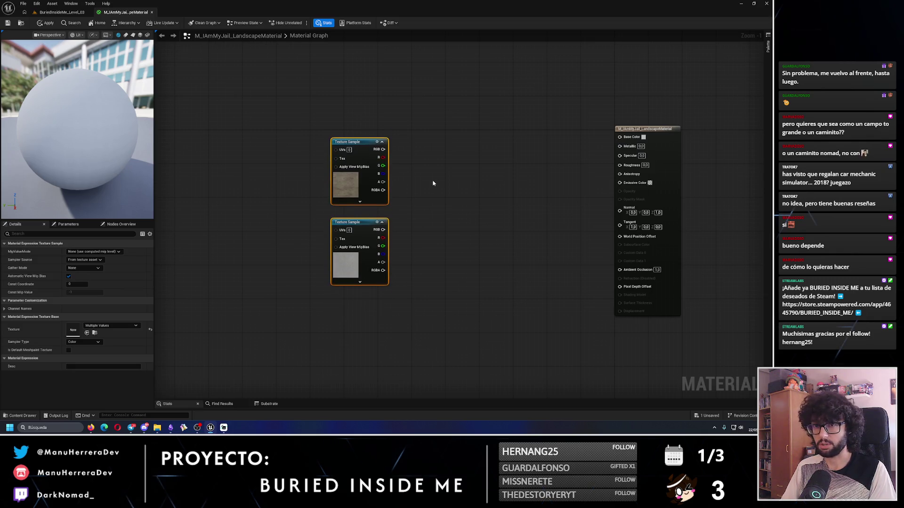
click(433, 183)
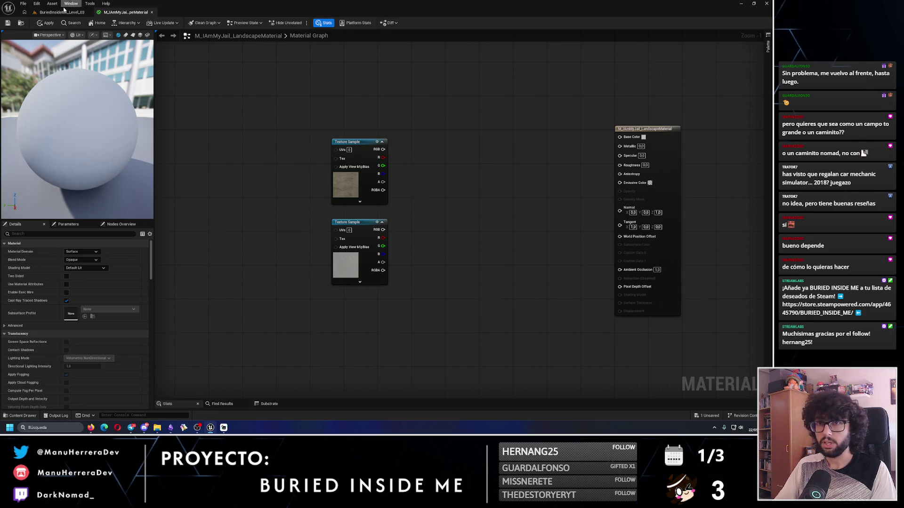
Drop SquareTileGreen_v4 from the Bunker textures into the graph as the third Texture Sample
click(64, 11)
click(365, 150)
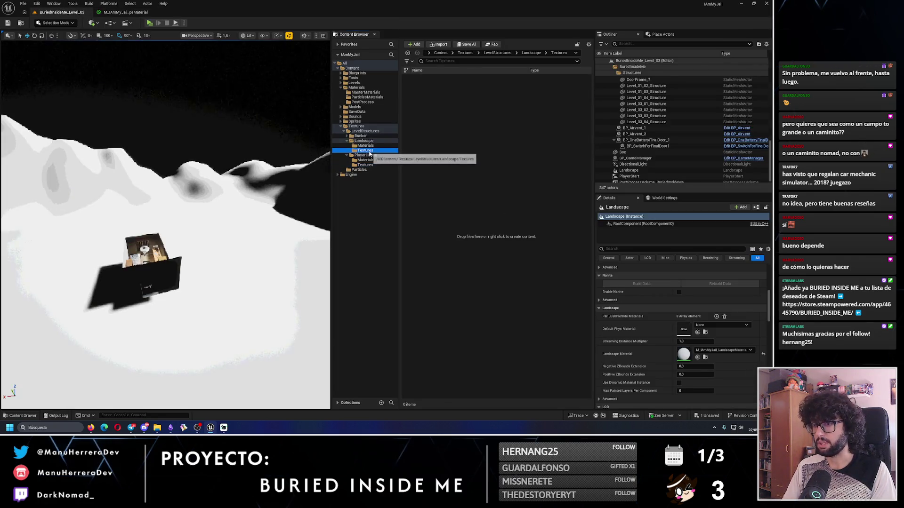
click(347, 136)
click(365, 146)
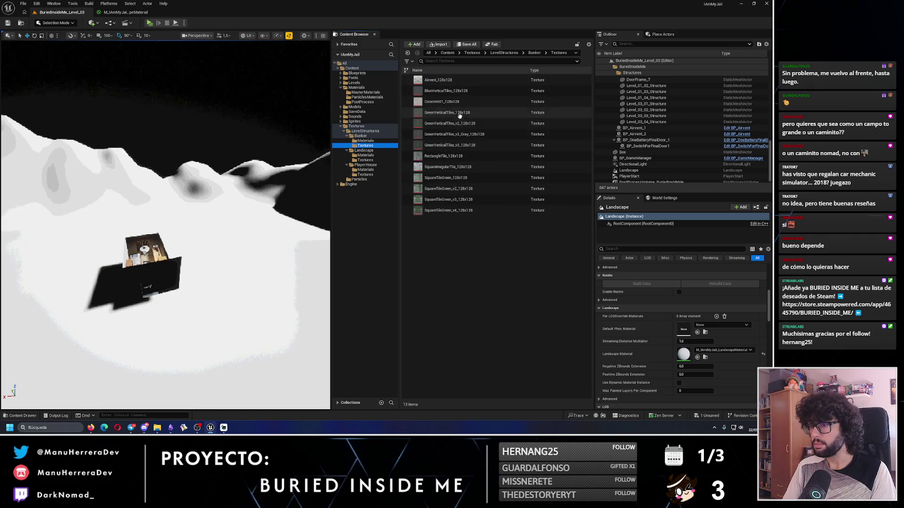
mouse_move(465, 212)
mouse_down()
mouse_move(120, 13)
mouse_move(375, 326)
mouse_move(332, 301)
mouse_up()
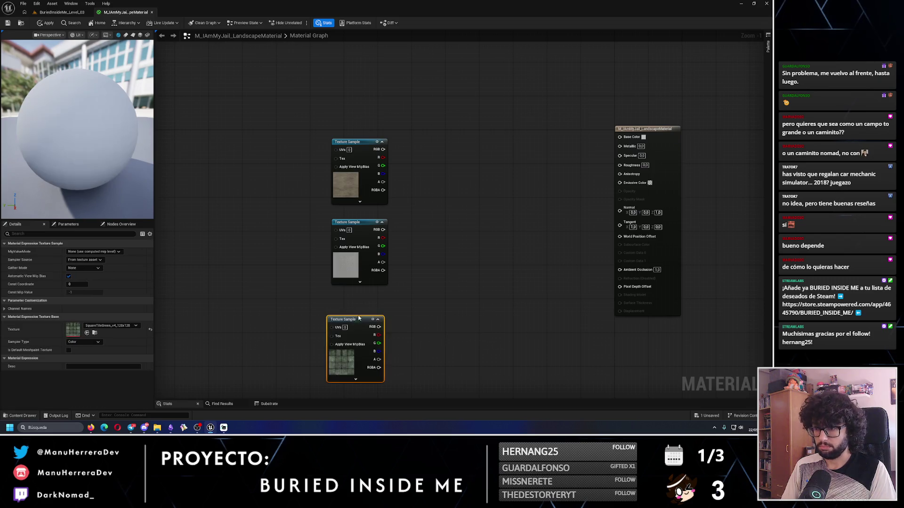
click(272, 344)
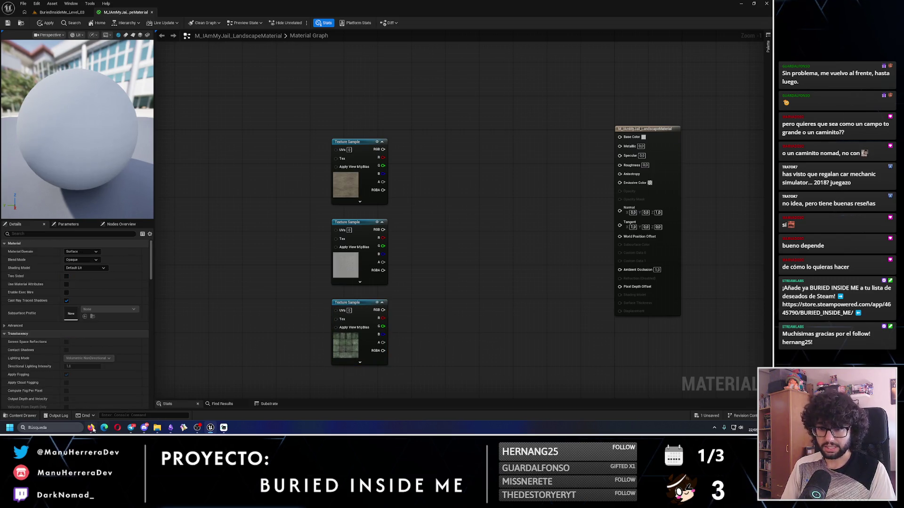
click(91, 428)
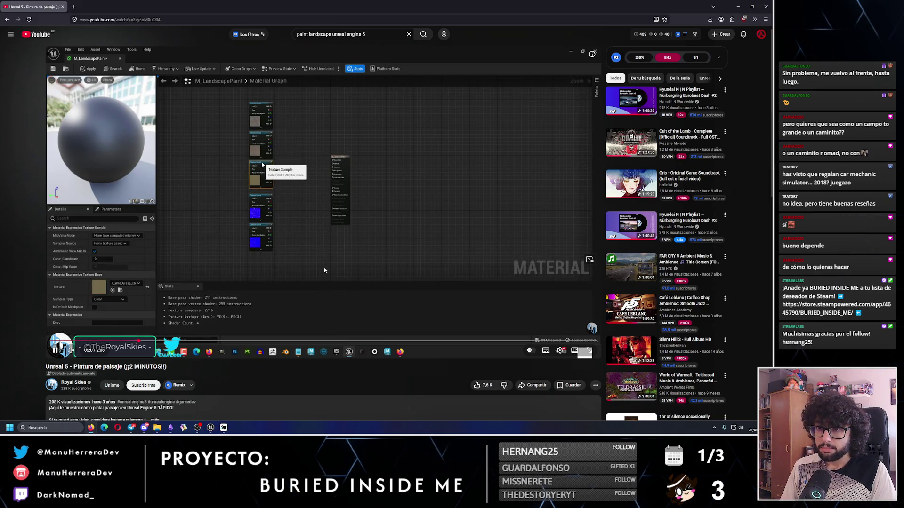
Watch the tutorial's node search, then add a Layer Blend node by searching 'layer blend'
click(278, 259)
click(289, 292)
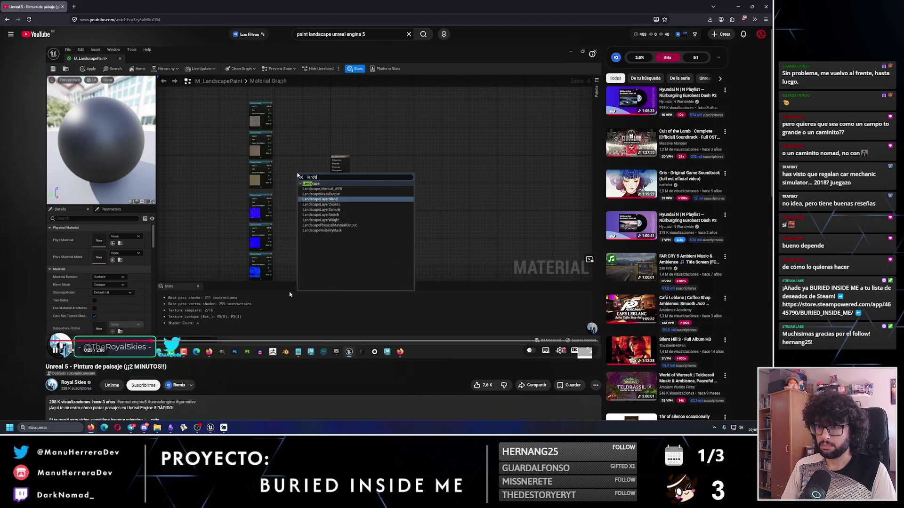
click(289, 293)
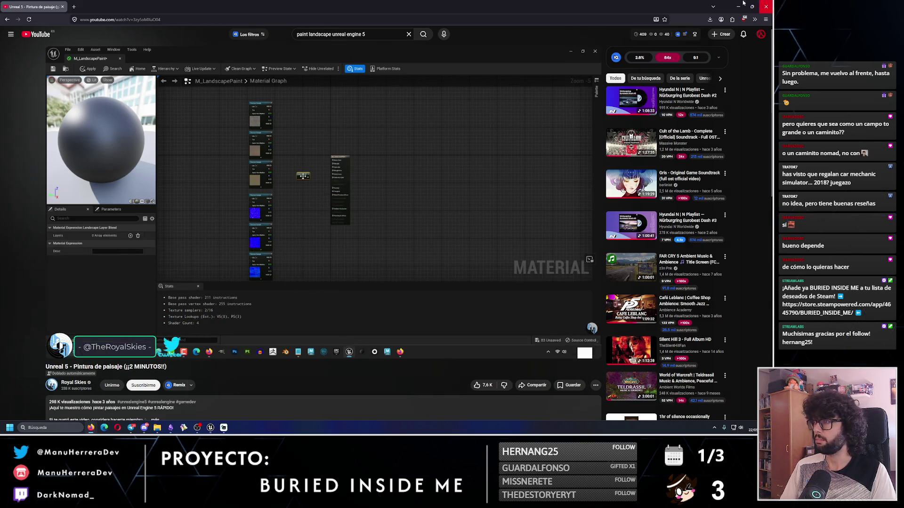
key(alt+Tab)
right_click(424, 185)
text(layer blend)
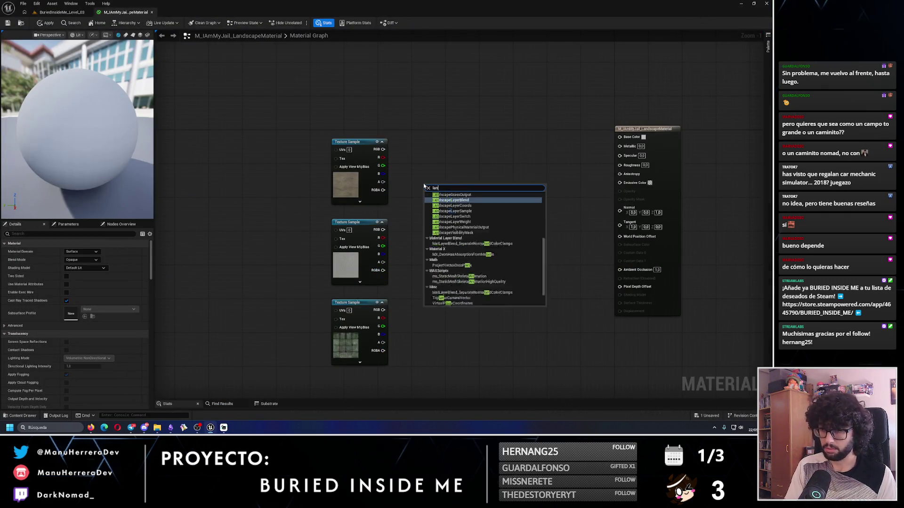
click(467, 216)
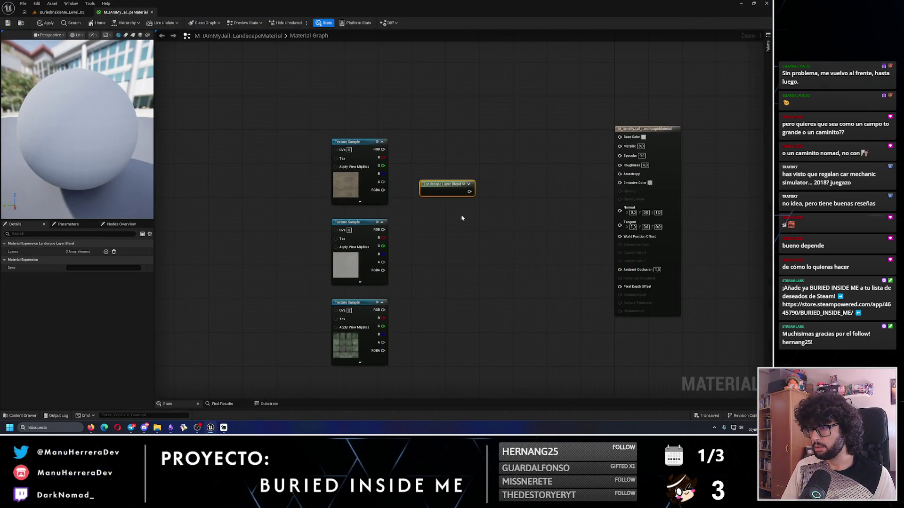
After rechecking the tutorial, replace it with a LandscapeLayerBlend node found via 'landscape blen'
key(alt+Tab)
click(589, 349)
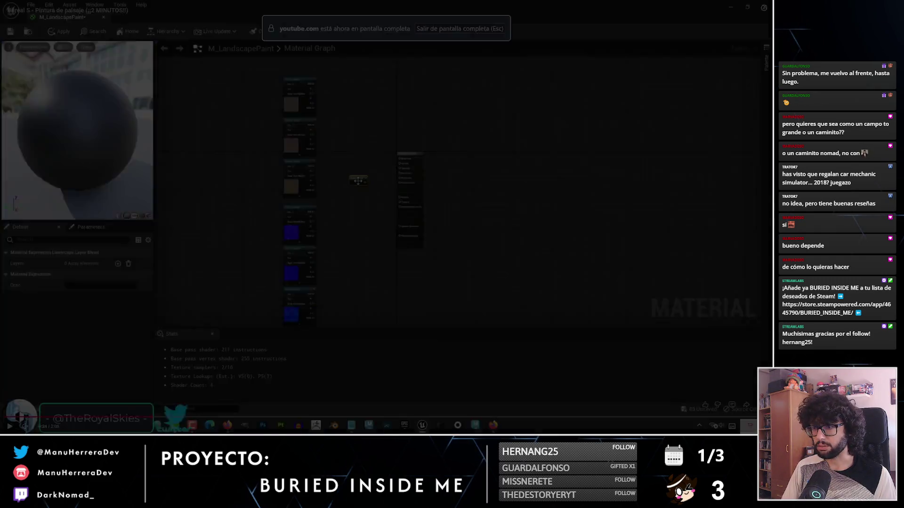
key(space)
key(space)
key(alt+Tab)
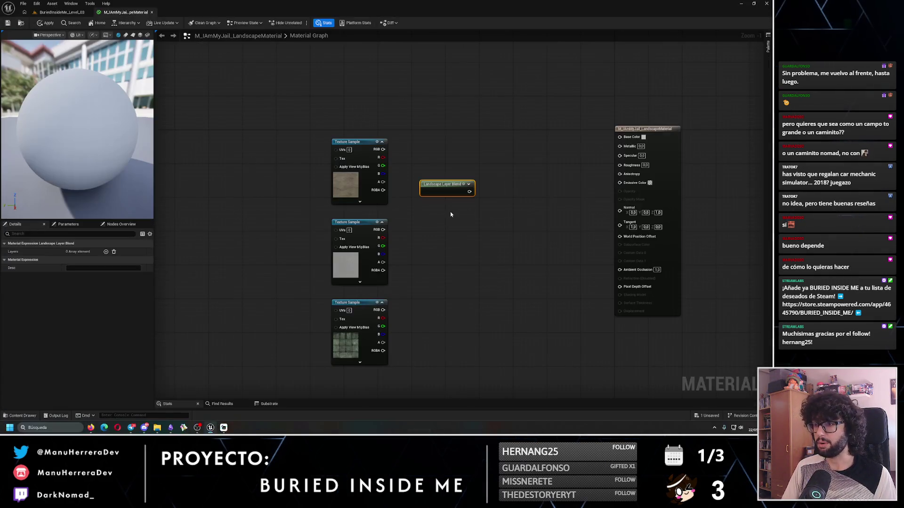
key(Delete)
right_click(446, 187)
text(lands)
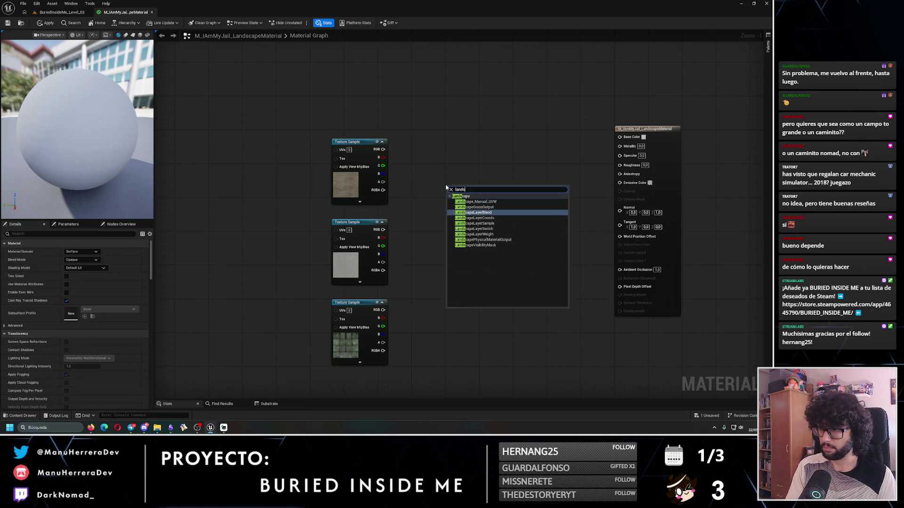
text(cape blen)
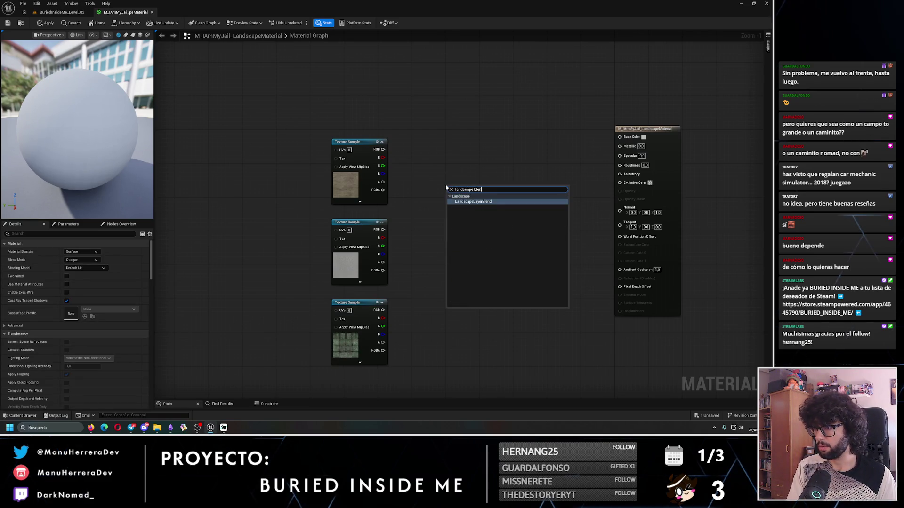
key(Return)
scroll(471, 188, up, 1)
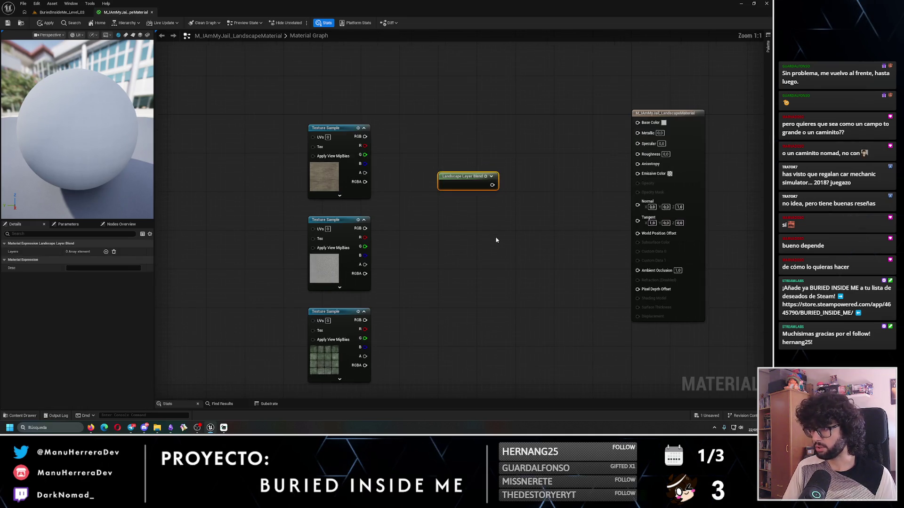
key(alt+Tab)
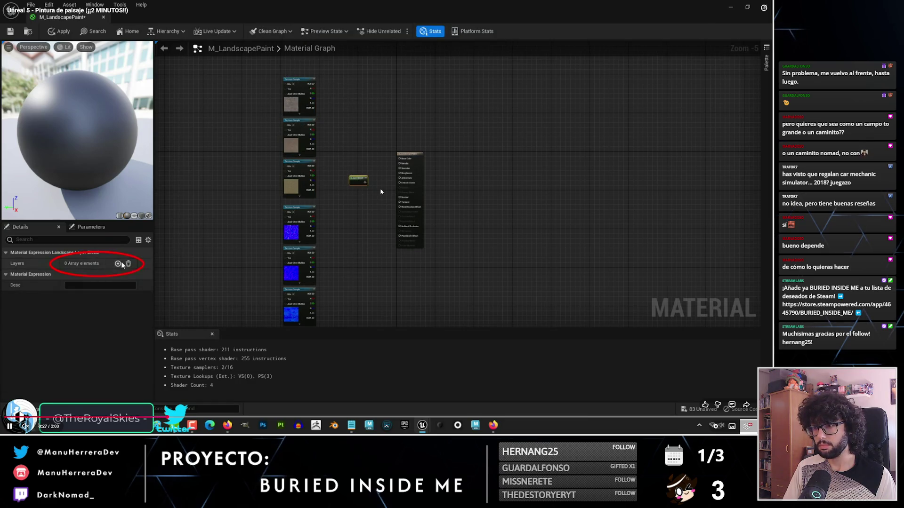
Following the tutorial's layers setup, add three layers to the Layer Blend node
click(380, 192)
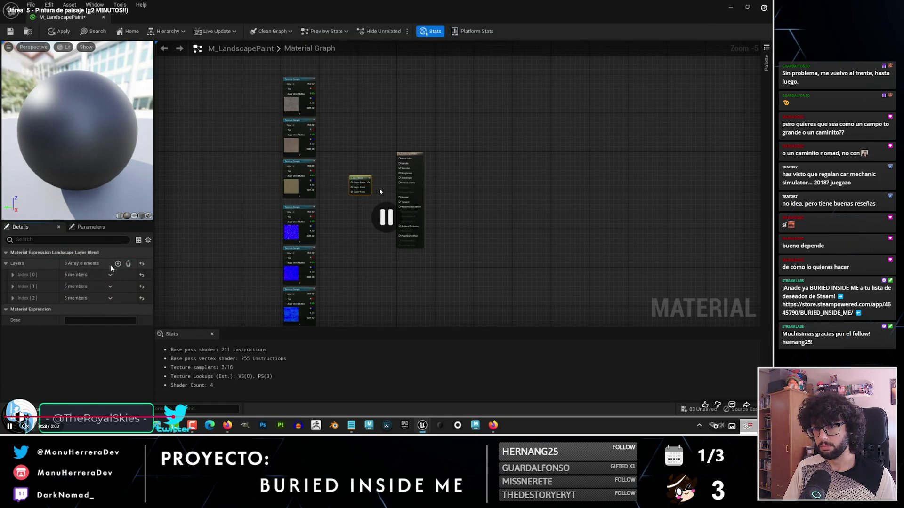
click(337, 197)
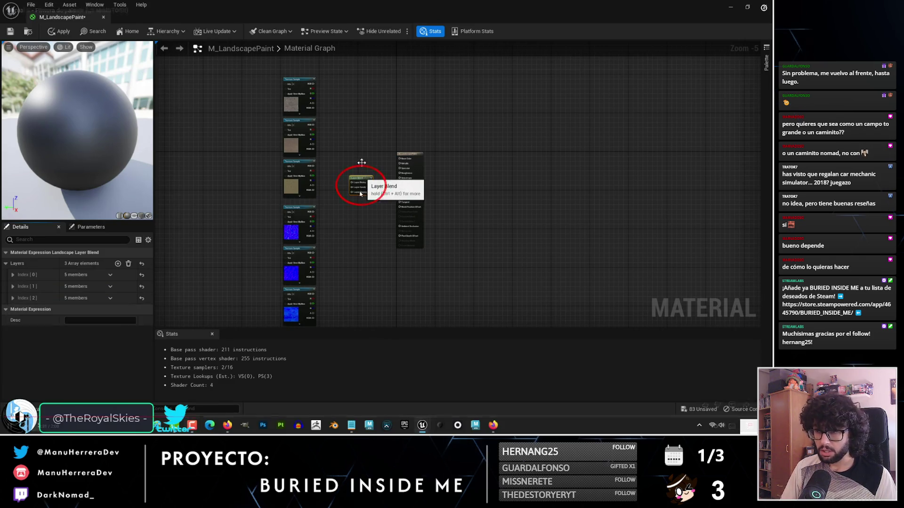
click(319, 255)
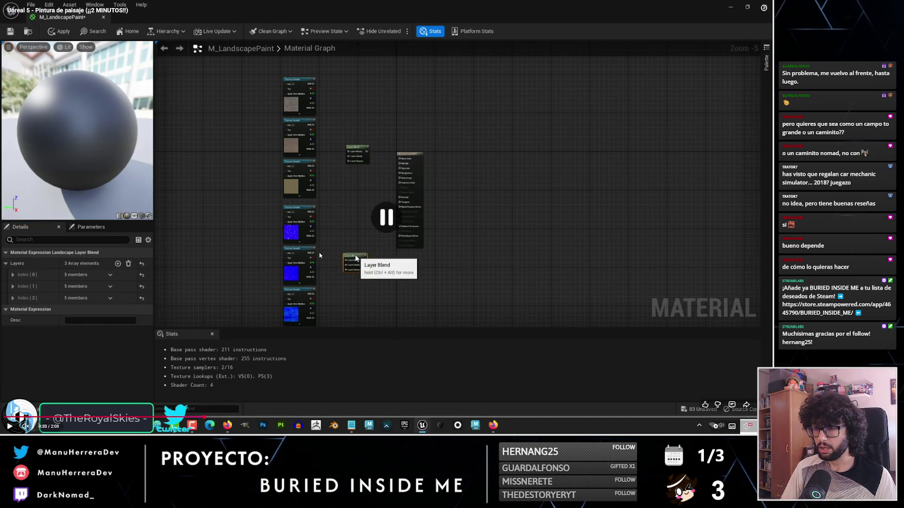
click(339, 219)
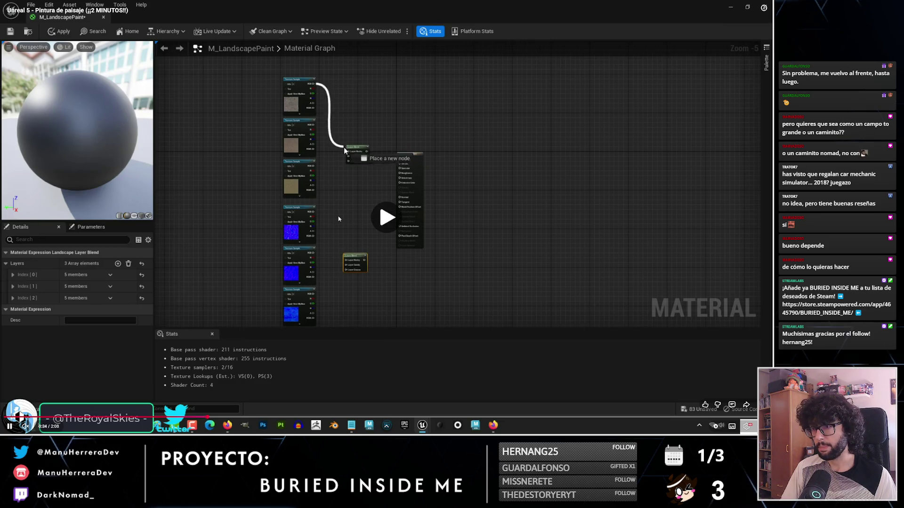
key(alt+Tab)
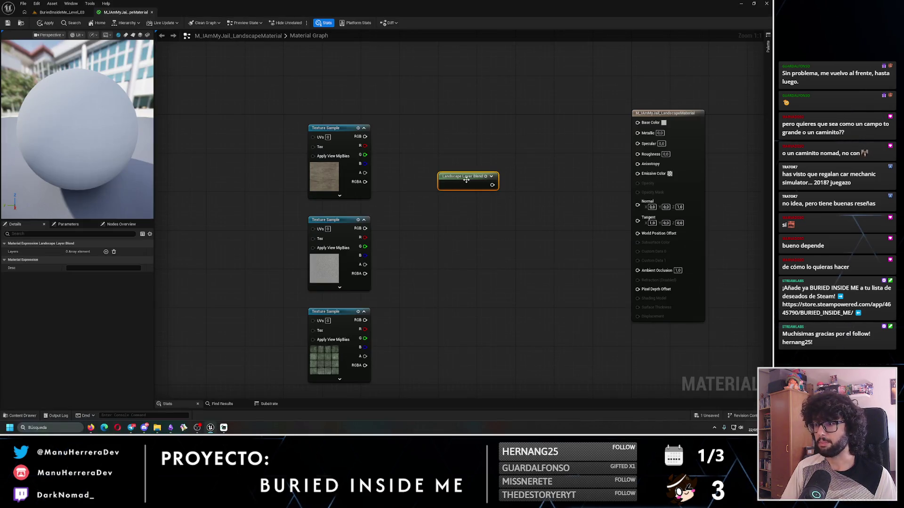
click(106, 252)
click(106, 252)
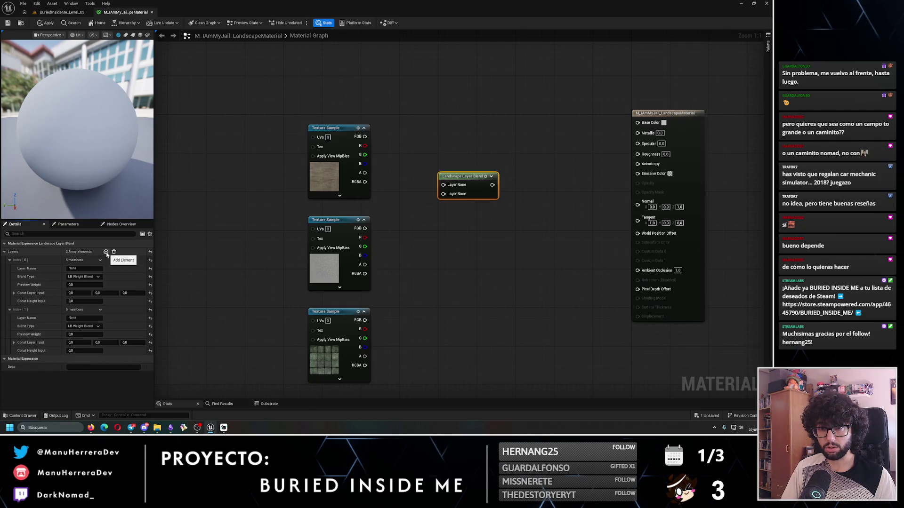
click(106, 252)
Wire each Texture Sample's RGB into its own layer and the blend output into Base Color
drag(393, 163, 443, 185)
drag(365, 229, 443, 194)
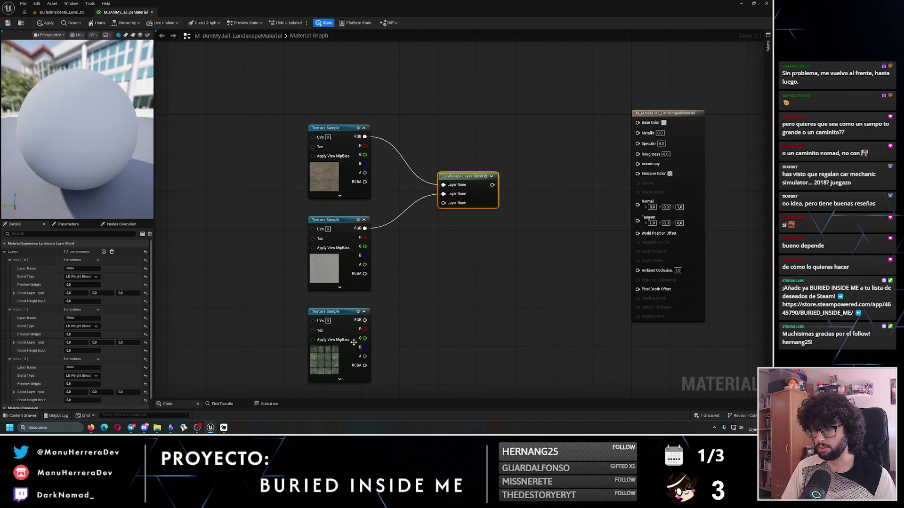
drag(364, 319, 443, 203)
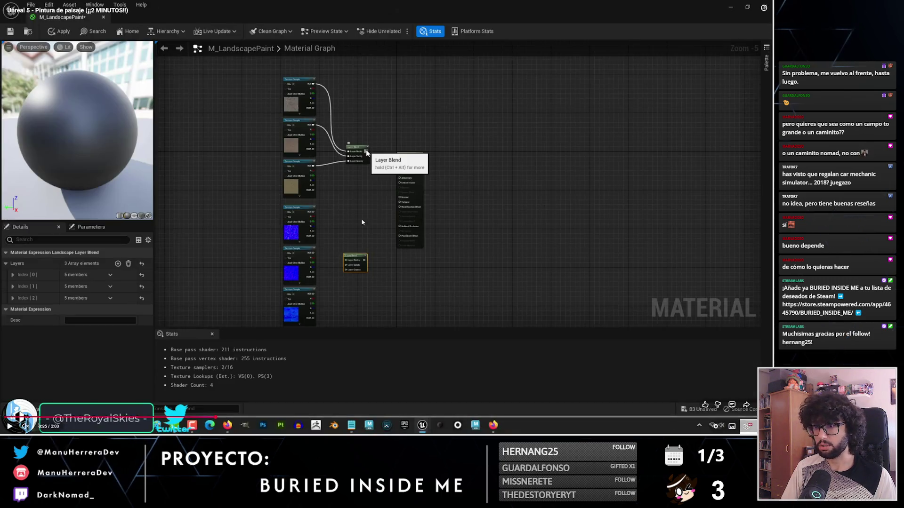
click(473, 251)
click(478, 187)
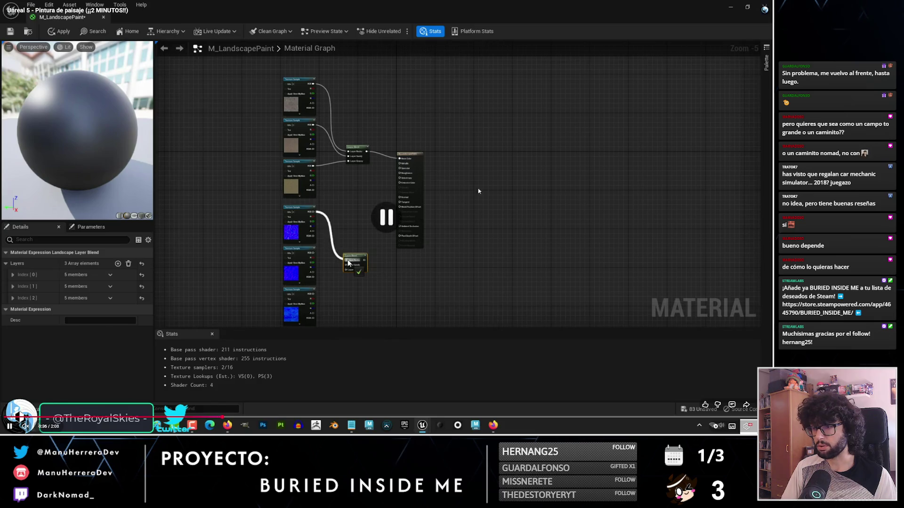
drag(492, 185, 638, 123)
key(alt+Tab)
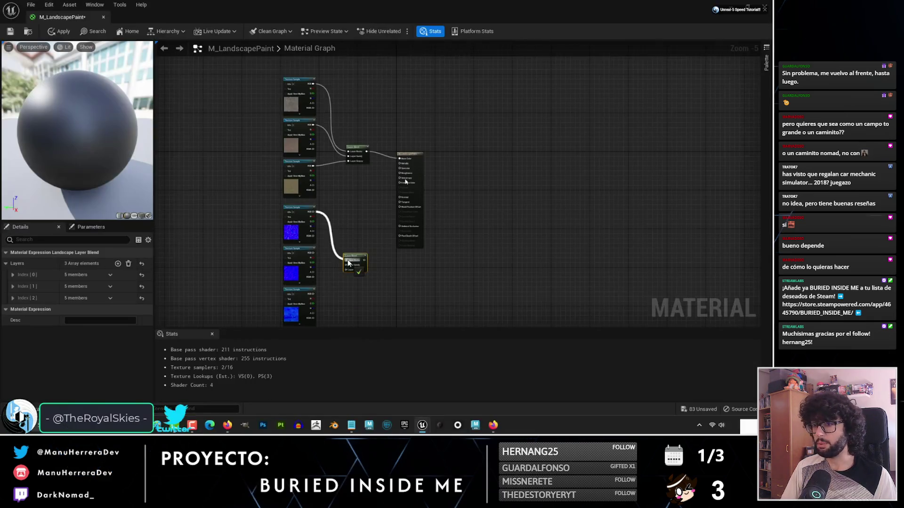
click(289, 257)
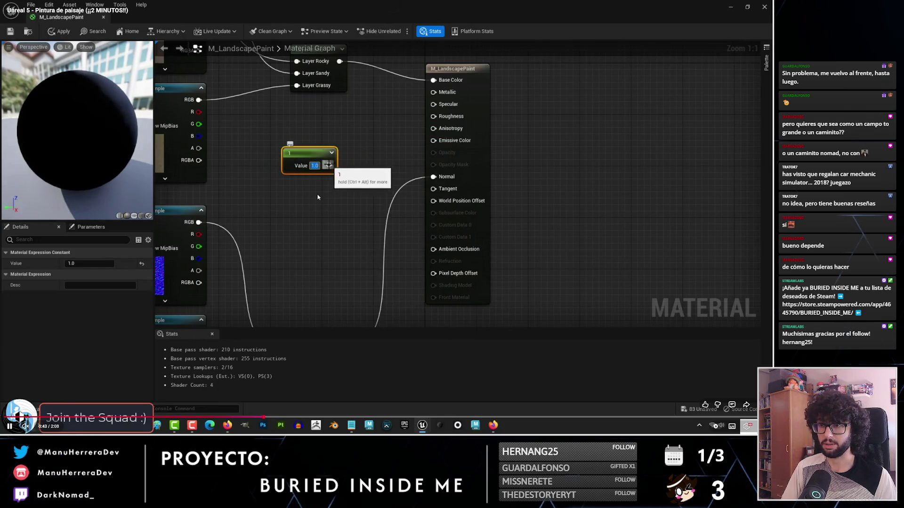
Following the tutorial, add a Landscape Layer Coords node to the left of the texture samples
click(340, 213)
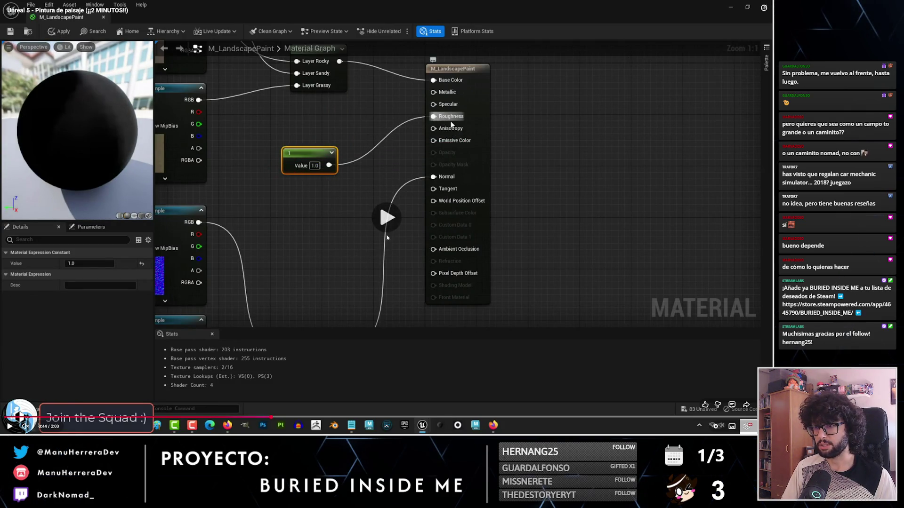
key(alt+Tab)
key(alt+Tab)
click(322, 189)
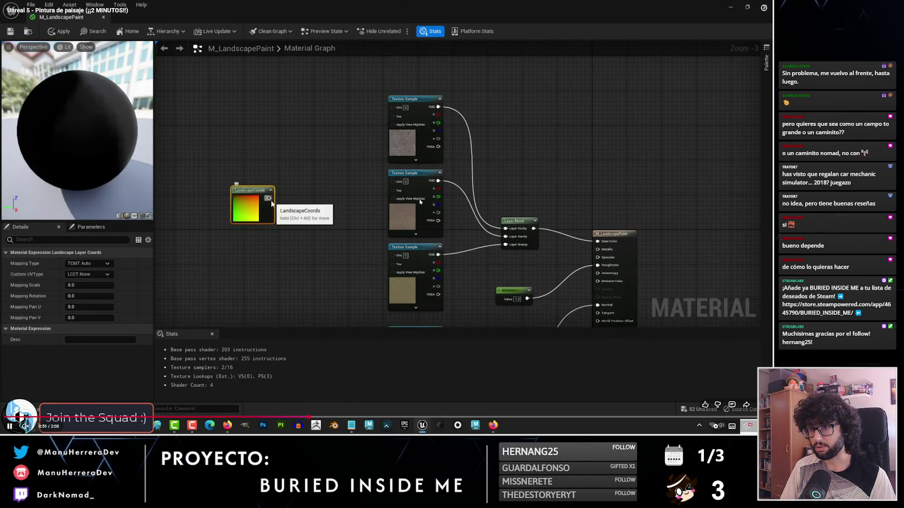
click(382, 185)
key(alt+Tab)
mouse_move(167, 228)
mouse_down()
mouse_move(276, 266)
mouse_move(299, 192)
mouse_up()
right_click(298, 191)
text(landscape)
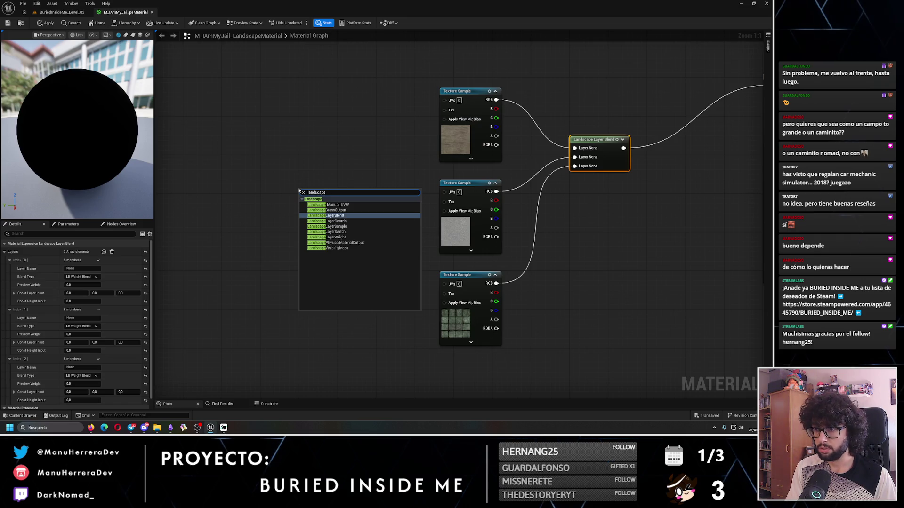
click(326, 221)
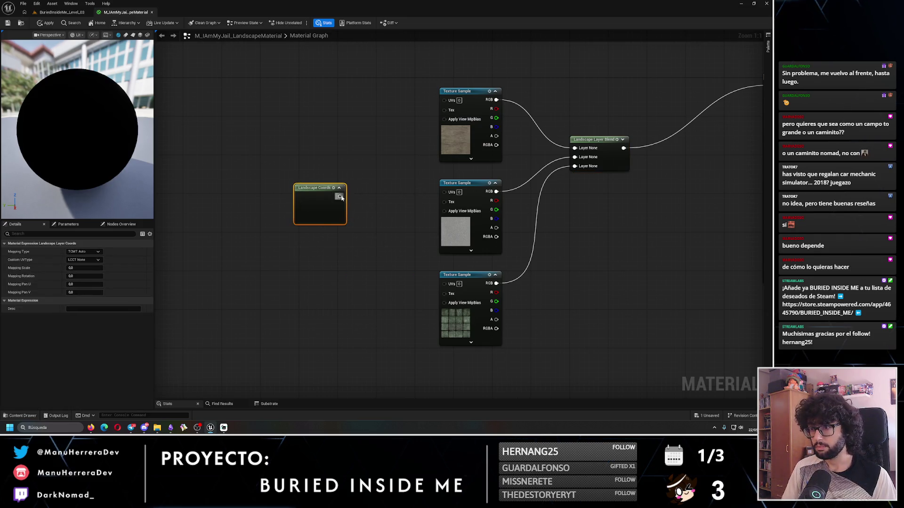
Wire the Landscape Coords output into the UVs of all three Texture Samples
drag(340, 196, 445, 102)
drag(340, 196, 445, 192)
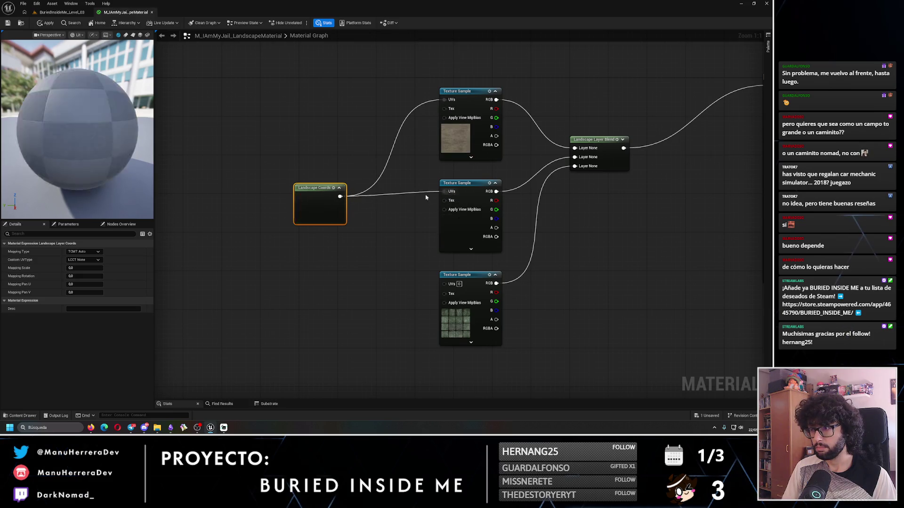
drag(341, 197, 444, 284)
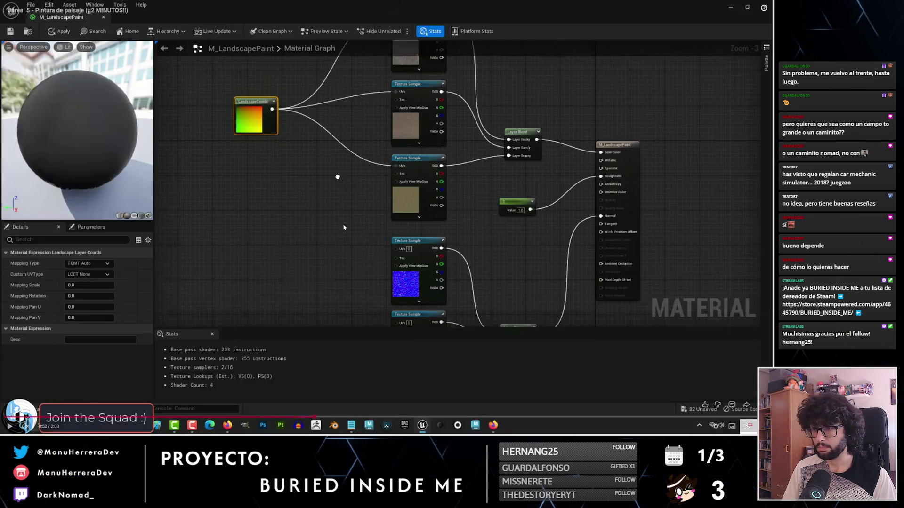
click(371, 214)
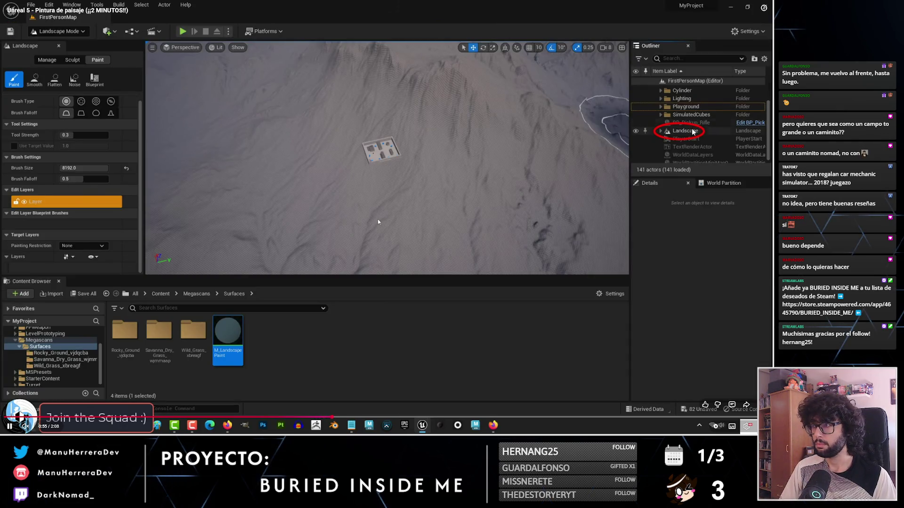
Select the landscape in the level and switch the editor to Landscape mode
click(377, 219)
key(alt+Tab)
click(62, 12)
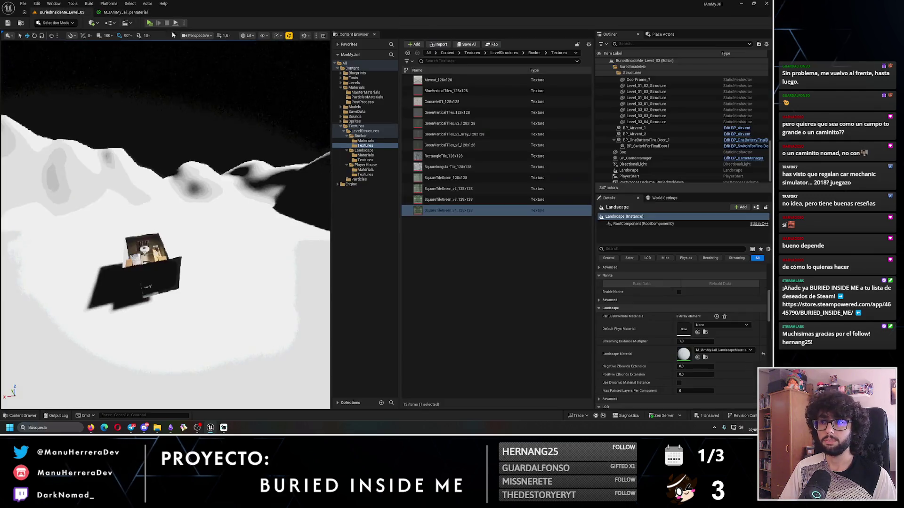
click(278, 227)
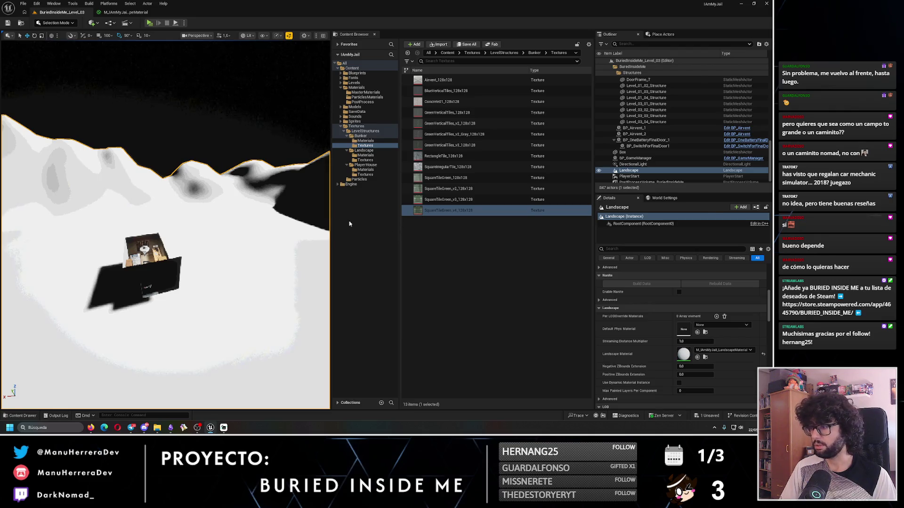
key(alt+Tab)
click(397, 202)
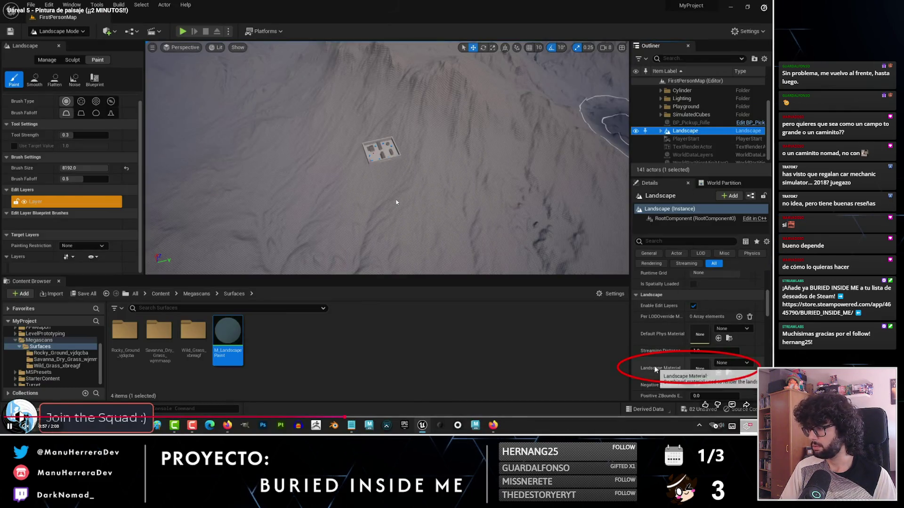
mouse_move(245, 339)
mouse_down()
mouse_move(706, 376)
mouse_move(708, 367)
mouse_up()
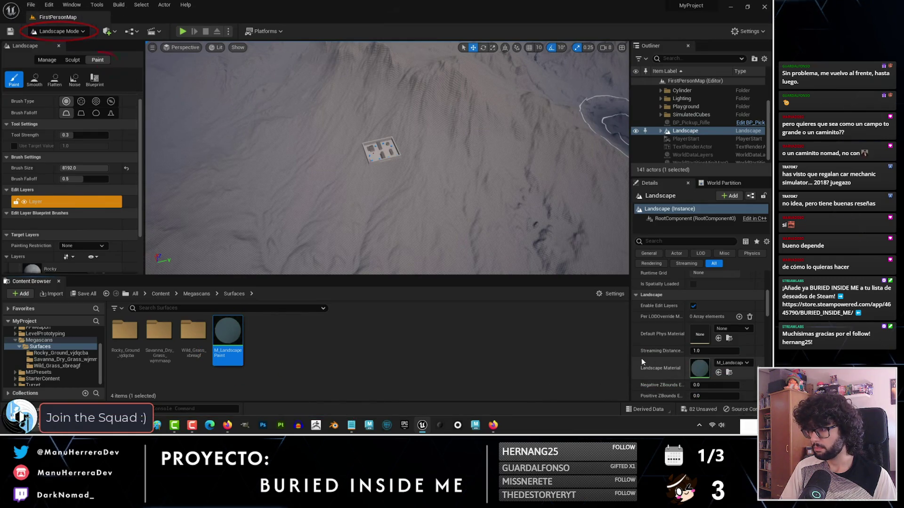
click(339, 175)
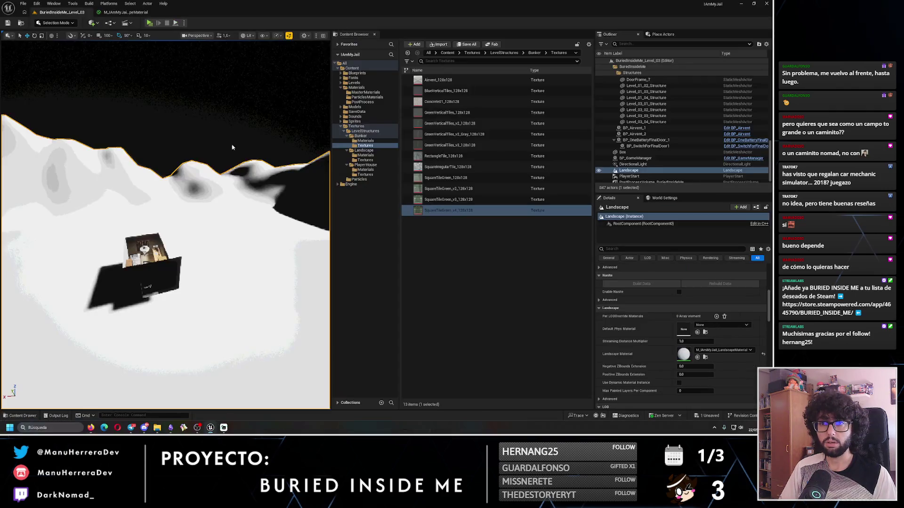
click(56, 23)
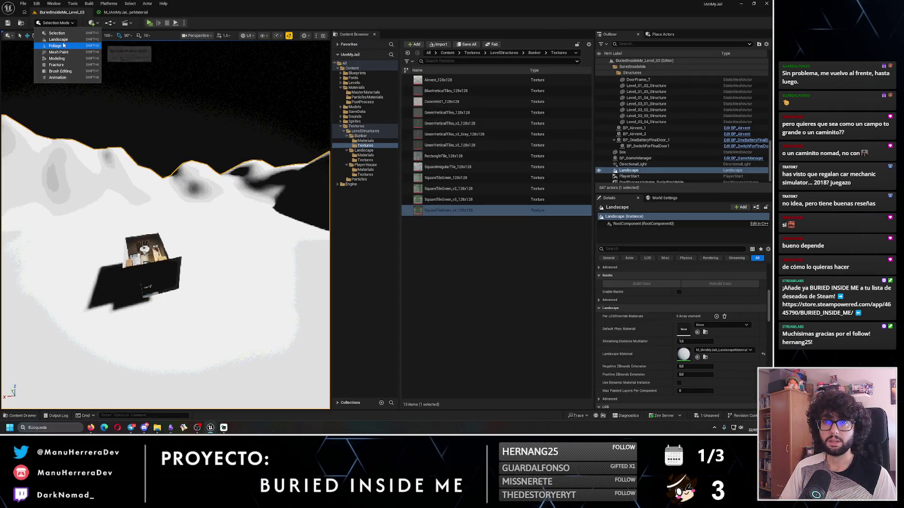
key(shift+2)
After rewinding the tutorial, delete the old Layer_0 paint layer under Target Layers
key(alt+Tab)
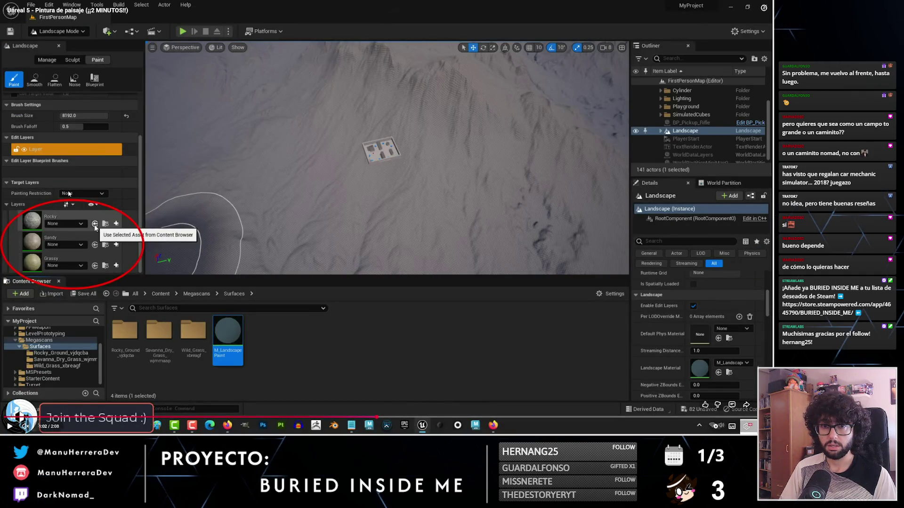
key(alt+Tab)
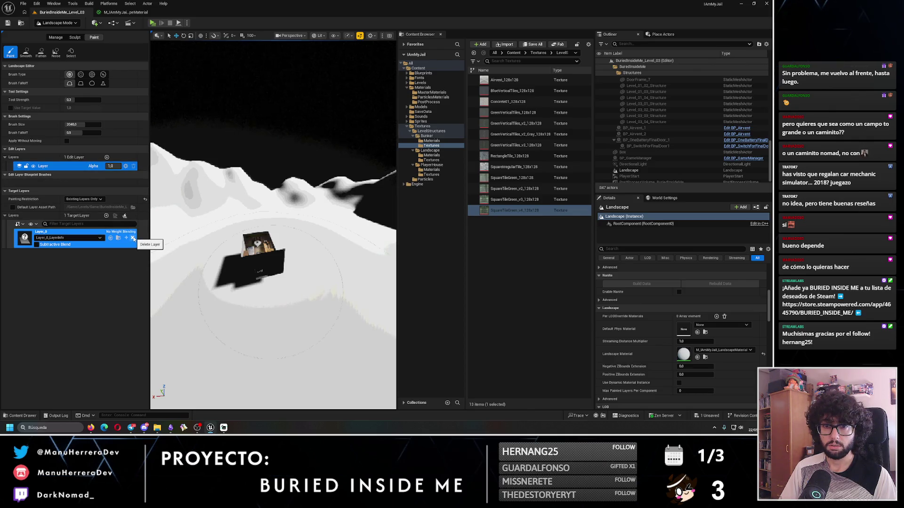
key(alt+Tab)
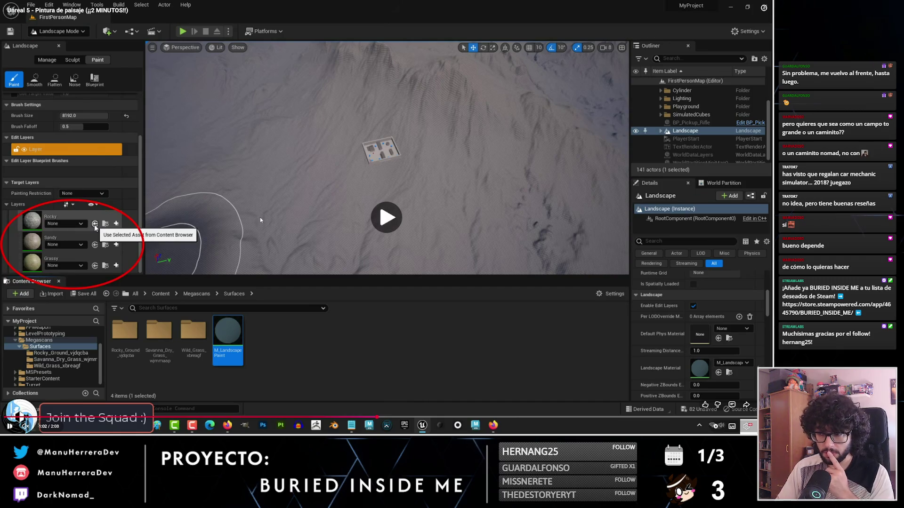
key(Left)
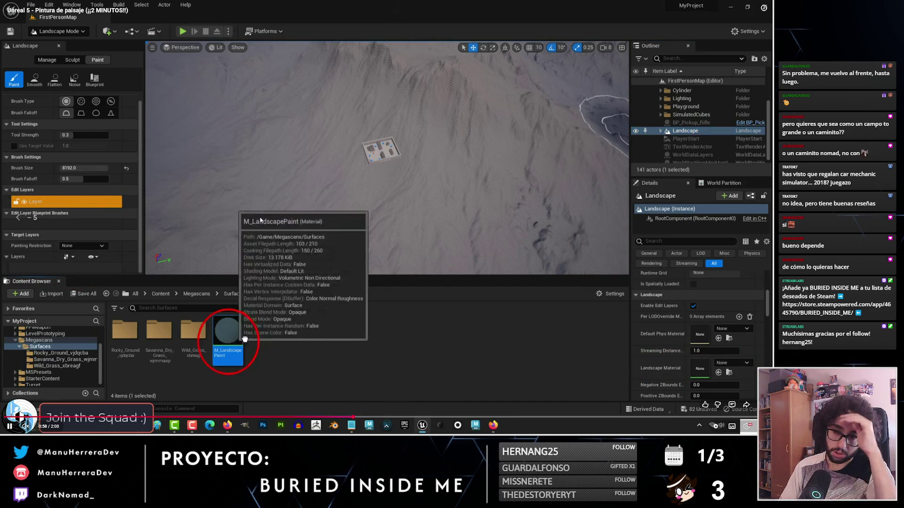
key(alt+Tab)
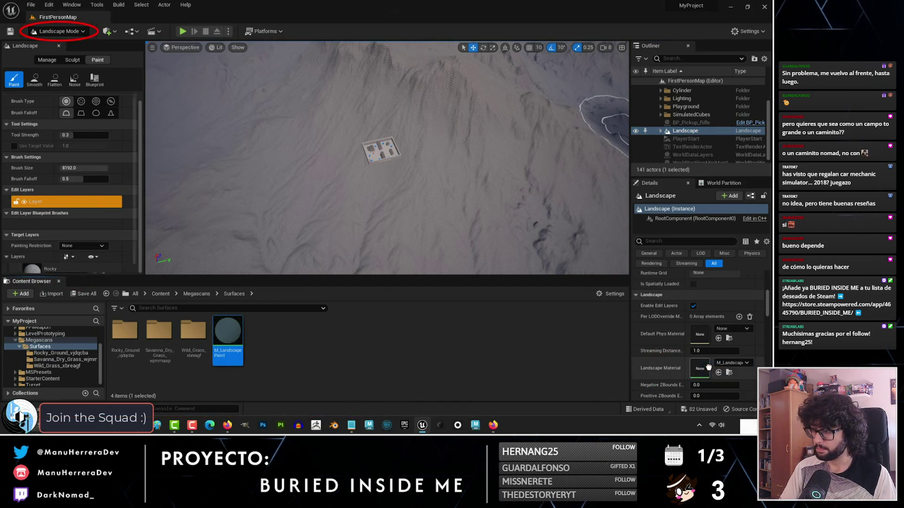
click(260, 216)
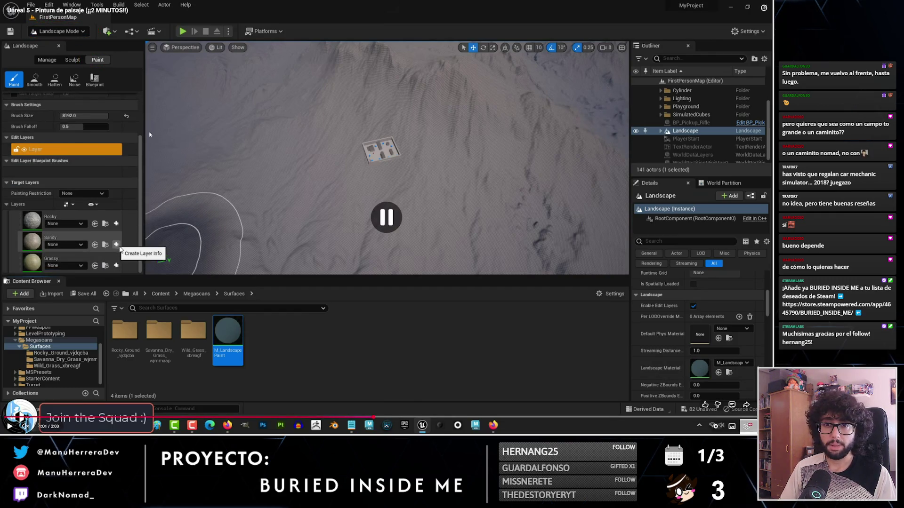
key(alt+Tab)
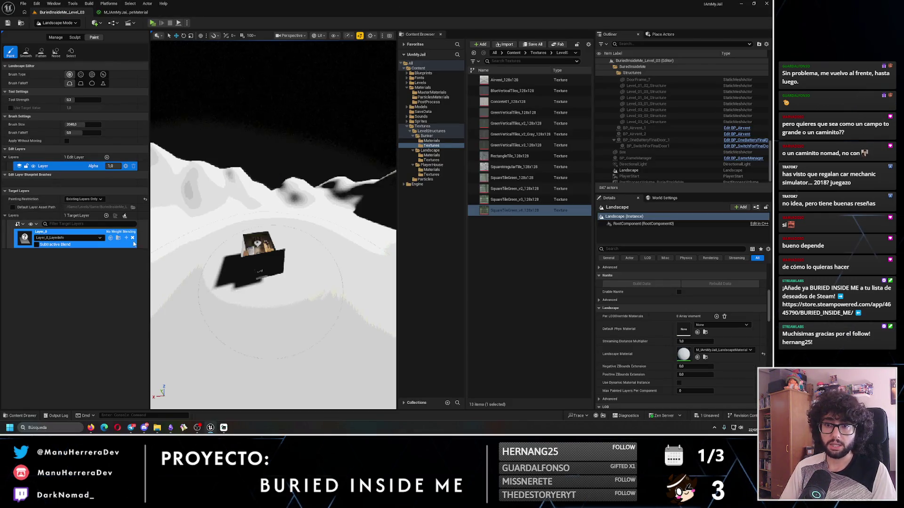
click(132, 237)
click(394, 224)
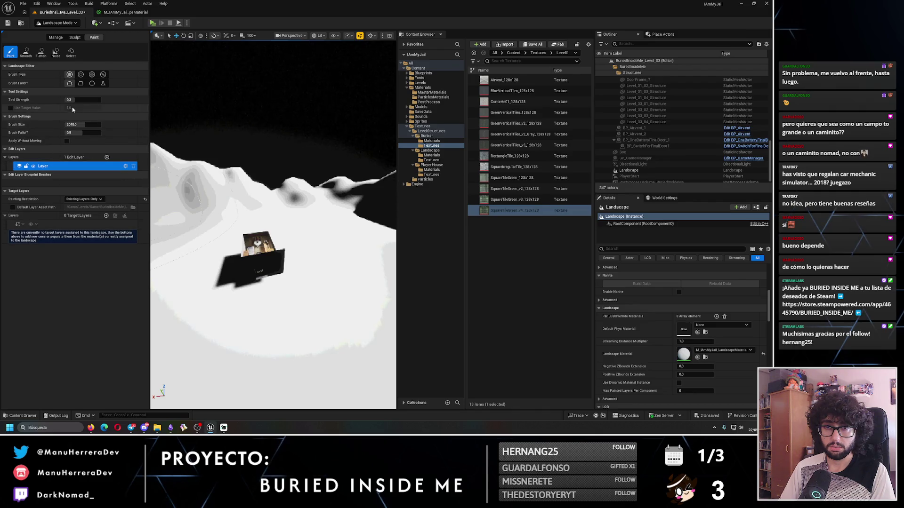
click(75, 37)
click(90, 38)
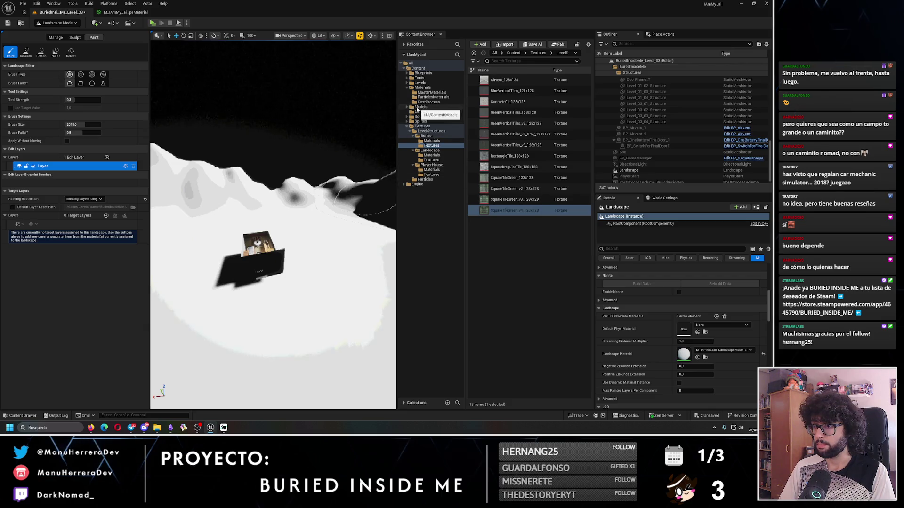
Move all the landscape material's nodes higher in the graph and apply the material changes
click(408, 108)
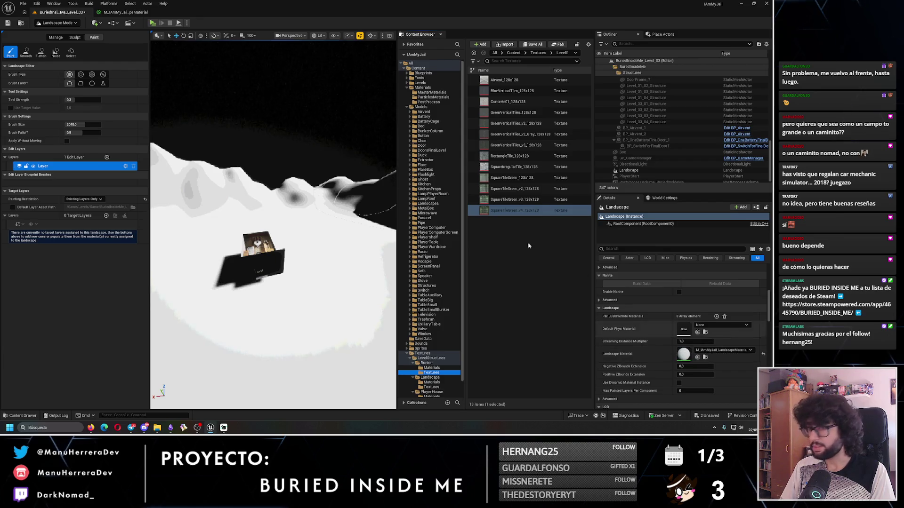
click(134, 12)
scroll(277, 99, down, 4)
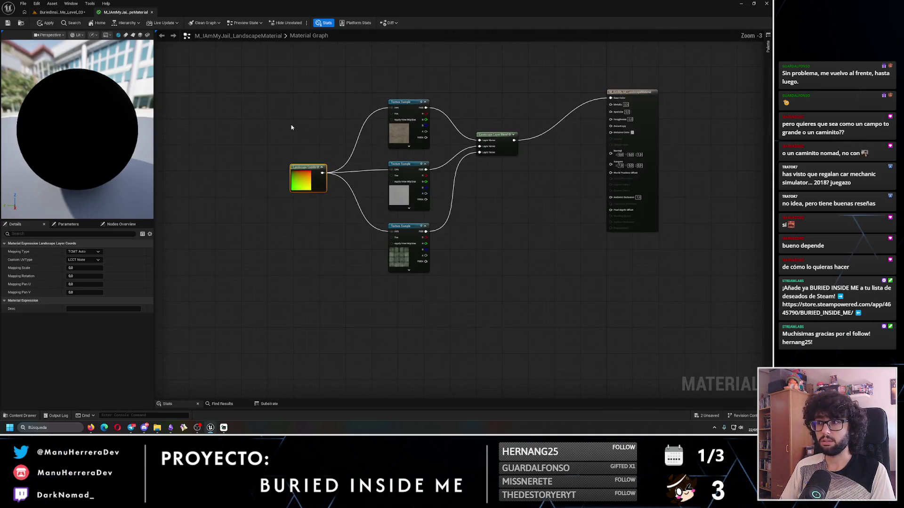
scroll(261, 154, up, 3)
key(ctrl+a)
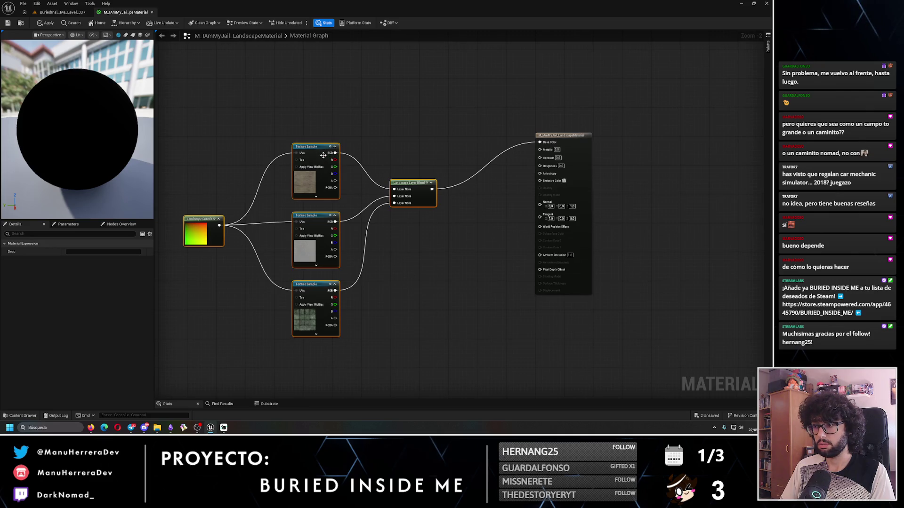
drag(323, 156, 324, 115)
click(399, 111)
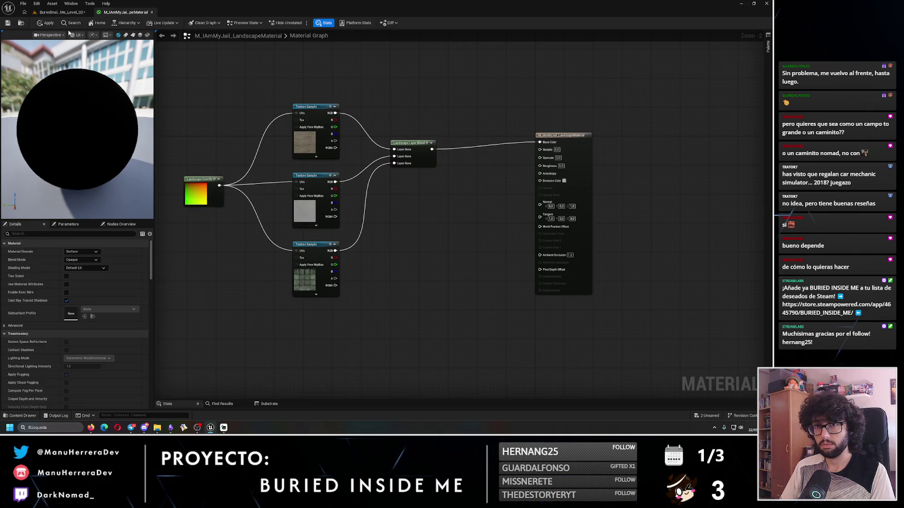
click(15, 23)
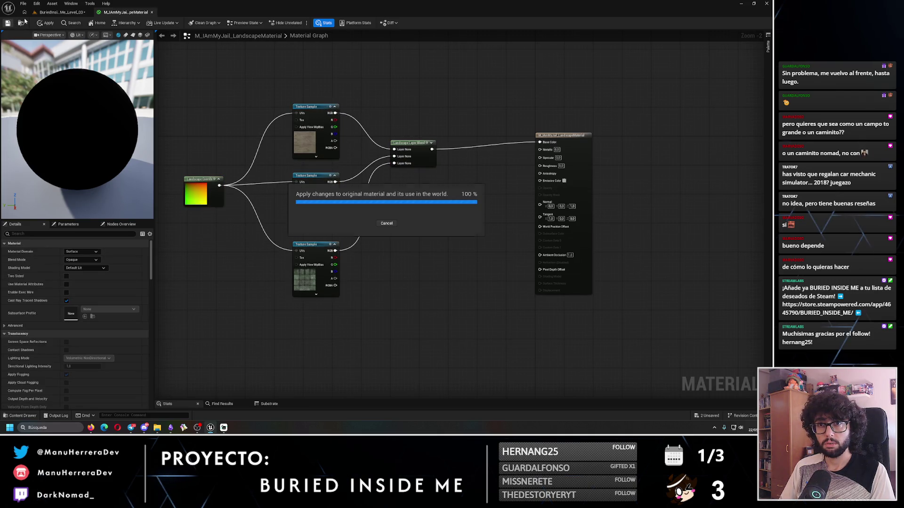
Inspect the landscape in the level, toggling between unlit and lit view modes
click(65, 11)
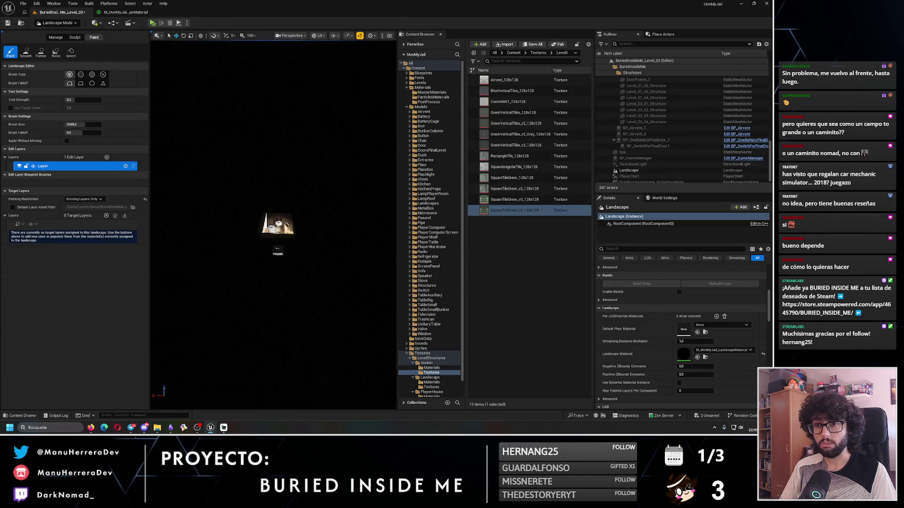
key(alt+3)
key(alt+4)
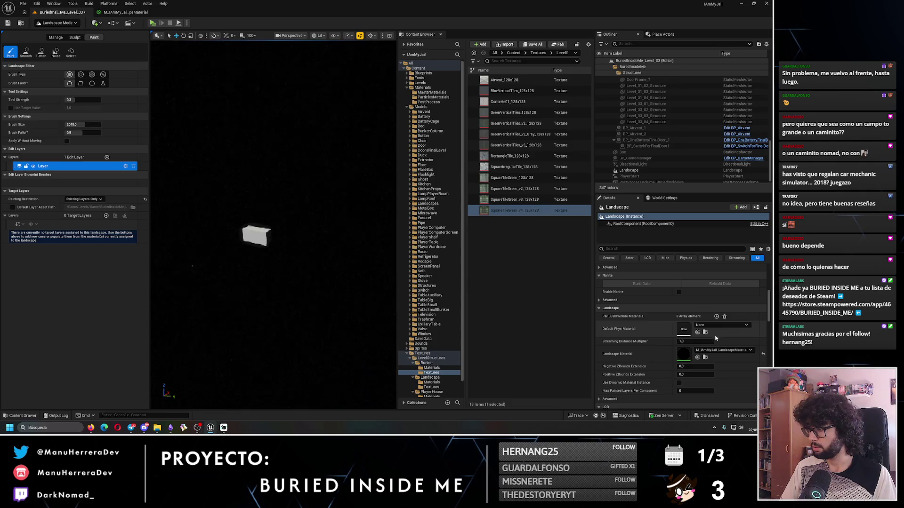
mouse_move(273, 226)
mouse_down()
mouse_move(269, 198)
mouse_move(292, 179)
mouse_up()
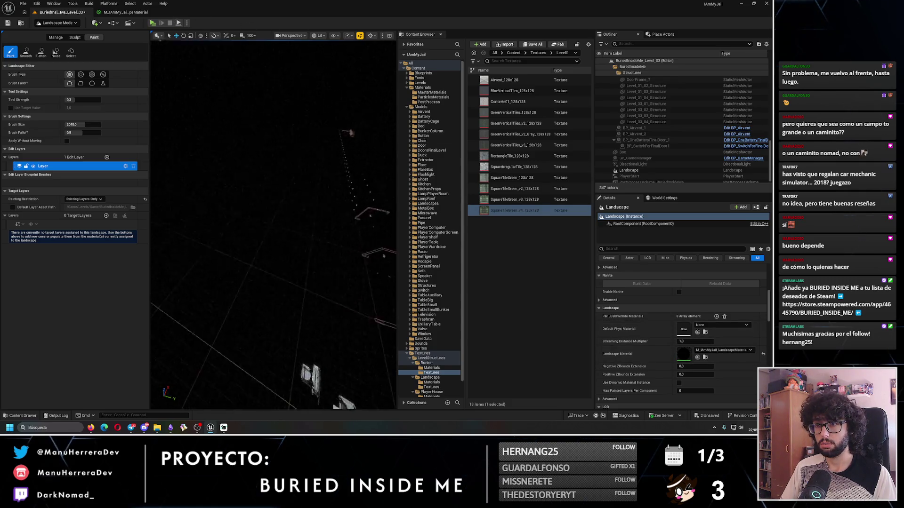
key(alt+3)
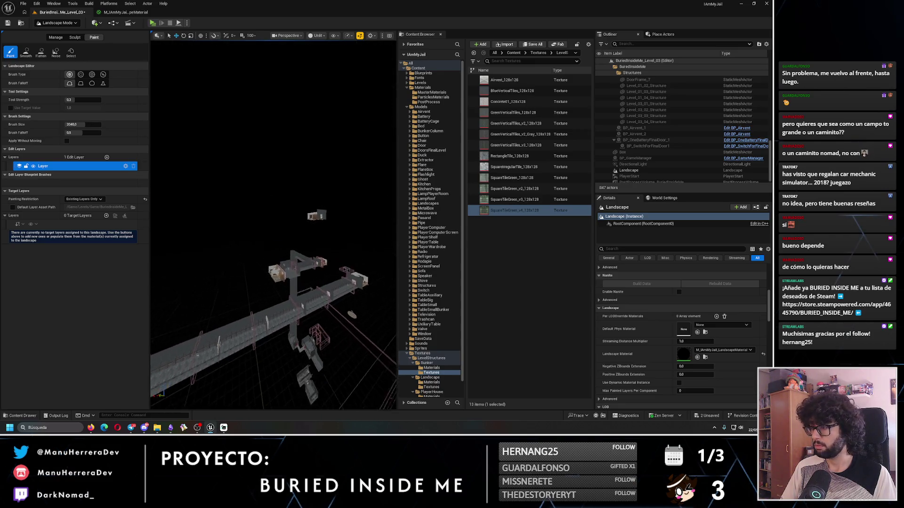
Marquee-select all material nodes, nudge them slightly up, and return to the level
click(125, 12)
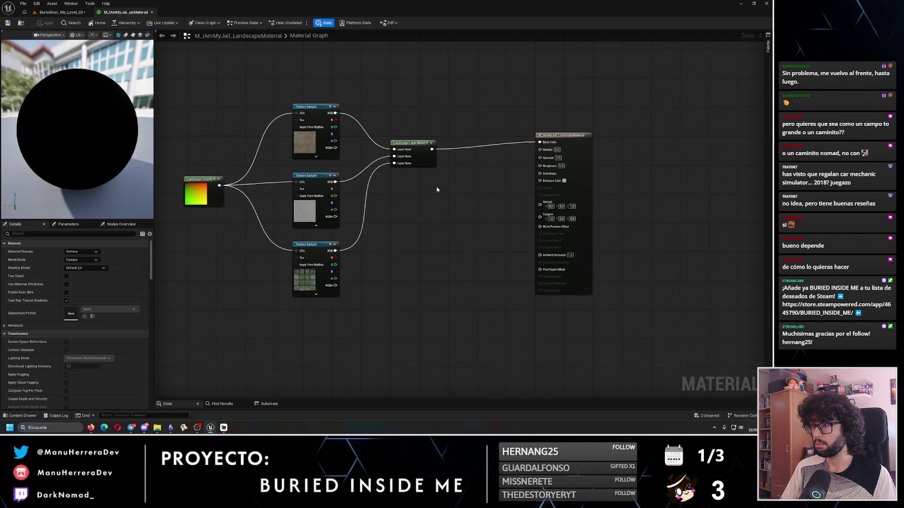
drag(196, 95, 419, 346)
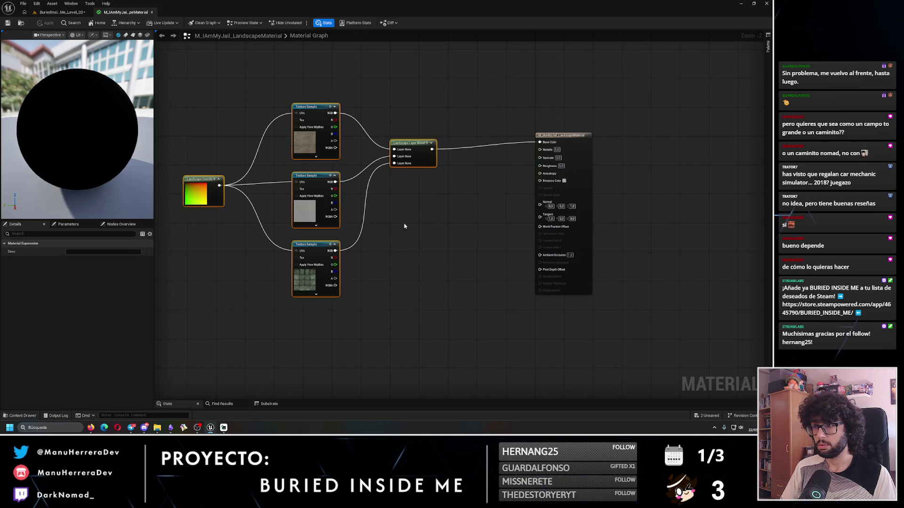
drag(409, 144, 414, 136)
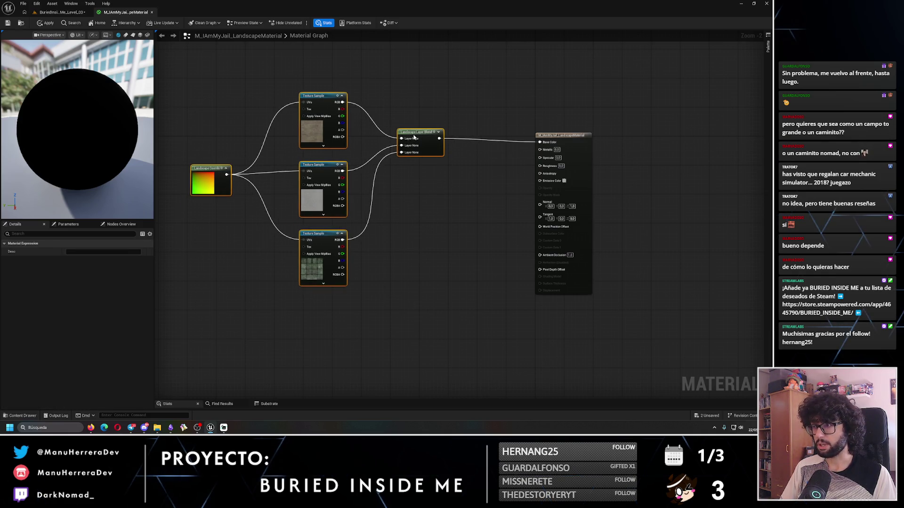
click(60, 11)
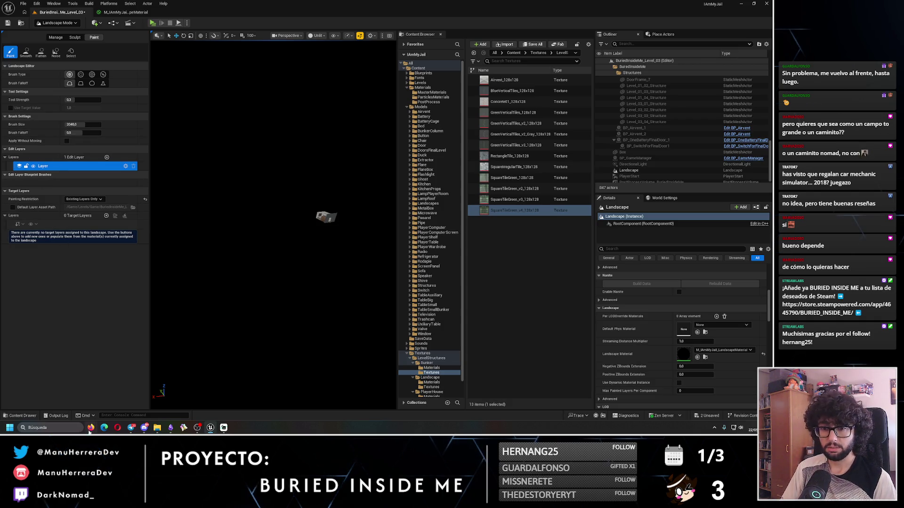
After checking the tutorial, create a new Layer_0 target layer under Target Layers
mouse_move(91, 434)
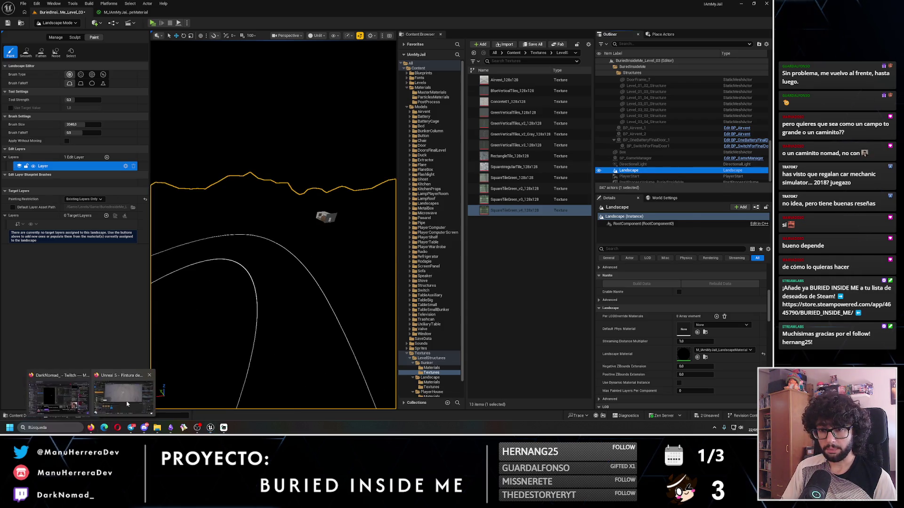
click(90, 395)
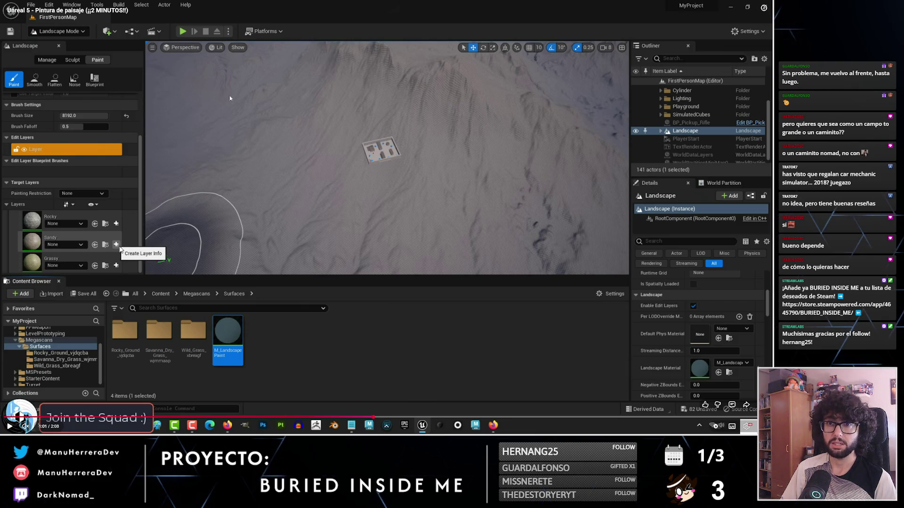
key(Escape)
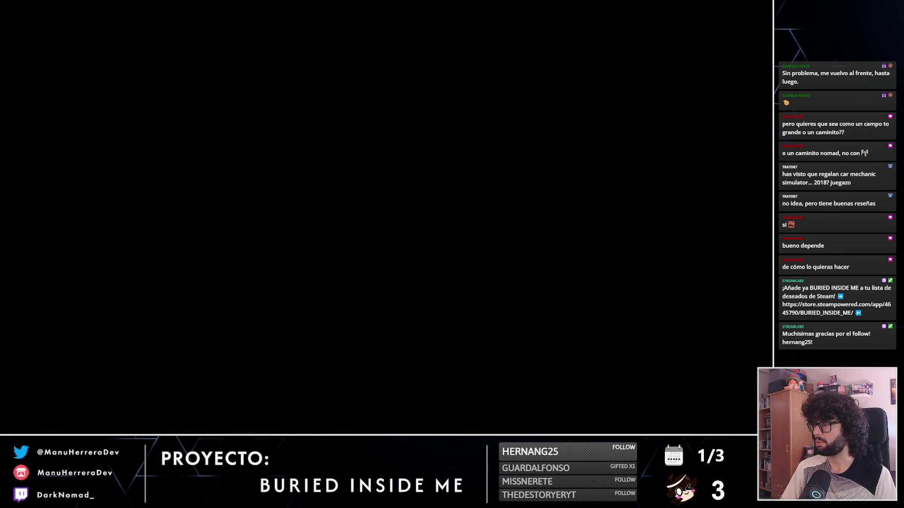
key(alt+Tab)
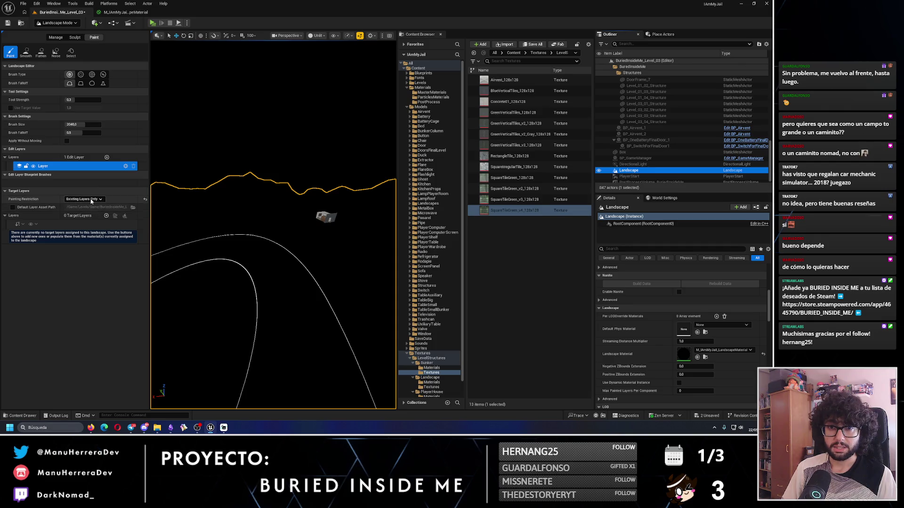
key(alt+Tab)
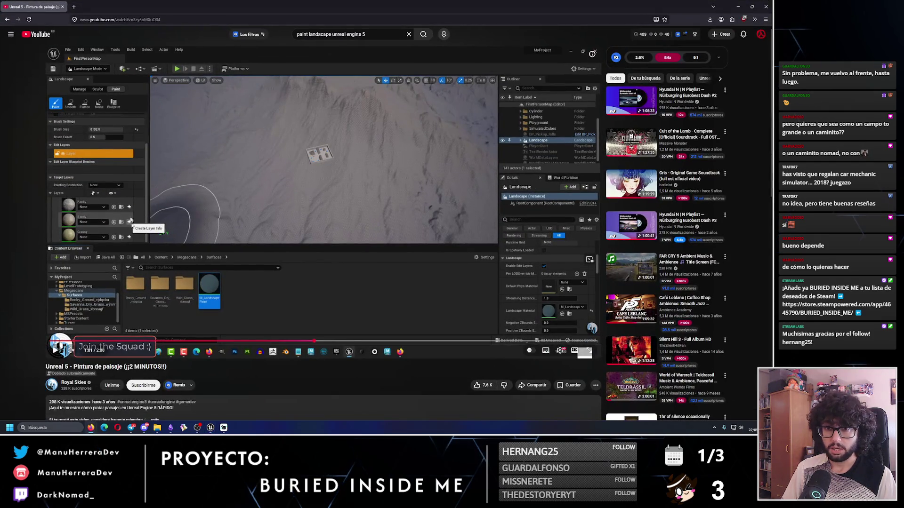
key(alt+Tab)
click(106, 216)
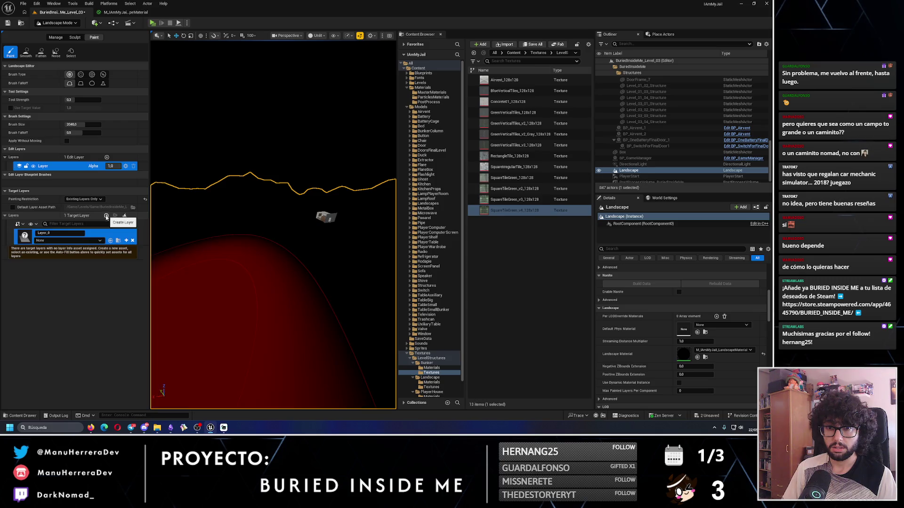
Create Layer_0_LayerInfo for Layer_0 as a No Weight-Blended layer
click(126, 240)
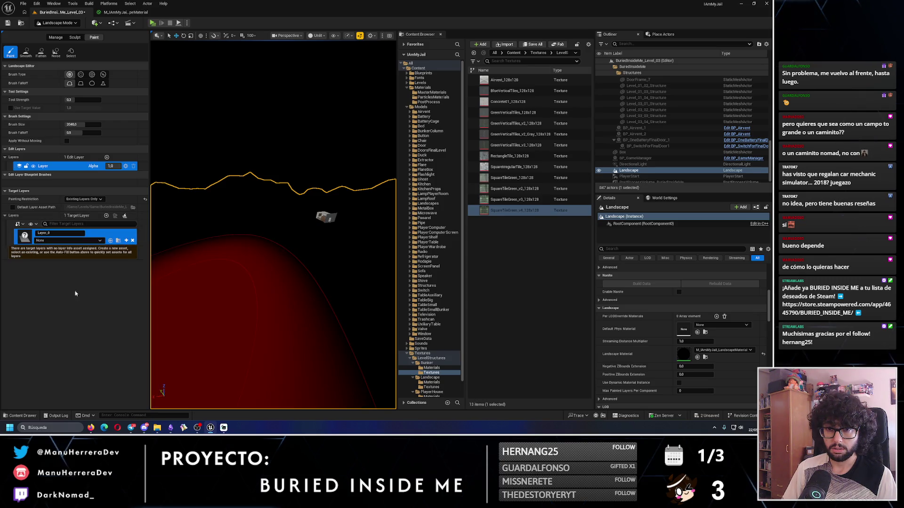
click(80, 262)
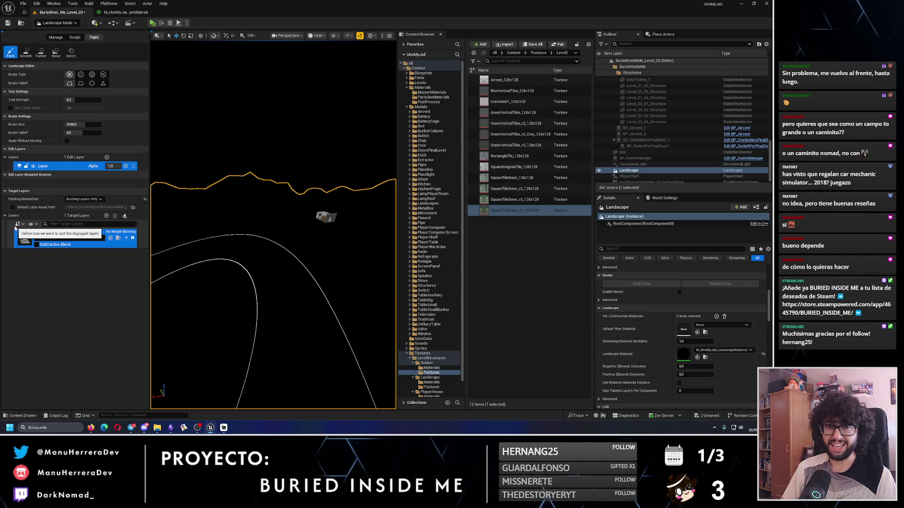
key(alt+Tab)
key(space)
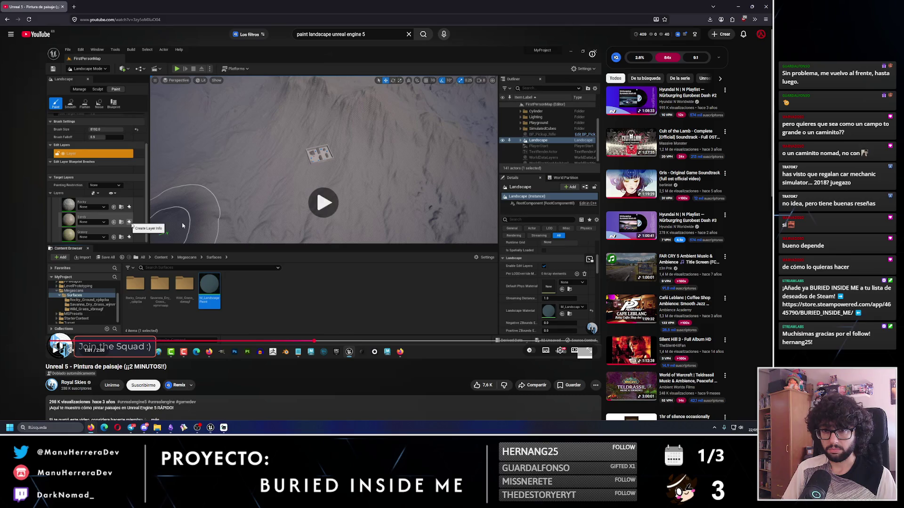
key(space)
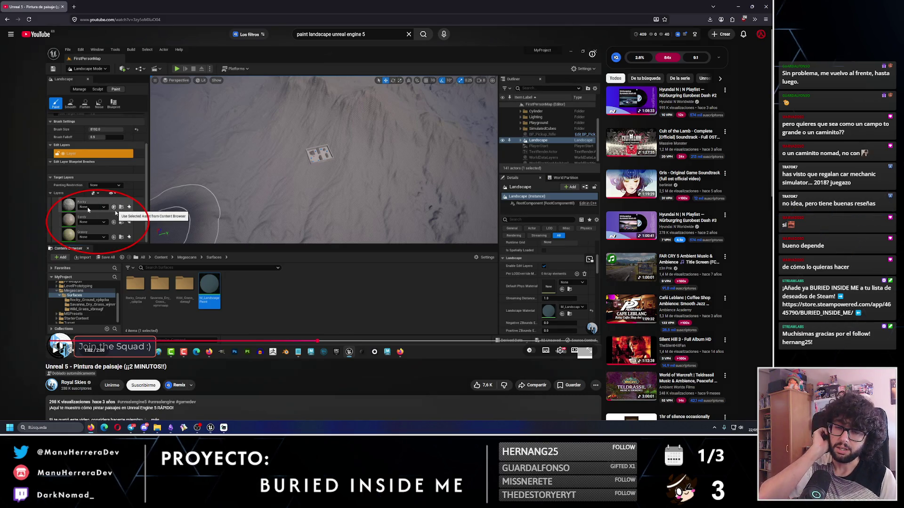
key(space)
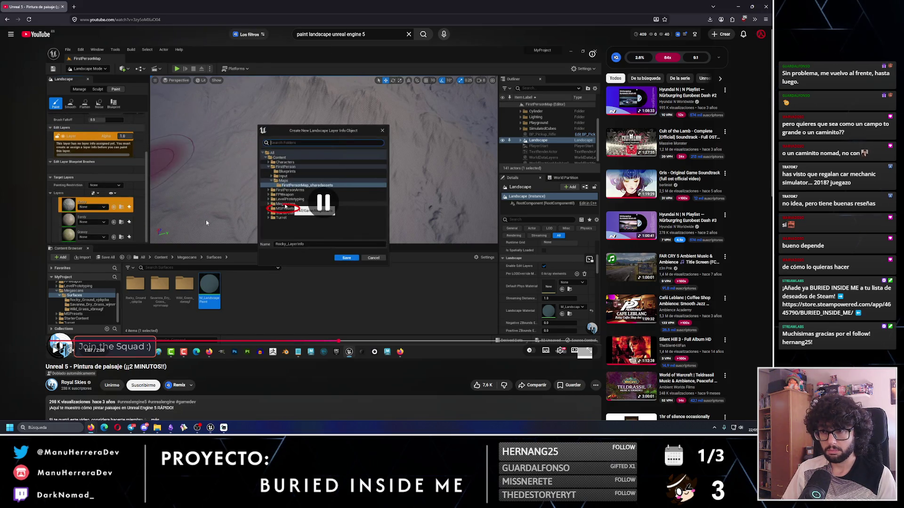
key(alt+Tab)
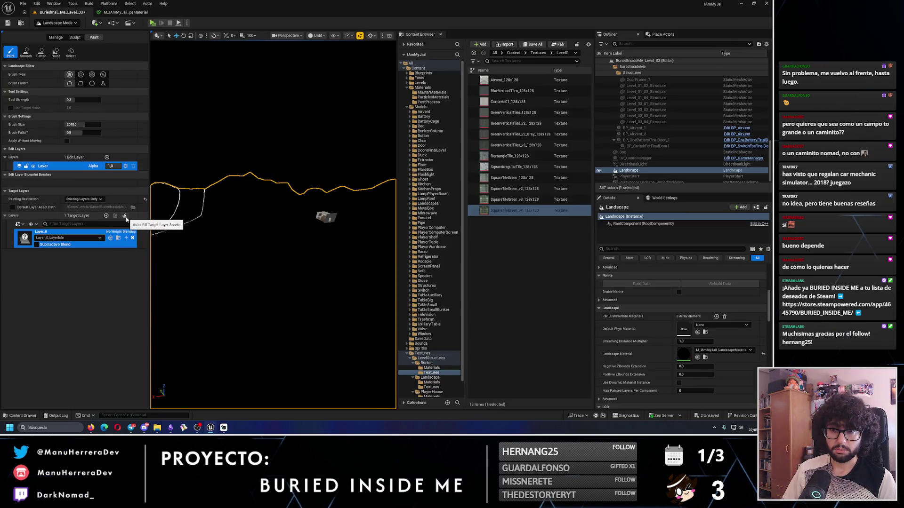
Follow the tutorial past its save step, then glance at the material graph and return to the level
key(alt+Tab)
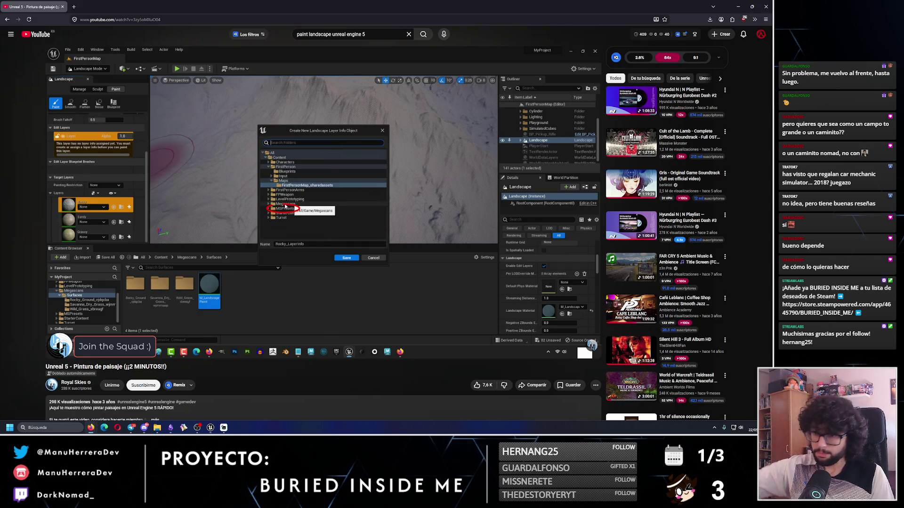
mouse_move(56, 354)
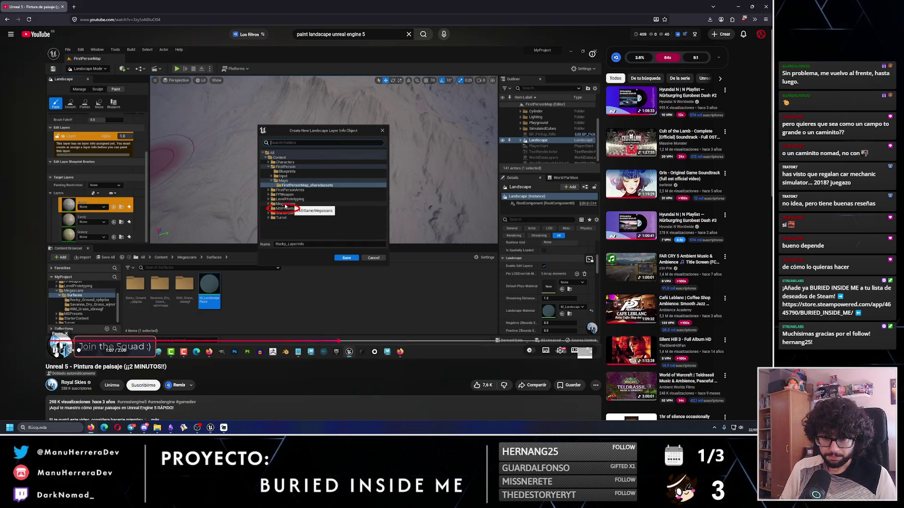
click(55, 352)
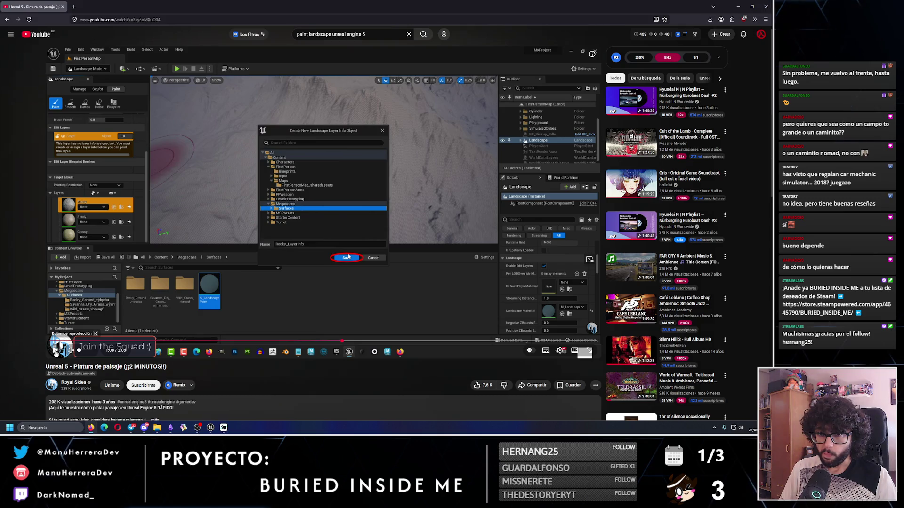
click(56, 353)
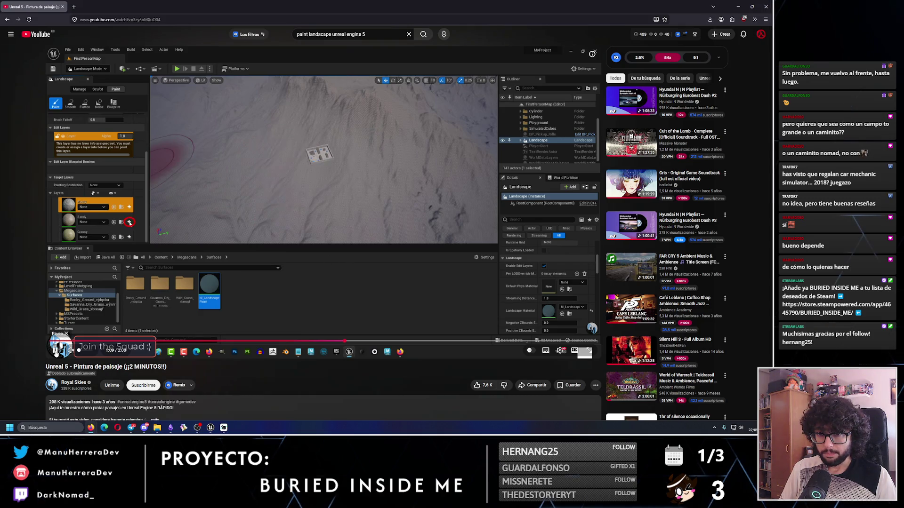
click(56, 352)
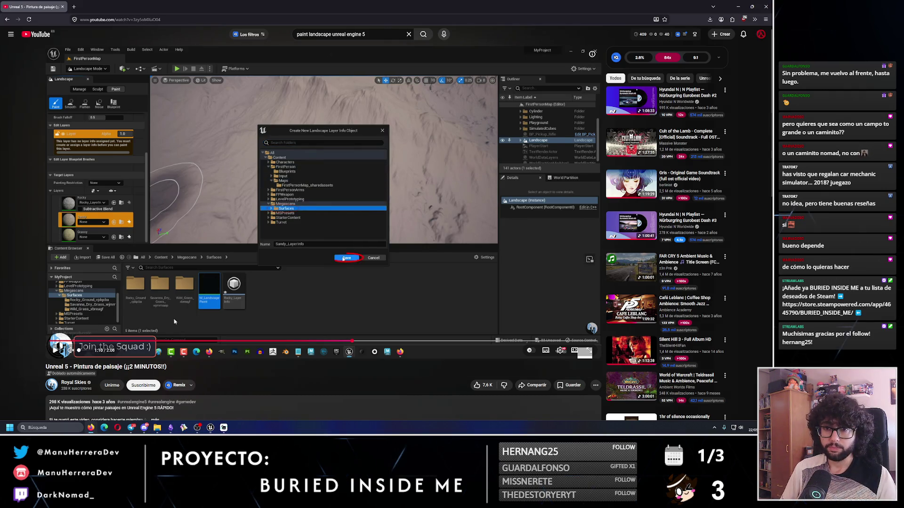
key(alt+Tab)
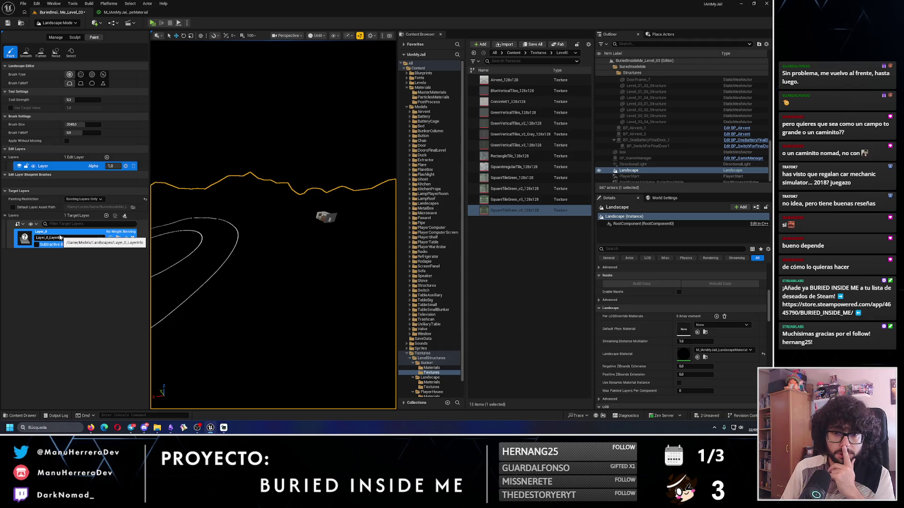
click(120, 13)
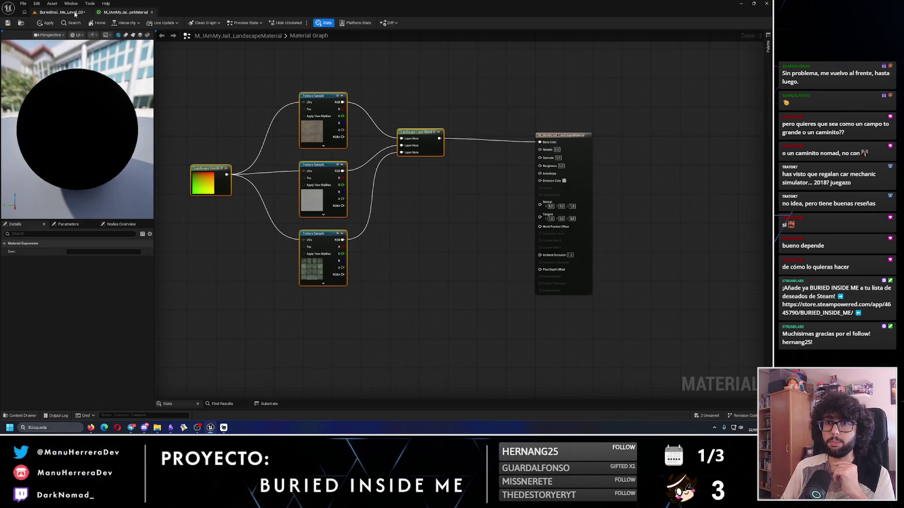
click(60, 12)
Open Layer_0_LayerInfo and search its texture picker for 'm_iamland', leaving the texture unchanged
click(118, 239)
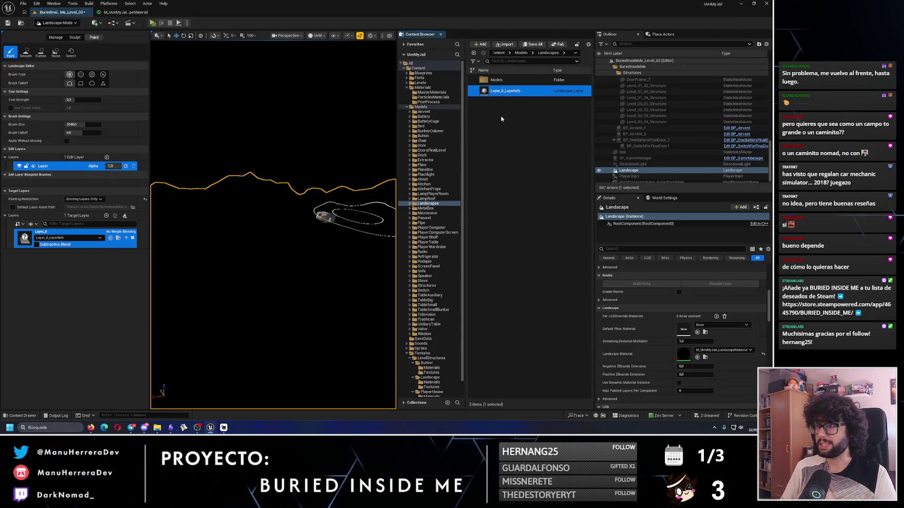
double_click(509, 90)
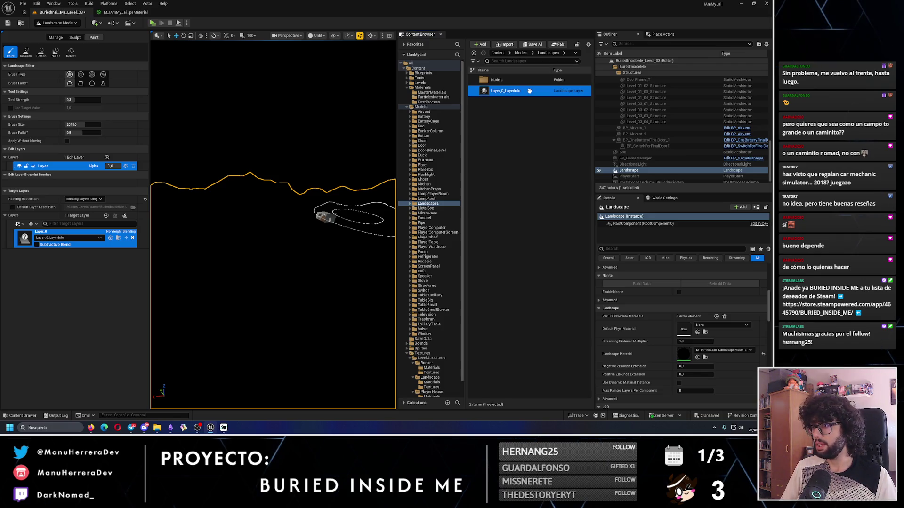
click(365, 136)
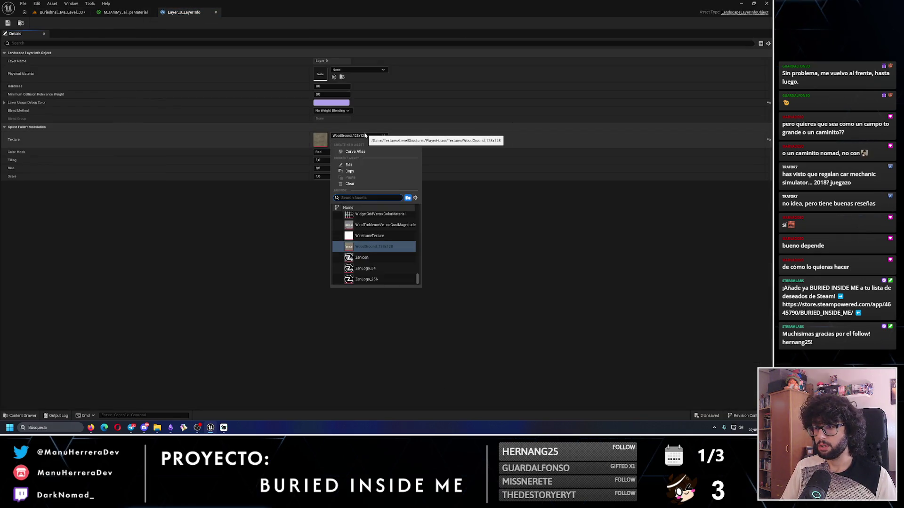
text(.)
key(BackSpace)
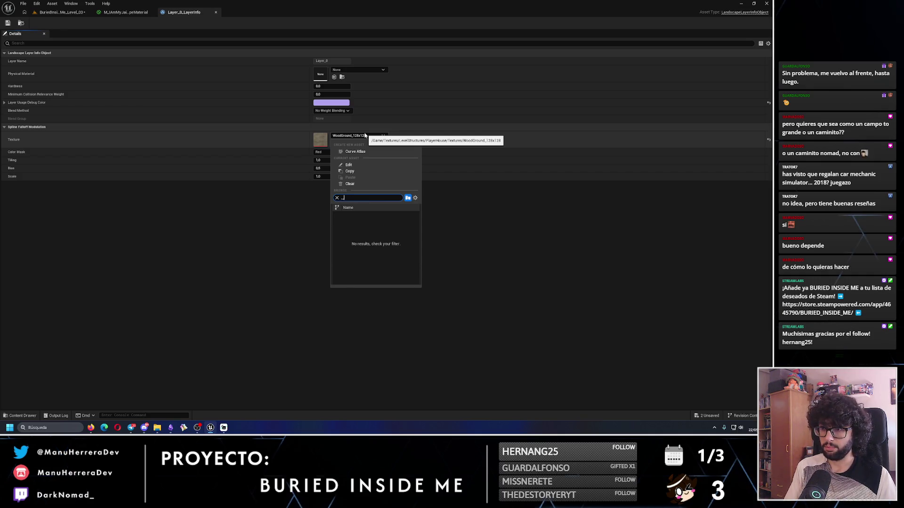
text(m_iam)
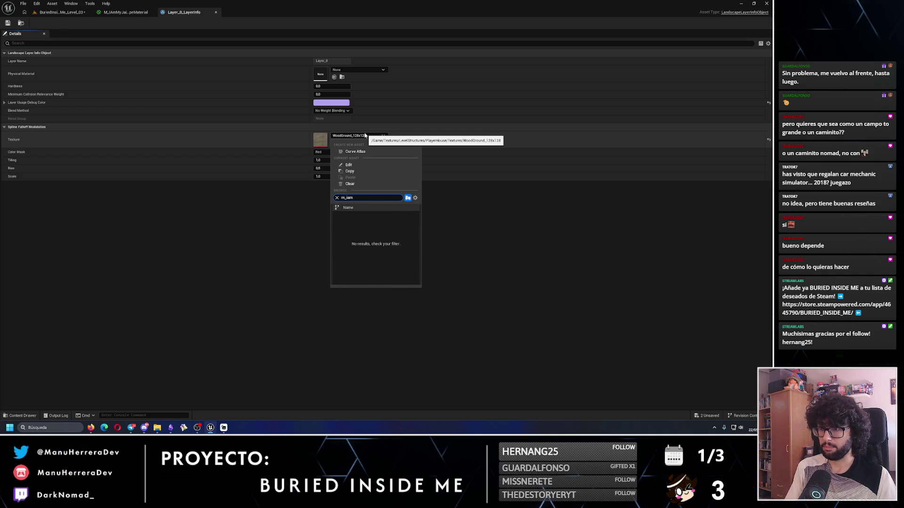
text(landscape)
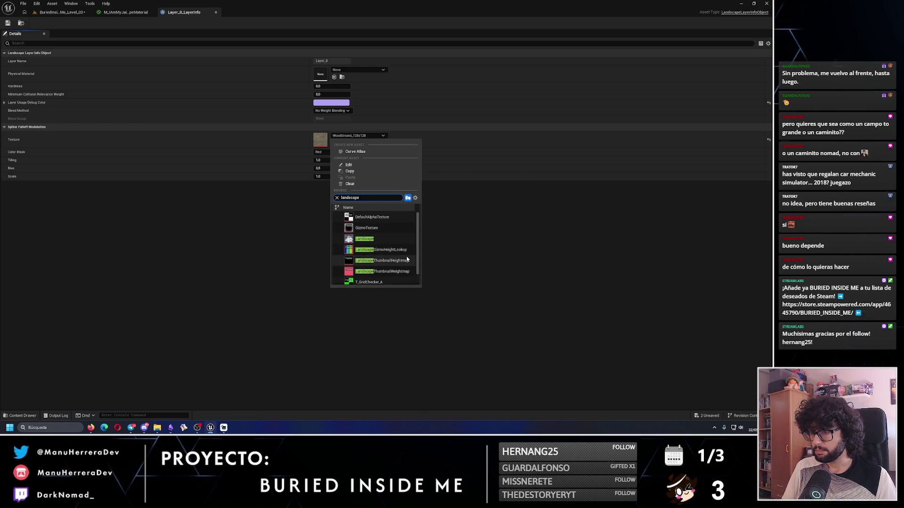
mouse_move(407, 259)
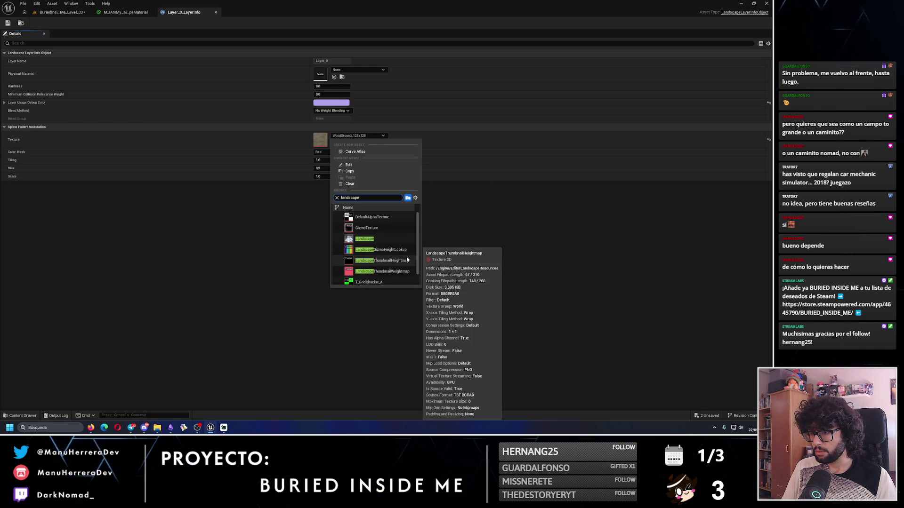
click(301, 207)
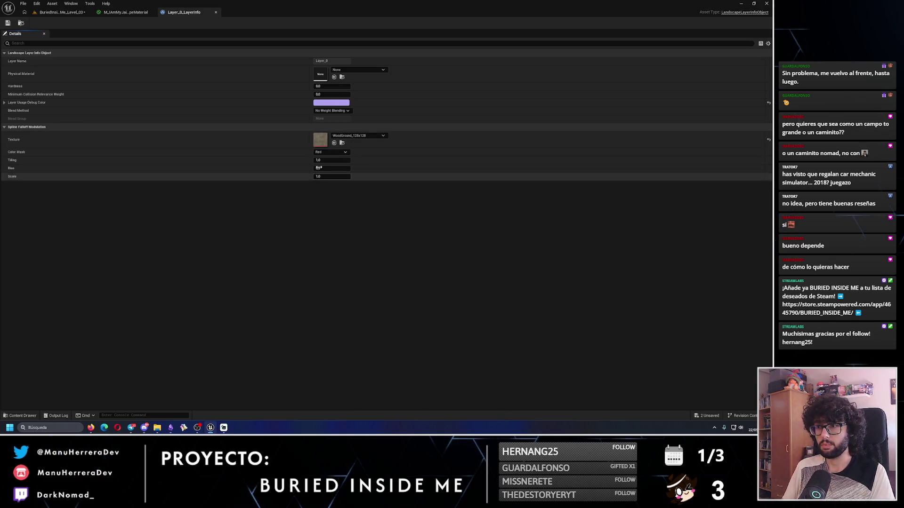
Clear the texture assigned to Layer_0_LayerInfo and return to the level editor
right_click(321, 144)
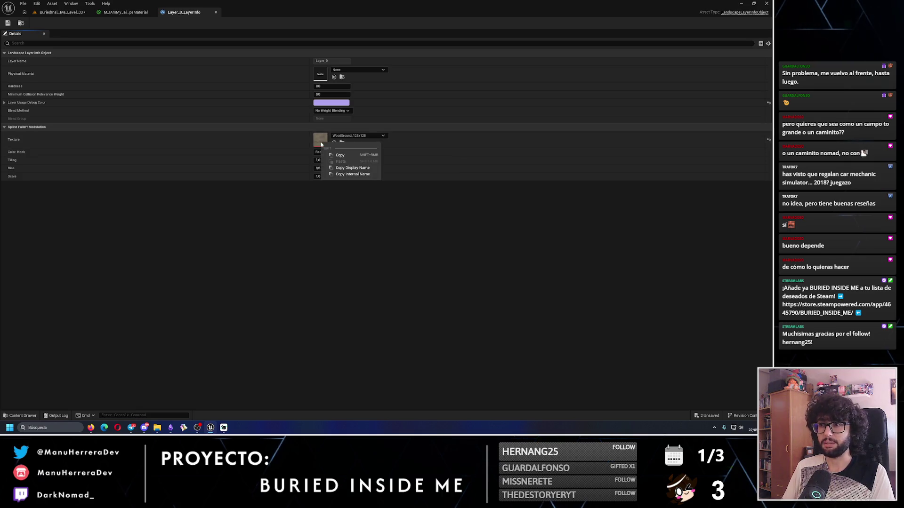
click(276, 204)
click(357, 135)
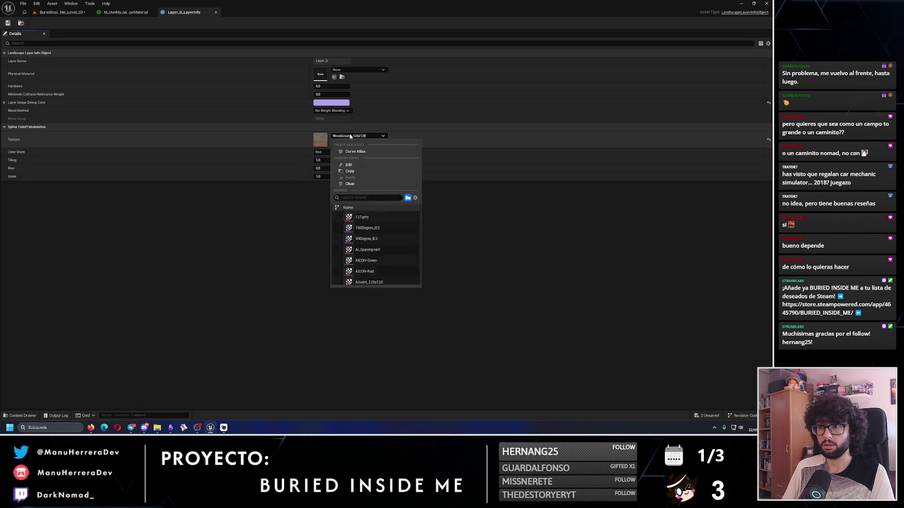
click(349, 184)
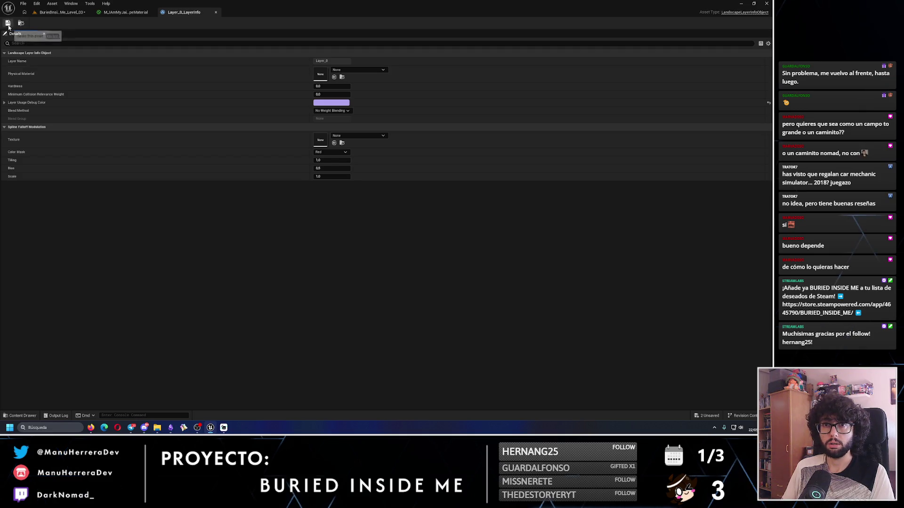
click(66, 12)
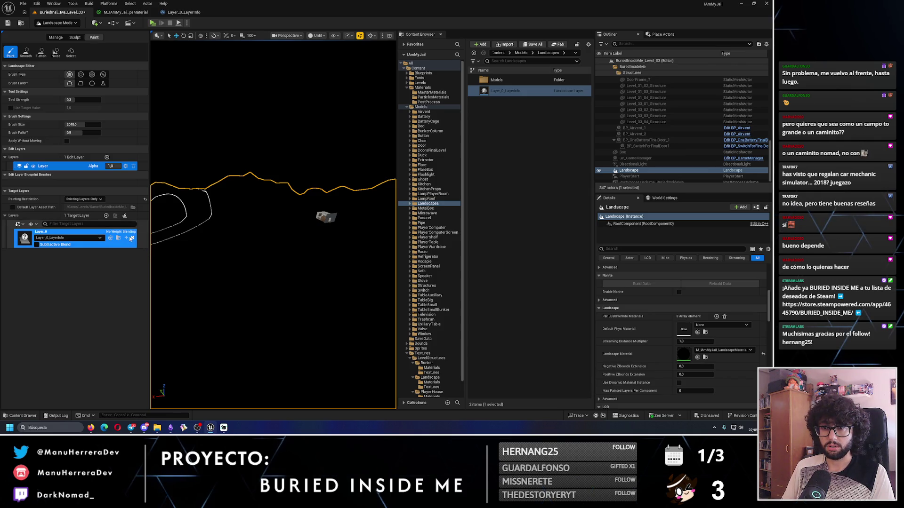
Assign WoodGround_128x128 as the Layer_0 layer info texture and go back to the level
click(122, 239)
click(340, 137)
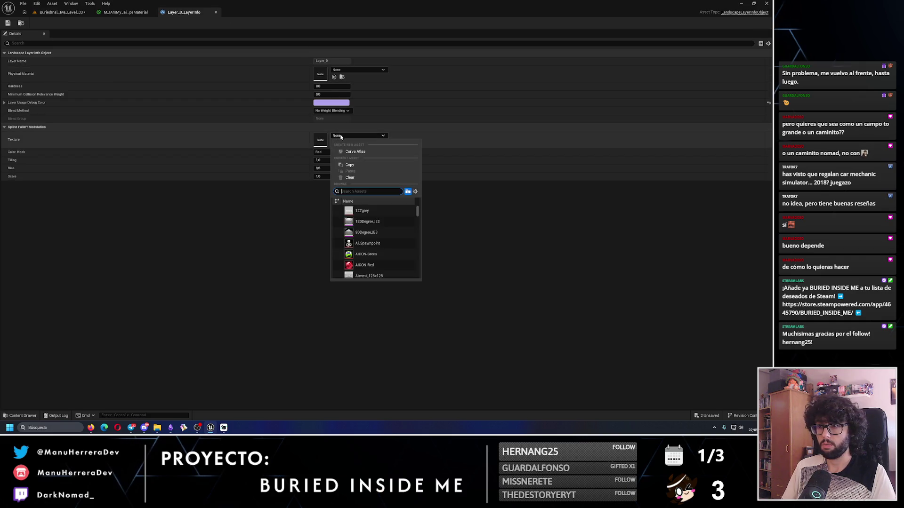
click(369, 211)
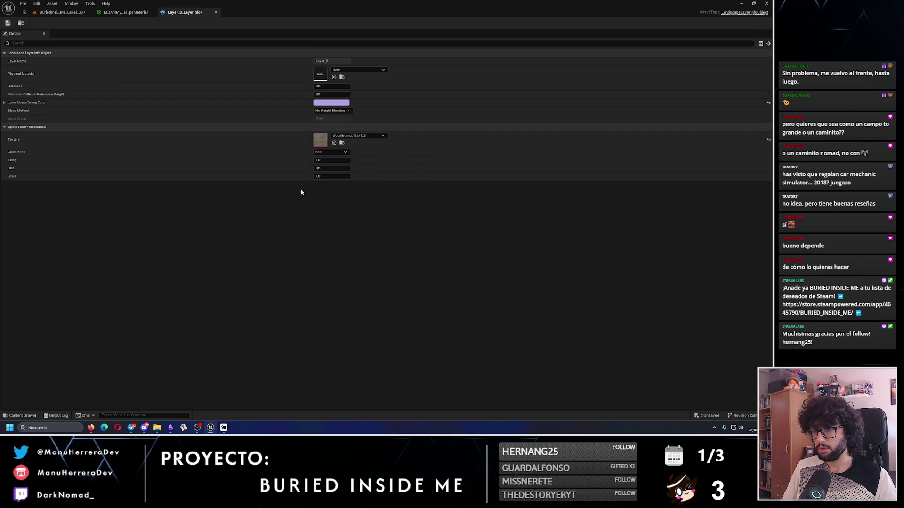
click(42, 15)
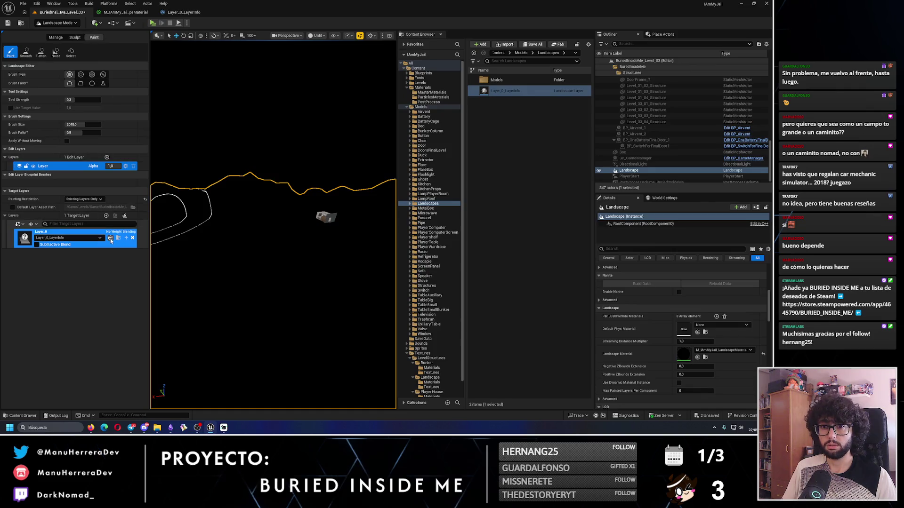
Add a new standard Landscape Edit Layer, creating Layer1
scroll(280, 264, down, 3)
drag(286, 268, 282, 266)
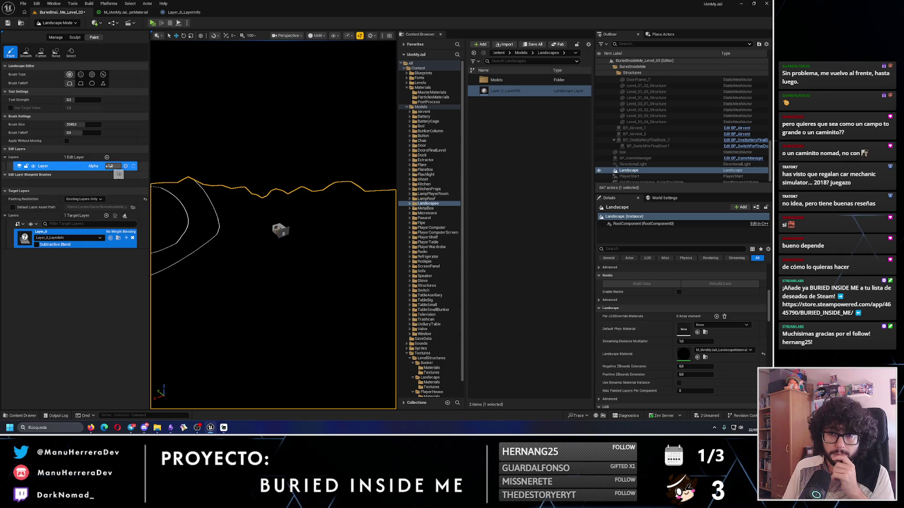
click(107, 157)
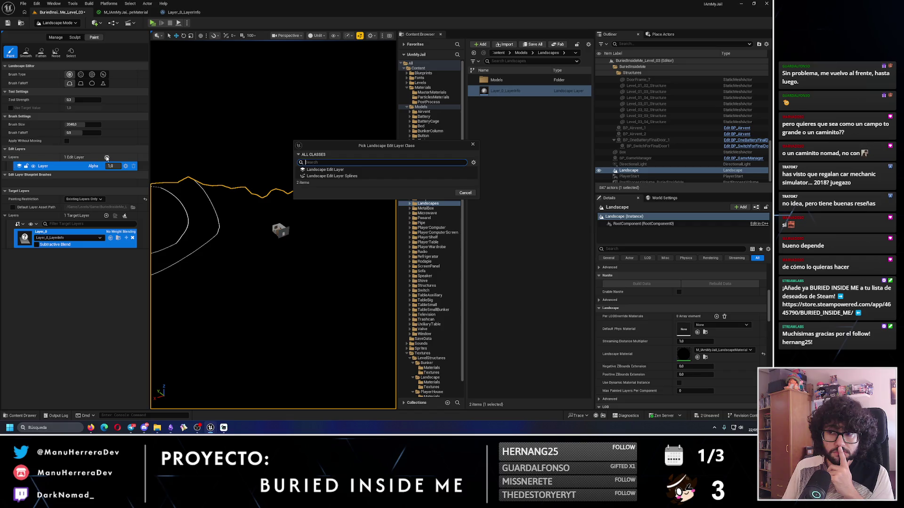
click(307, 171)
click(451, 194)
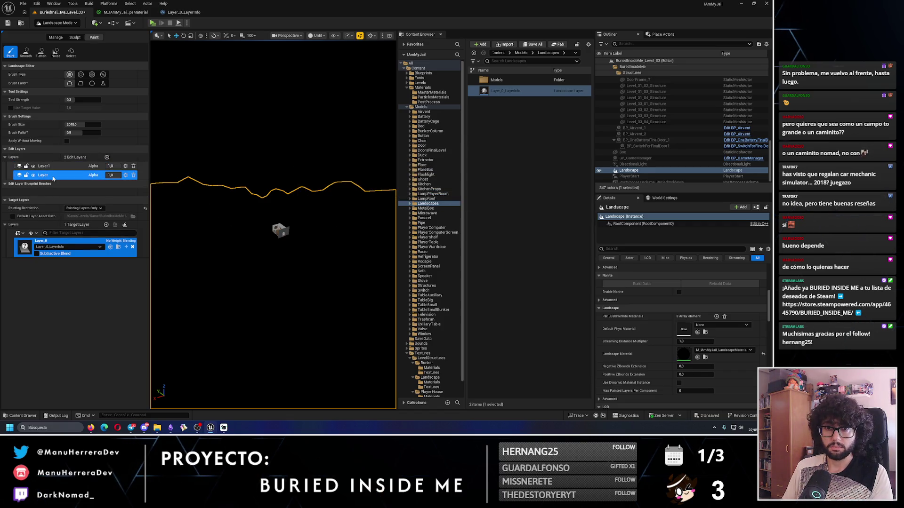
Undo the accidental deletion of the landscape actor with Ctrl+Z
key(ctrl+z)
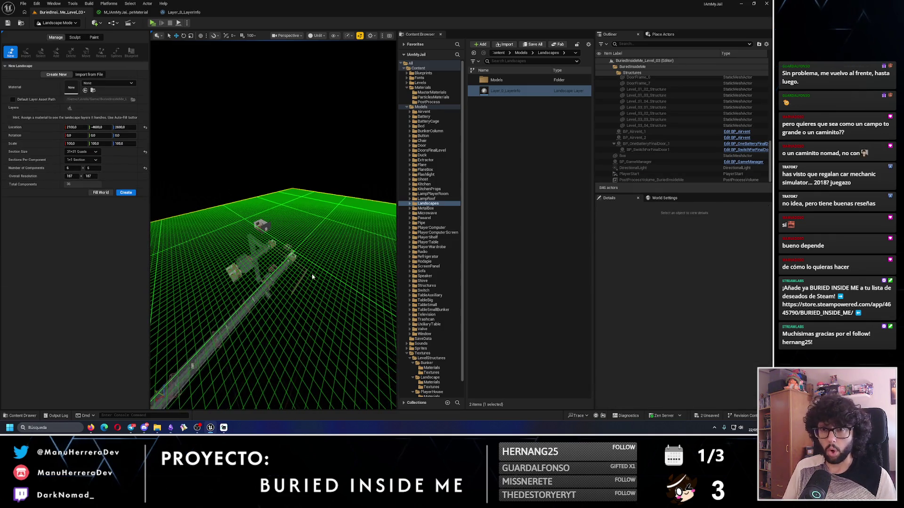
key(ctrl+z)
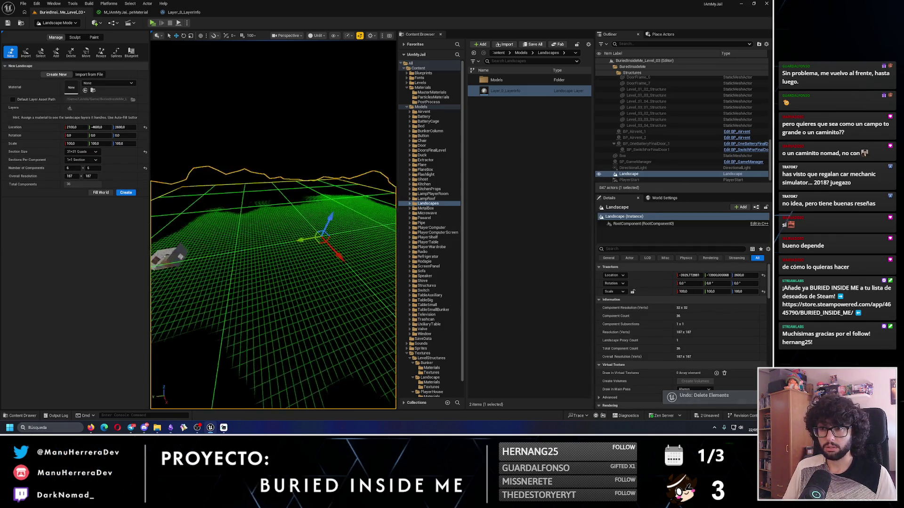
drag(229, 118, 229, 117)
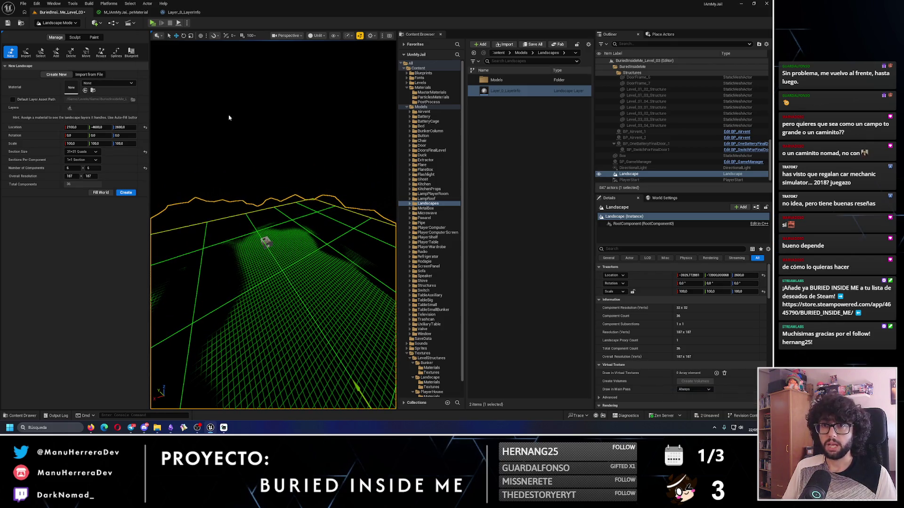
In Paint mode, delete the Layer edit layer and open M_IAmMyJail_LandscapeMaterial from Details
click(94, 38)
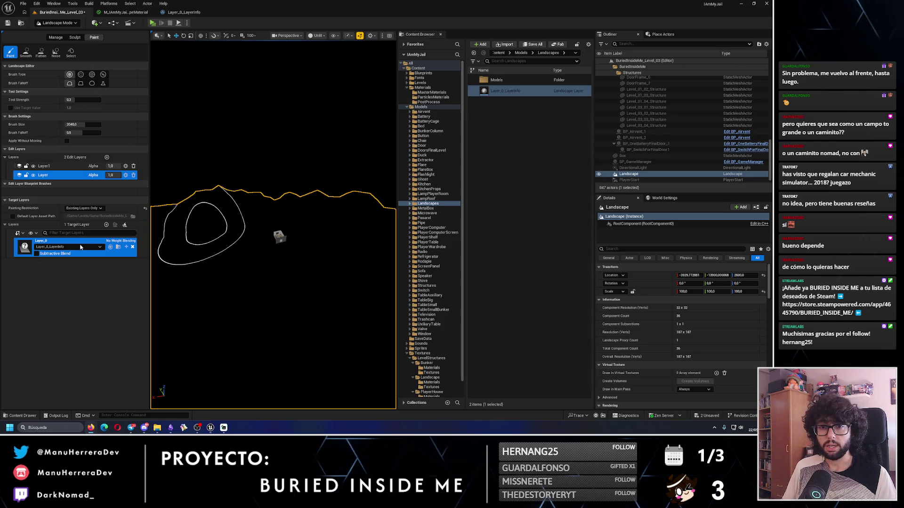
click(134, 175)
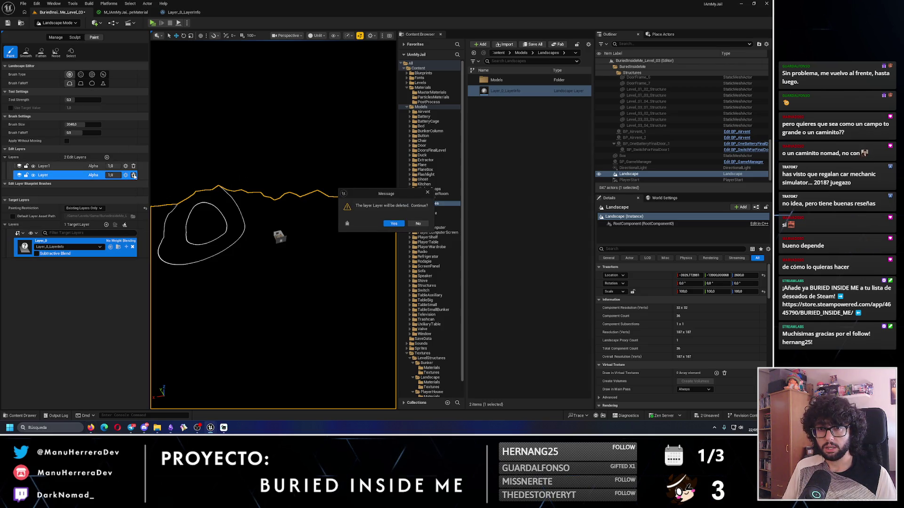
click(389, 226)
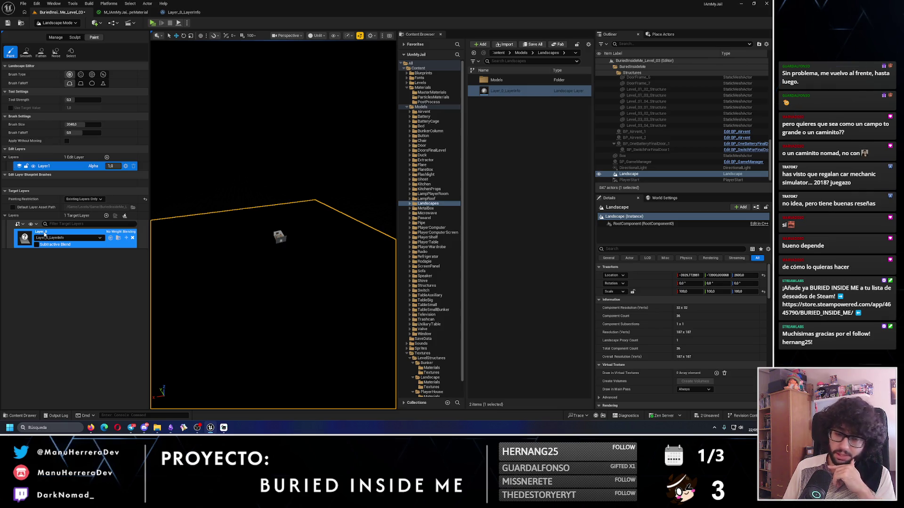
scroll(661, 245, down, 10)
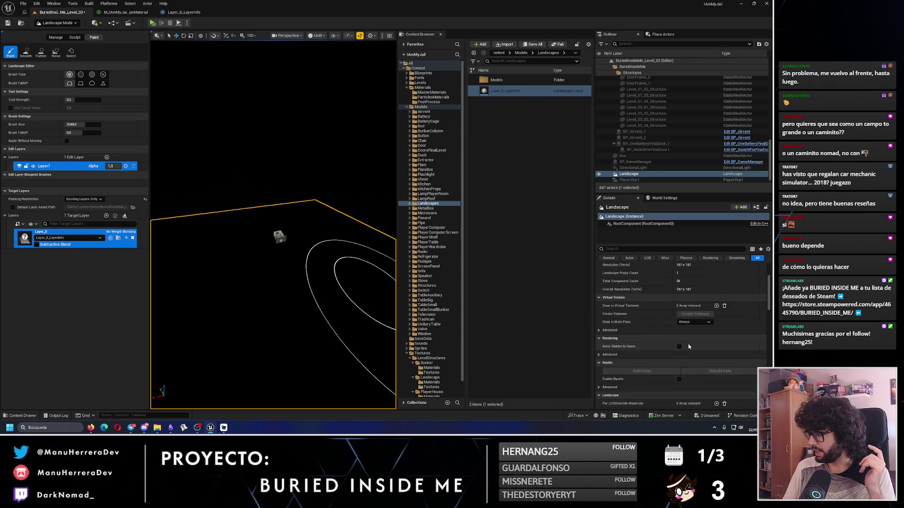
double_click(683, 354)
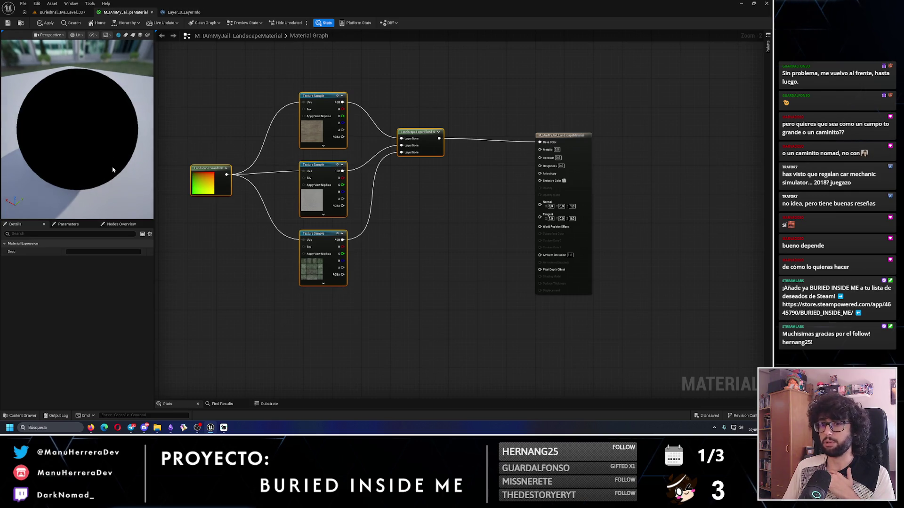
Wire the top wood Texture Sample into Base Color, apply, and view the landscape lit
drag(342, 101, 541, 142)
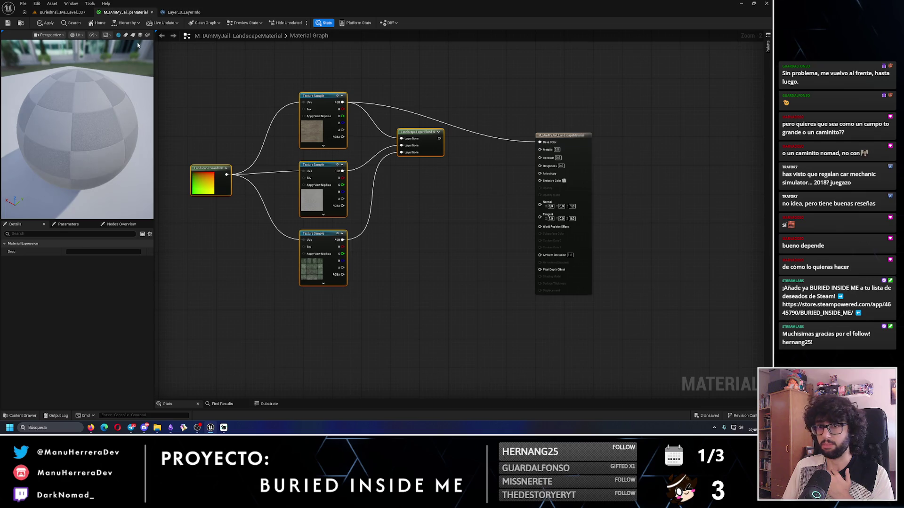
click(39, 23)
click(57, 13)
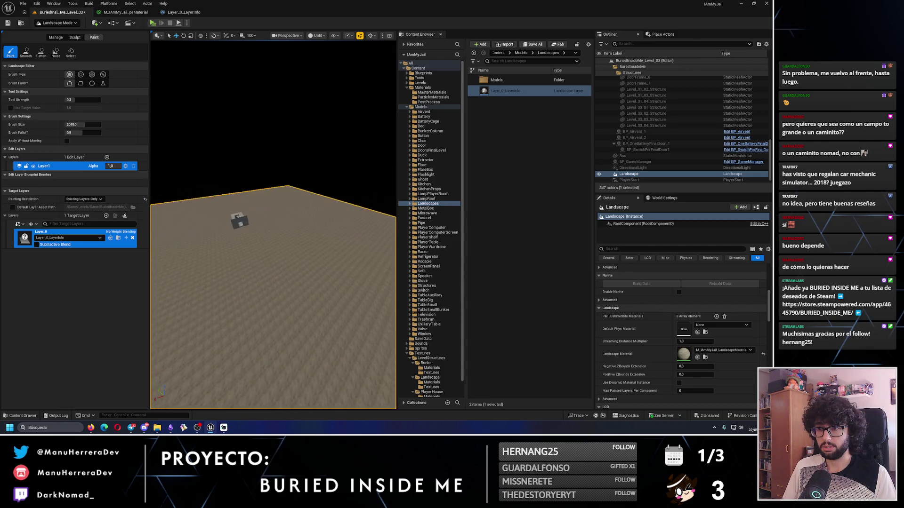
key(w)
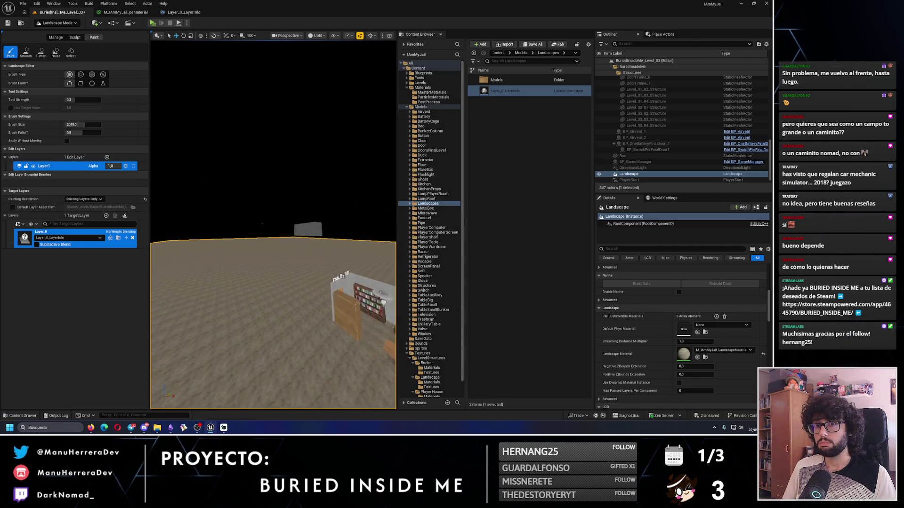
key(s)
key(s)
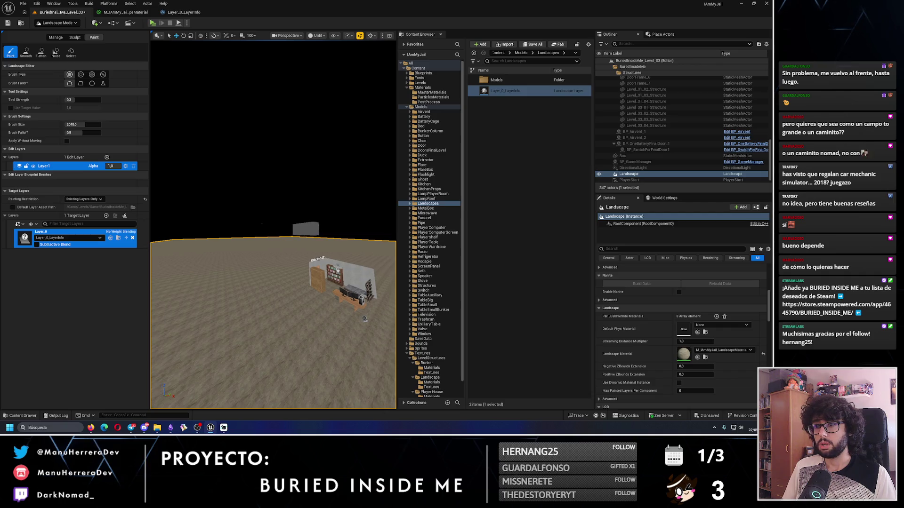
key(alt+4)
key(s)
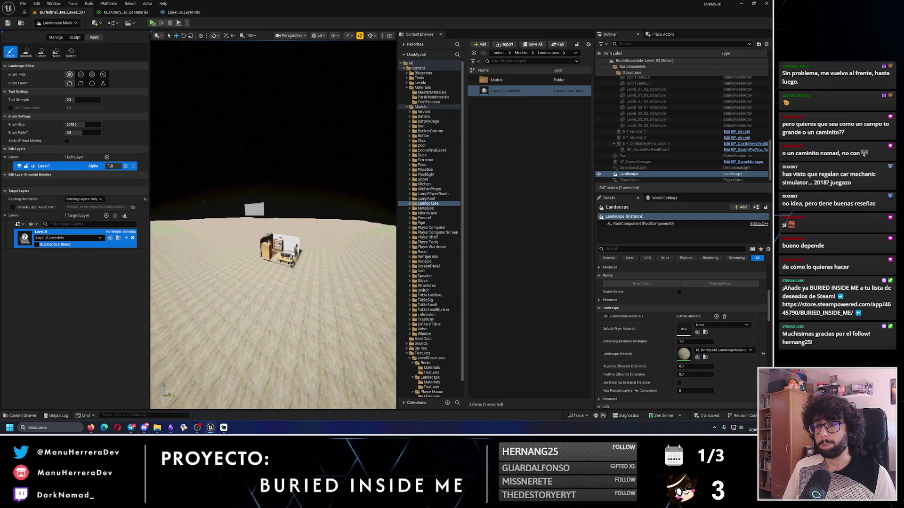
Undo deleting the Layer edit layer and return to the landscape material graph
key(ctrl+z)
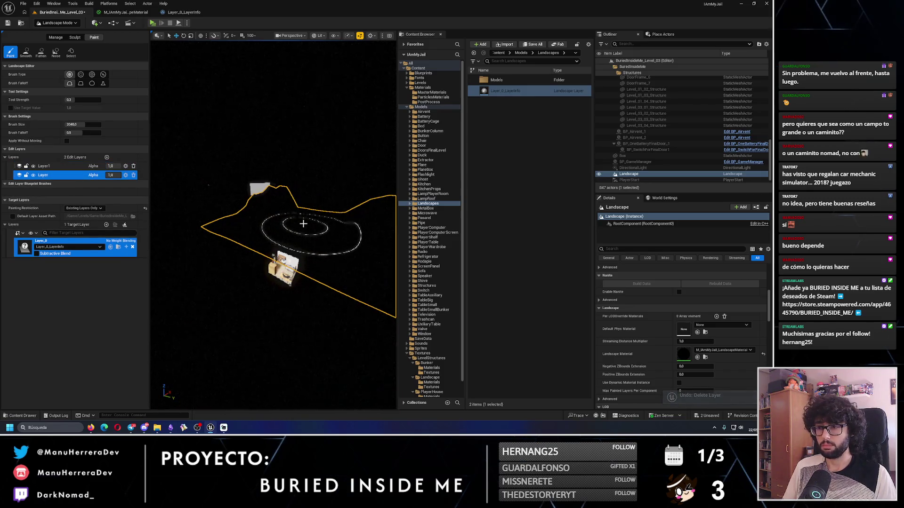
key(w)
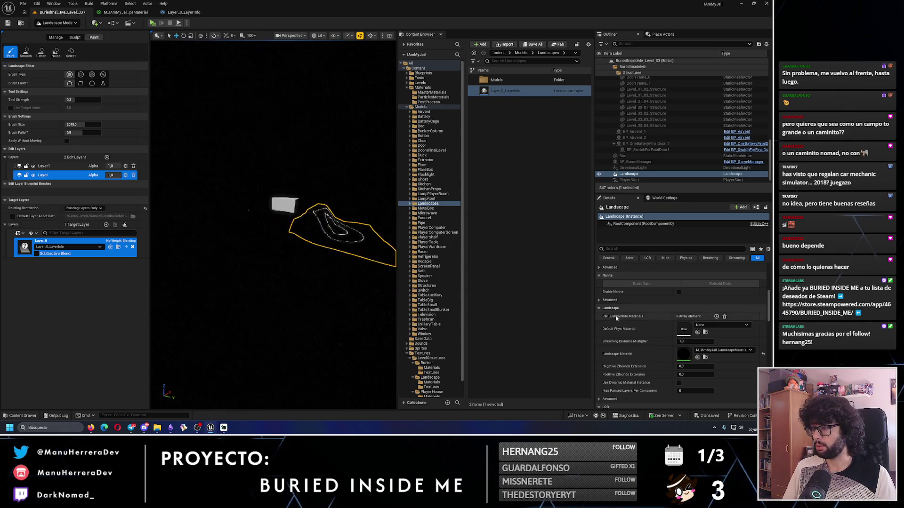
click(138, 13)
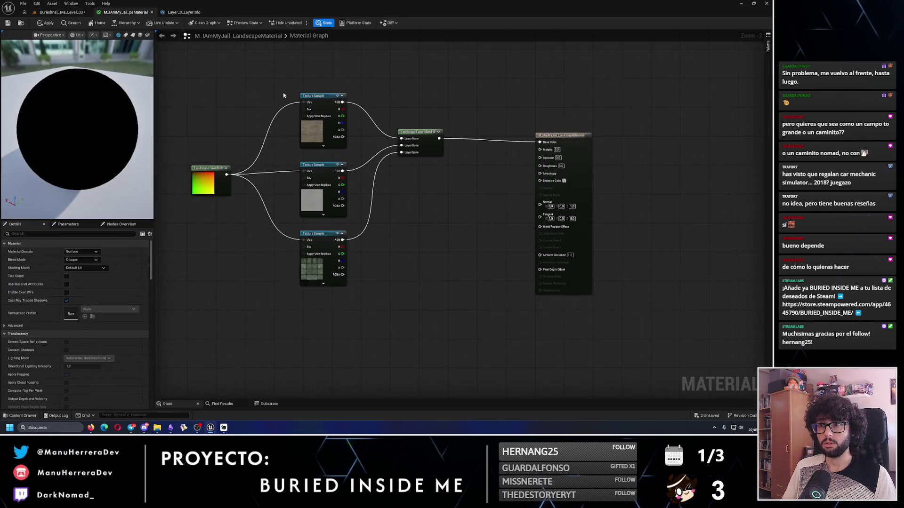
Delete the extra Layer1 edit layer, restoring Layer after deleting it by mistake
mouse_move(345, 102)
mouse_down()
mouse_move(572, 144)
mouse_move(320, 103)
mouse_move(539, 142)
mouse_up()
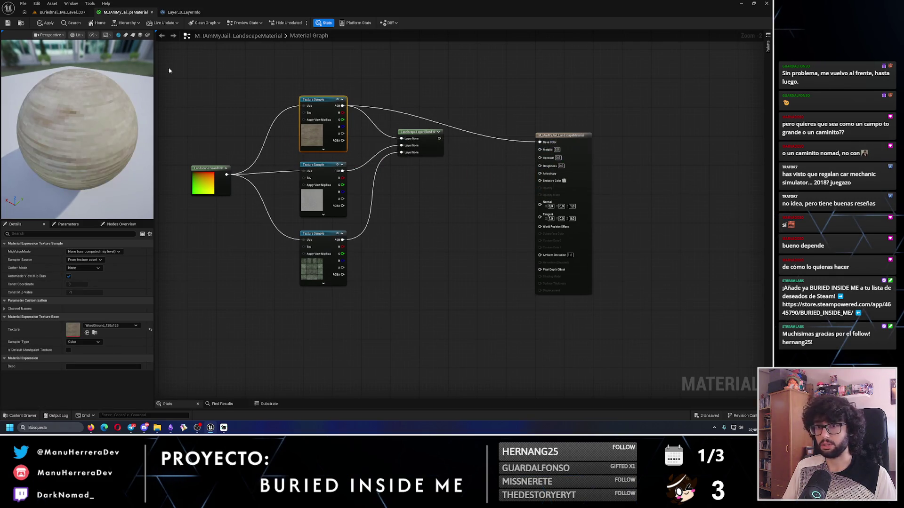
click(60, 13)
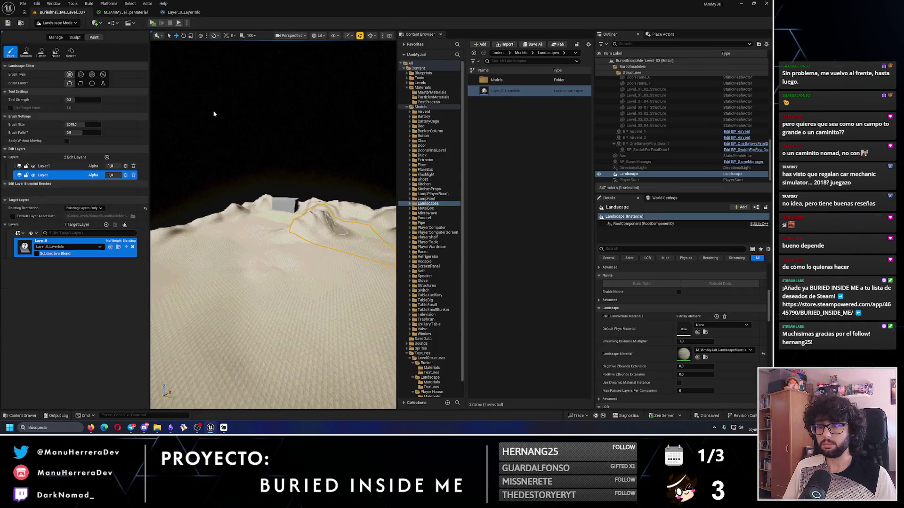
scroll(248, 184, up, 5)
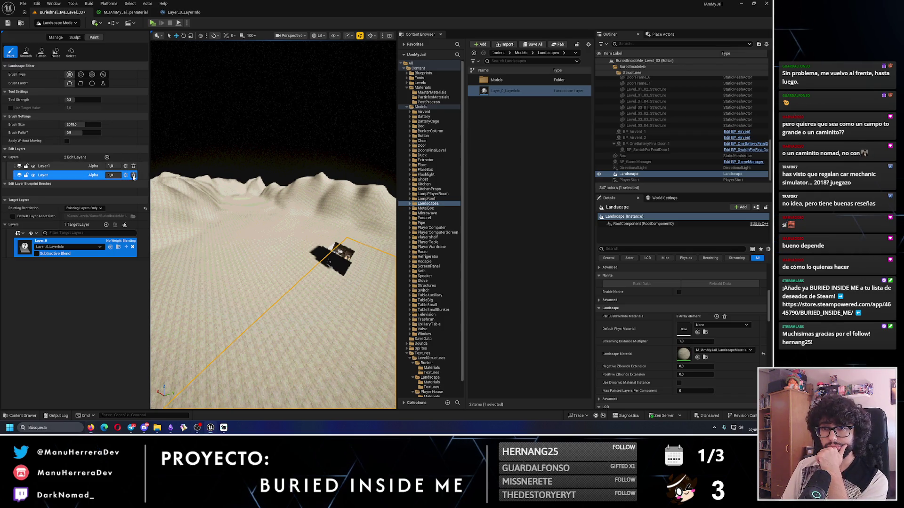
click(133, 176)
click(393, 224)
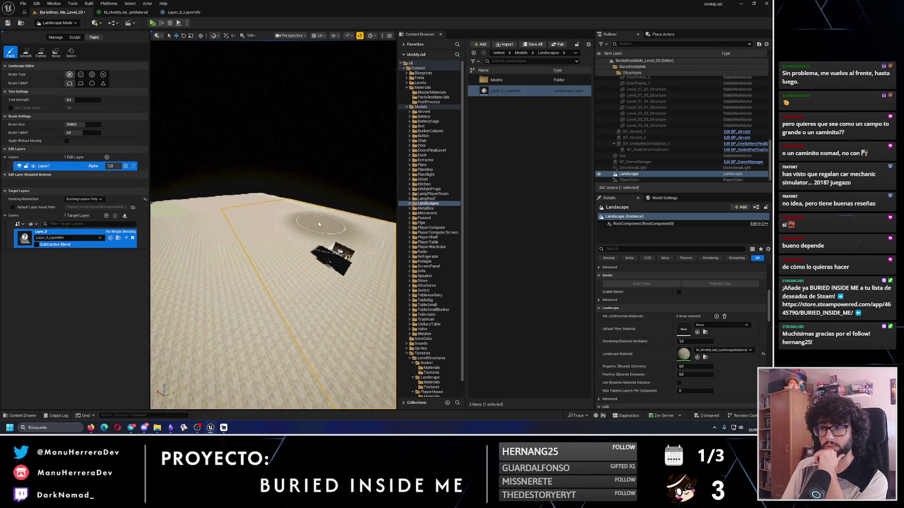
key(ctrl+z)
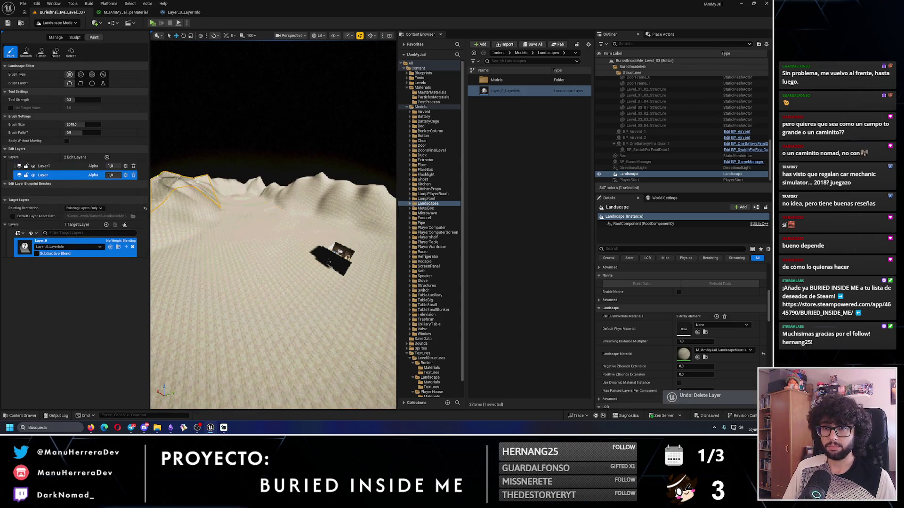
click(134, 166)
click(393, 222)
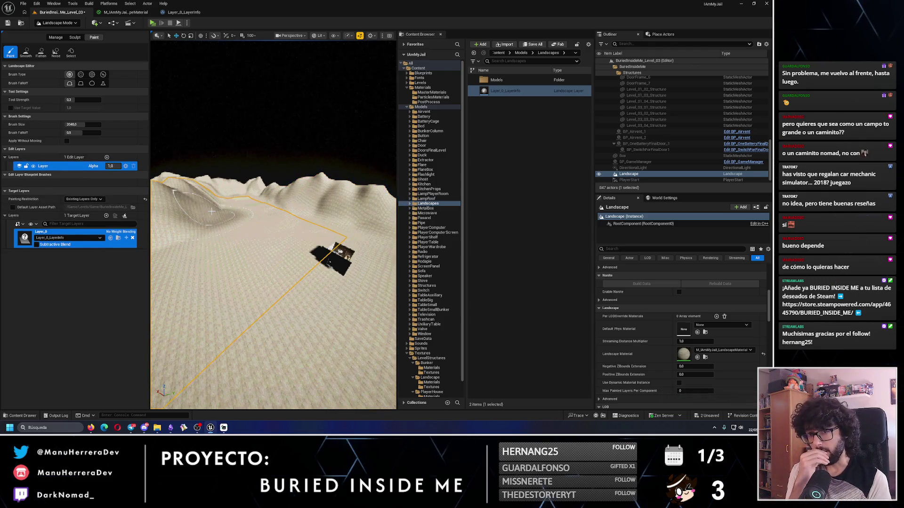
Connect the Landscape Layer Blend output to Base Color, then return to the YouTube search results
click(184, 12)
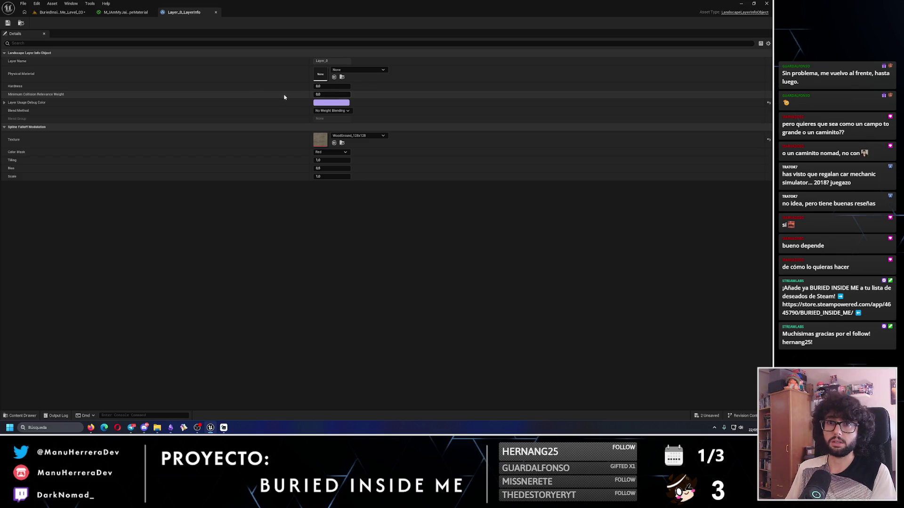
click(124, 12)
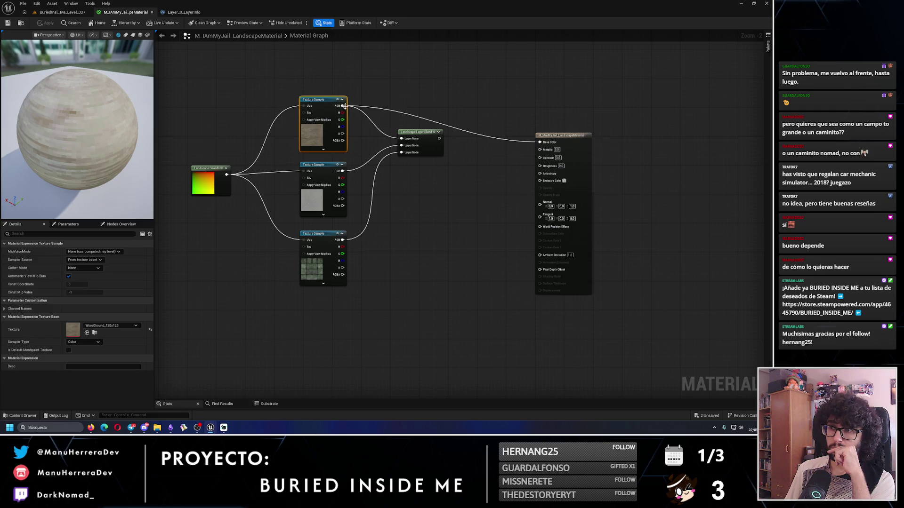
drag(439, 138, 540, 142)
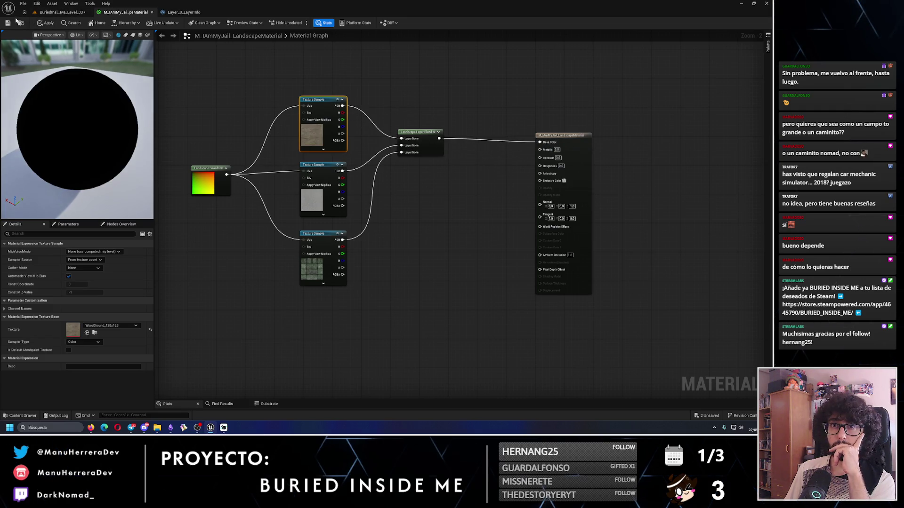
click(91, 428)
click(6, 19)
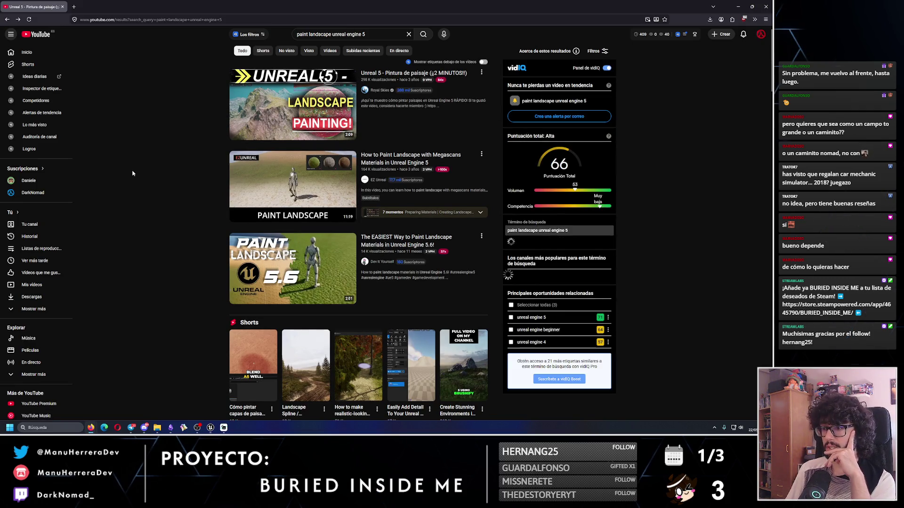
Watch 'The EASIEST Way to Paint Landscape Materials in Unreal Engine 5.6!', then return to Unreal
scroll(132, 174, down, 1)
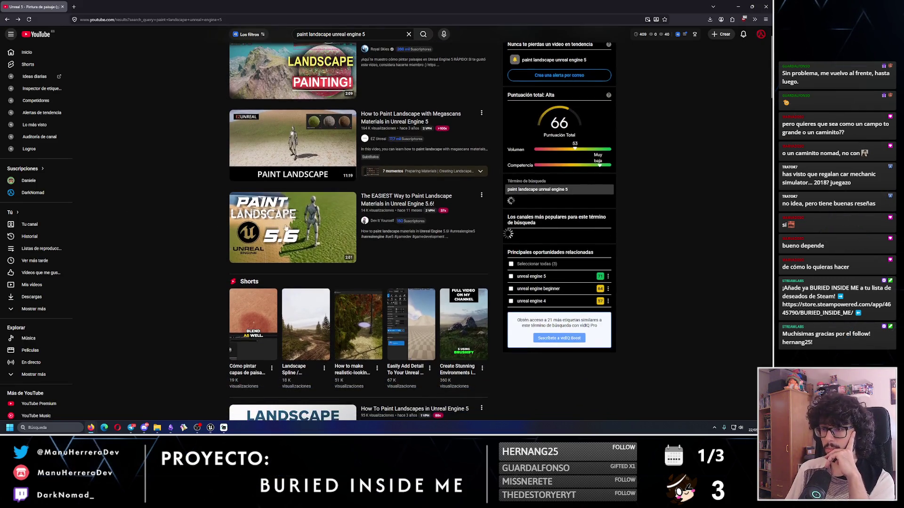
click(293, 227)
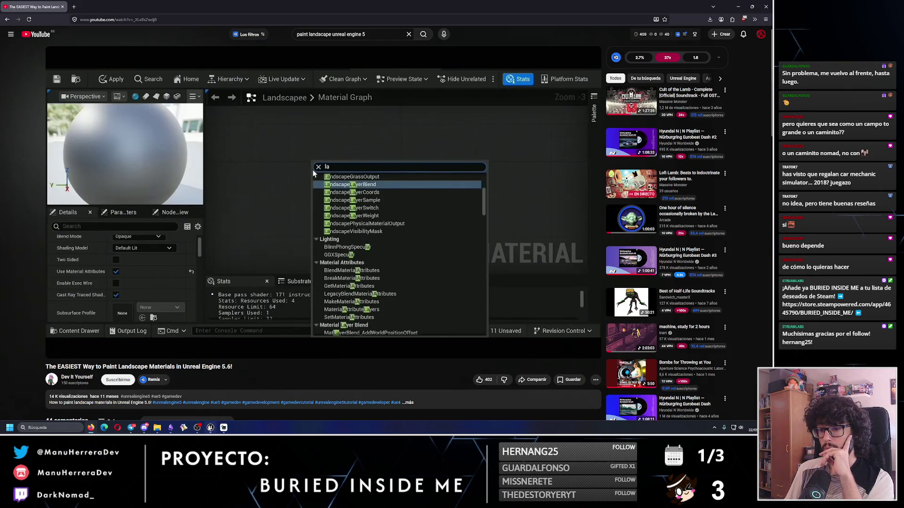
click(211, 428)
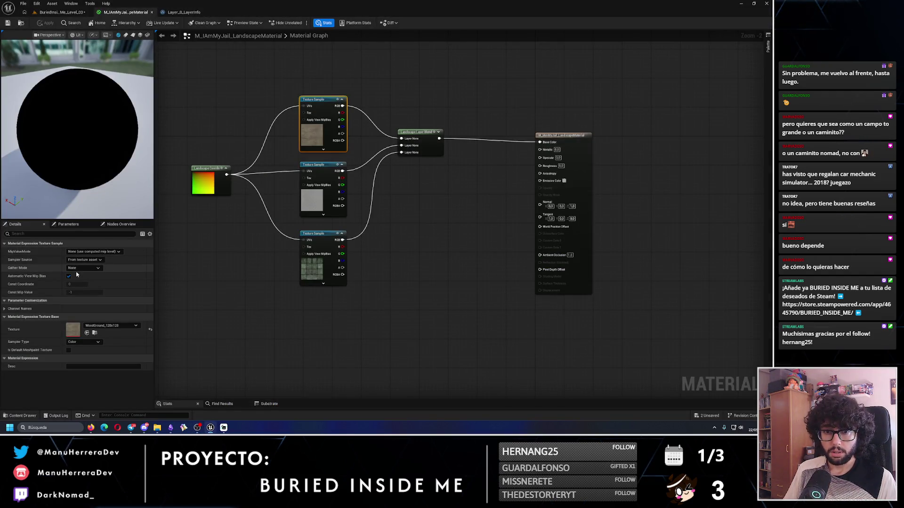
Enable Use Material Attributes on the result node and box-select the three Texture Samples
click(474, 289)
click(548, 157)
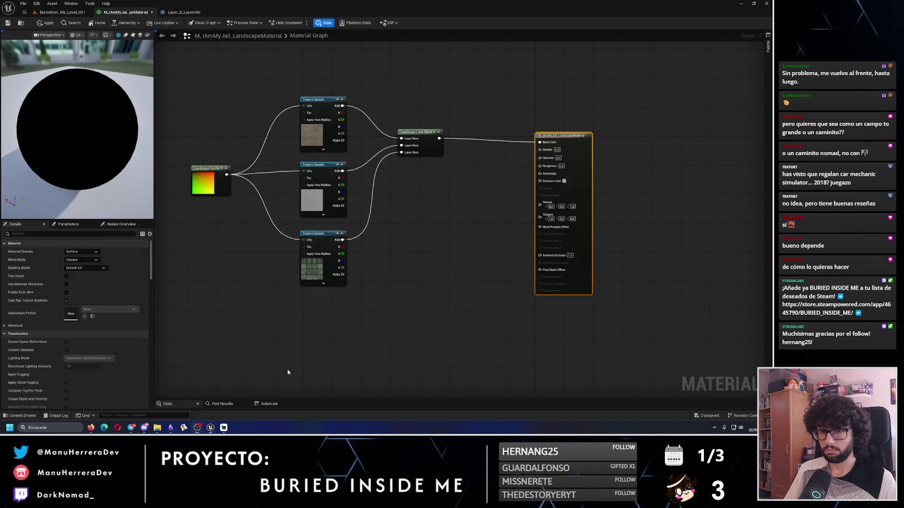
click(67, 285)
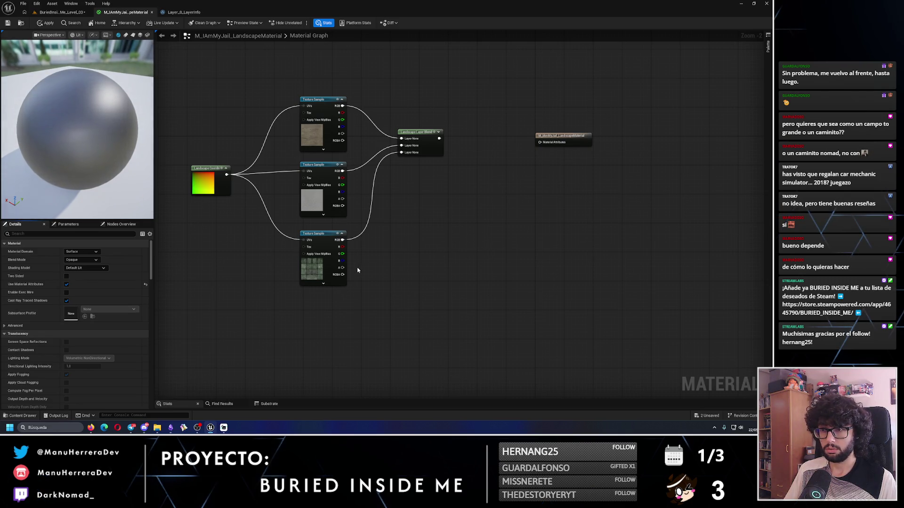
mouse_move(301, 91)
mouse_down()
mouse_move(348, 154)
mouse_move(367, 357)
mouse_up()
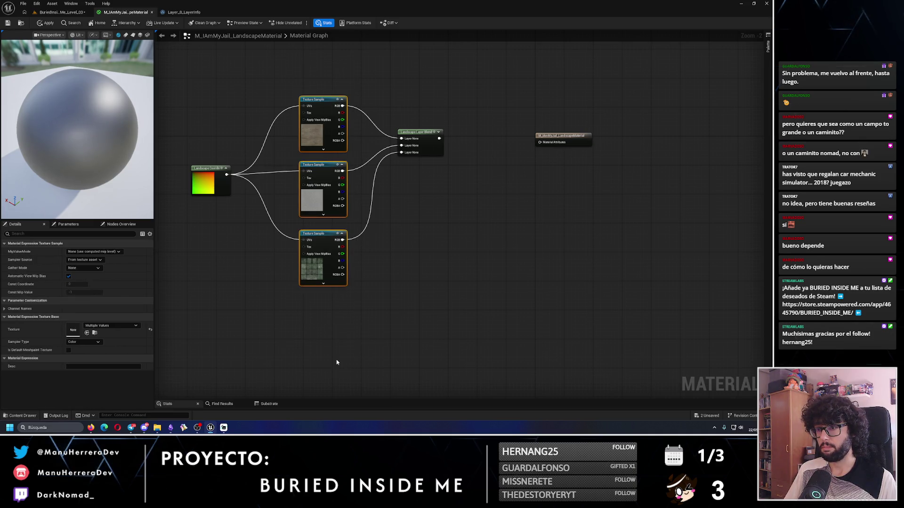
Follow the tutorial video while reverting the output node to separate inputs
key(alt+Tab)
click(313, 170)
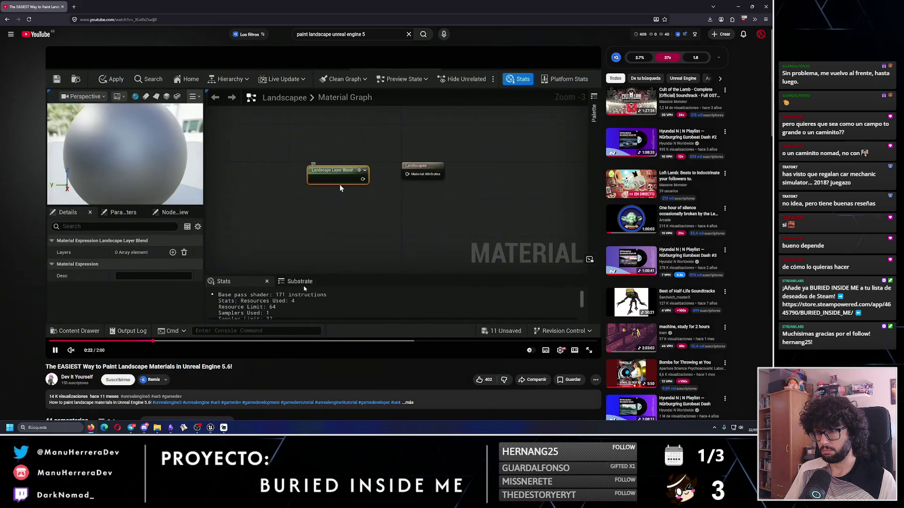
click(224, 254)
key(alt+Tab)
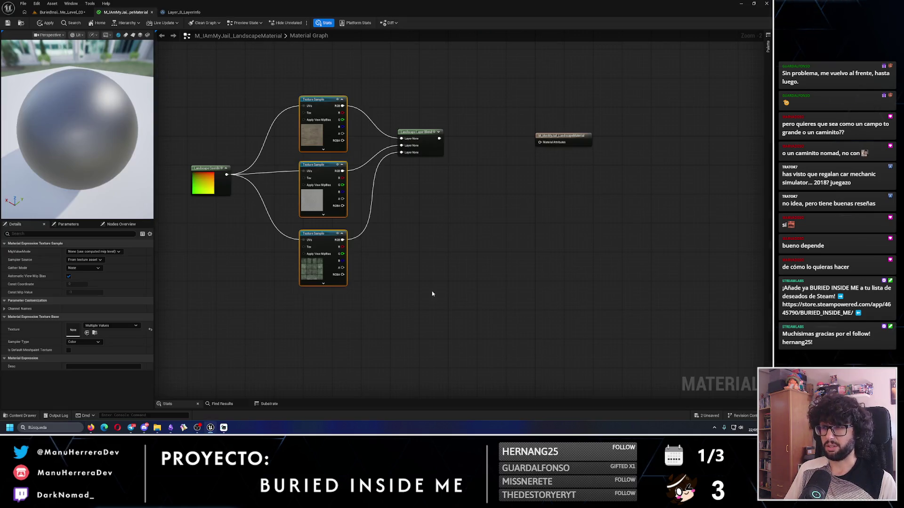
key(alt+Tab)
click(365, 288)
key(alt+Tab)
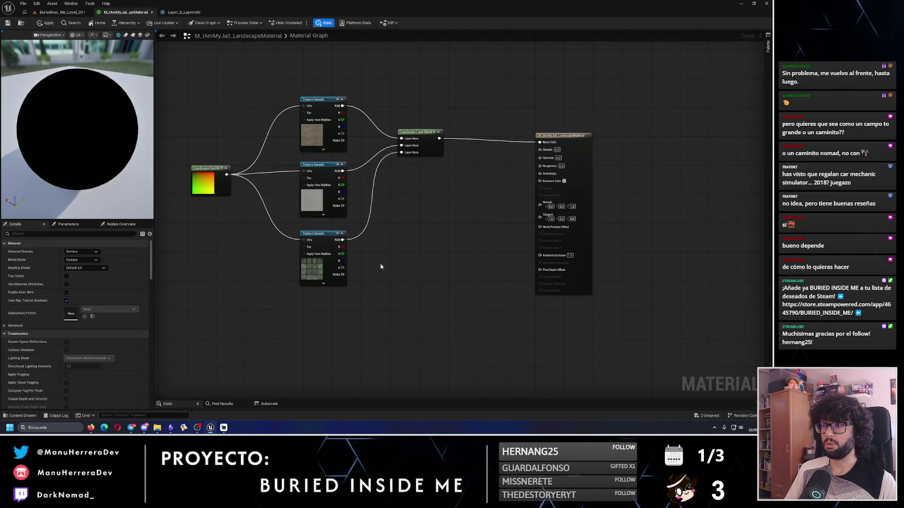
Re-enable Material Attributes and connect the Layer Blend output to the Material Attributes pin
click(561, 135)
click(66, 285)
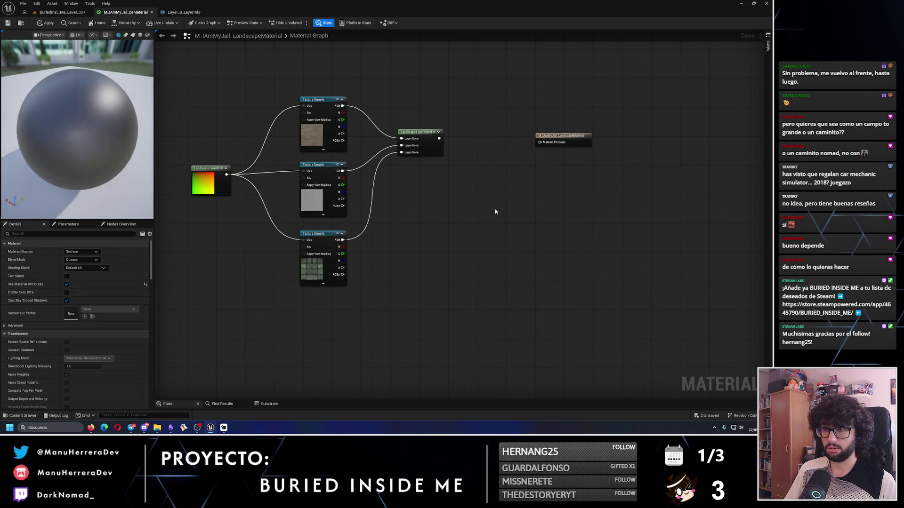
drag(438, 137, 540, 141)
key(alt+Tab)
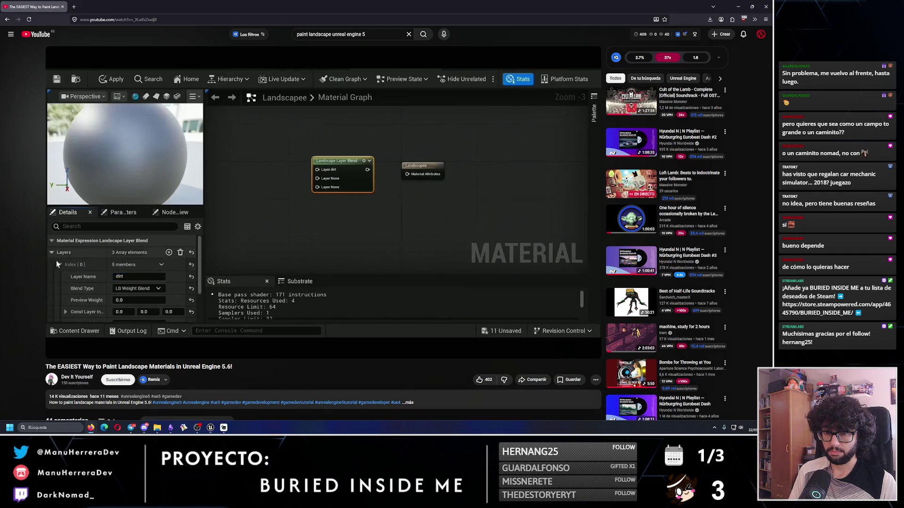
key(alt+Tab)
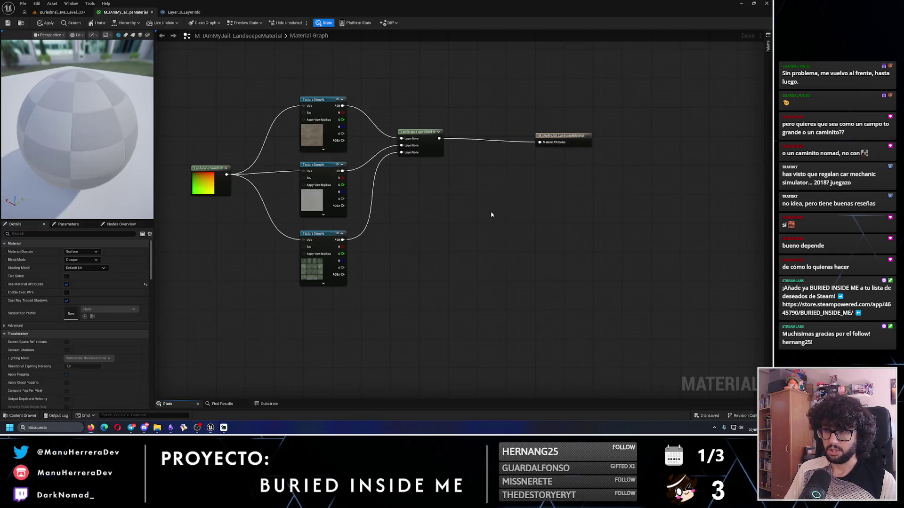
Select the three Texture Samples and drag MI_WoodGround from the PlayerHouse Materials folder
drag(325, 68, 338, 306)
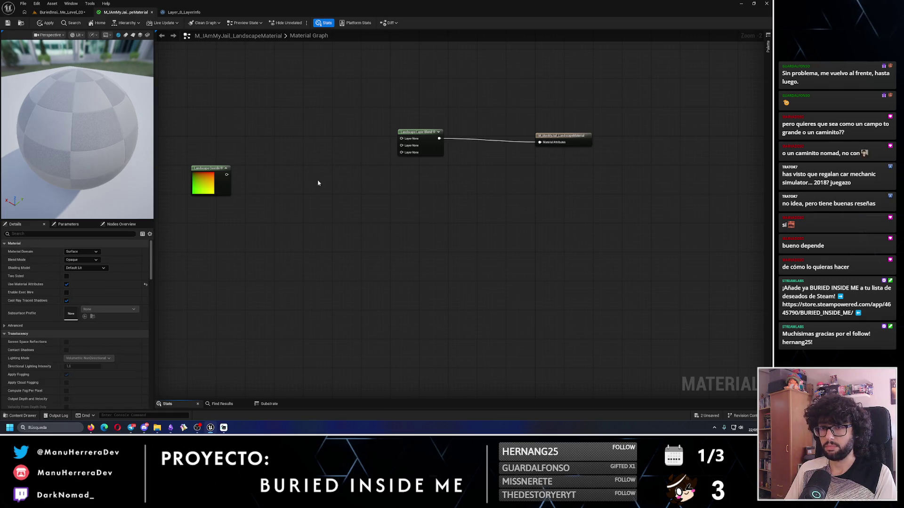
click(60, 12)
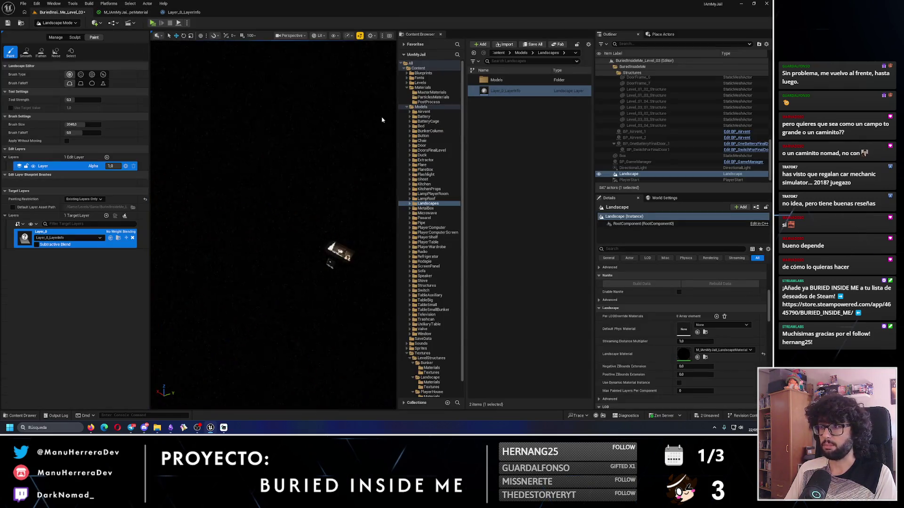
scroll(431, 278, down, 1)
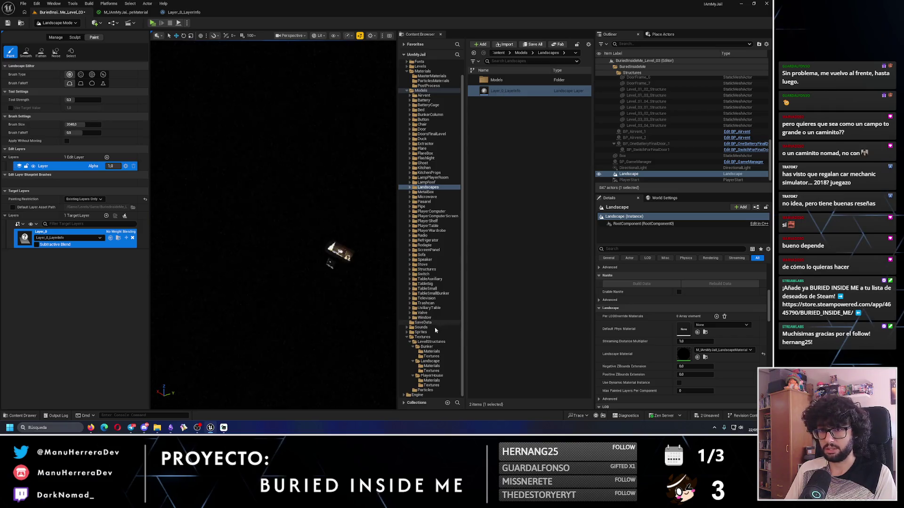
click(431, 366)
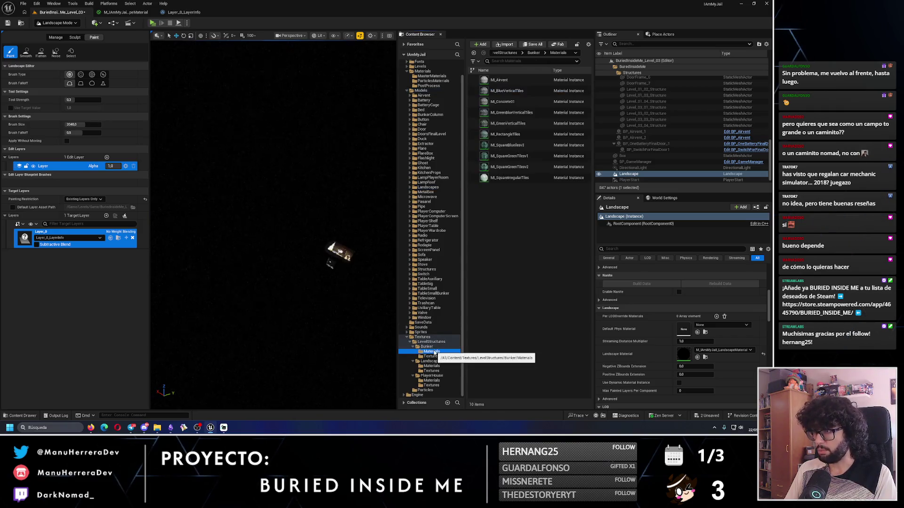
click(432, 381)
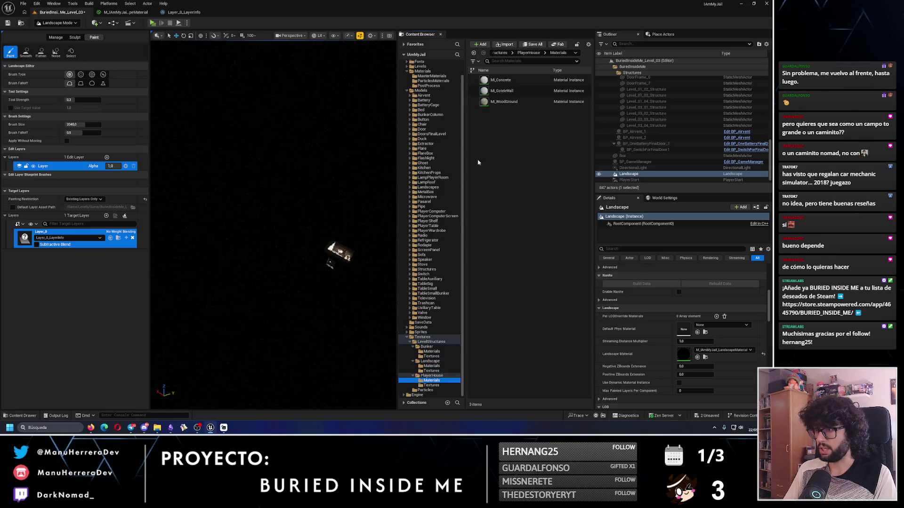
drag(502, 102, 127, 18)
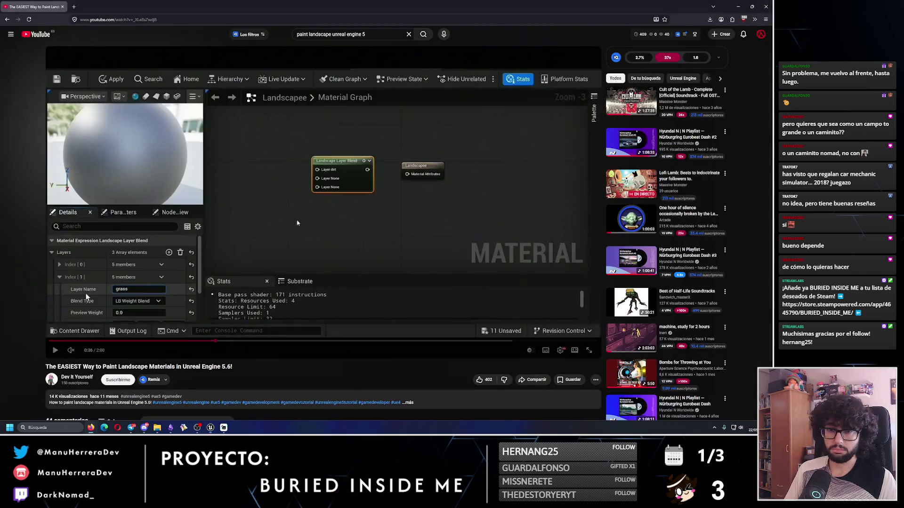
Play and pause the landscape painting tutorial to check its node setup
key(alt+Tab)
click(389, 230)
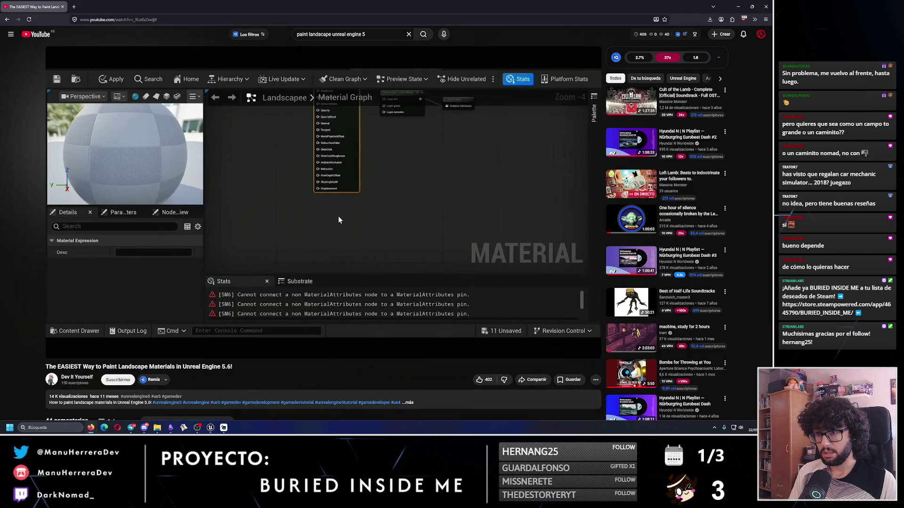
click(414, 212)
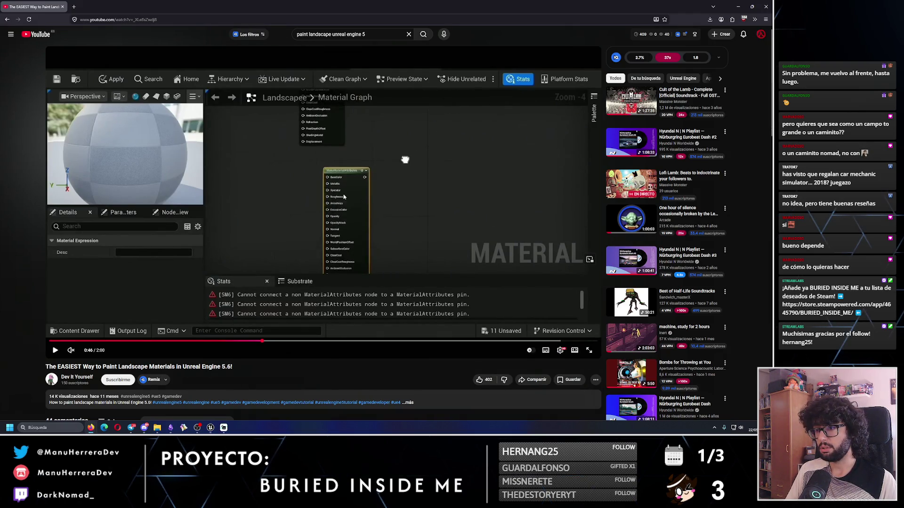
click(414, 211)
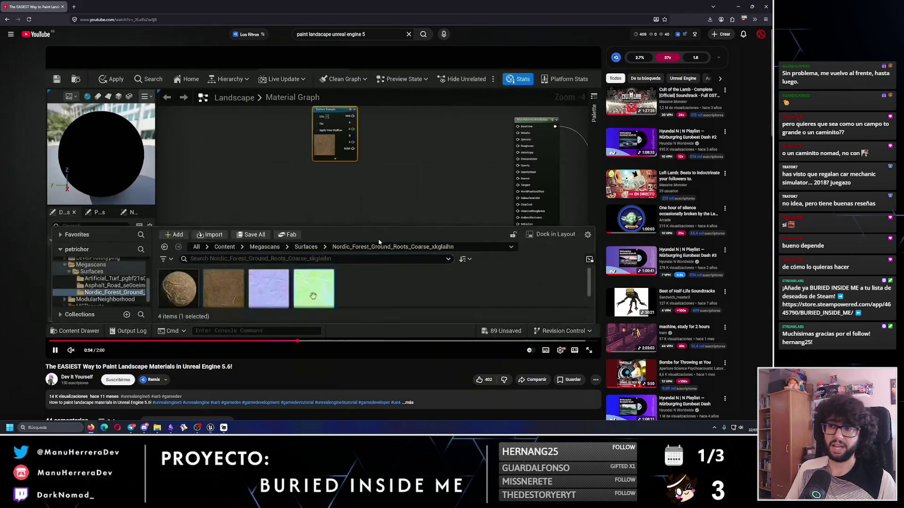
click(340, 219)
key(alt+Tab)
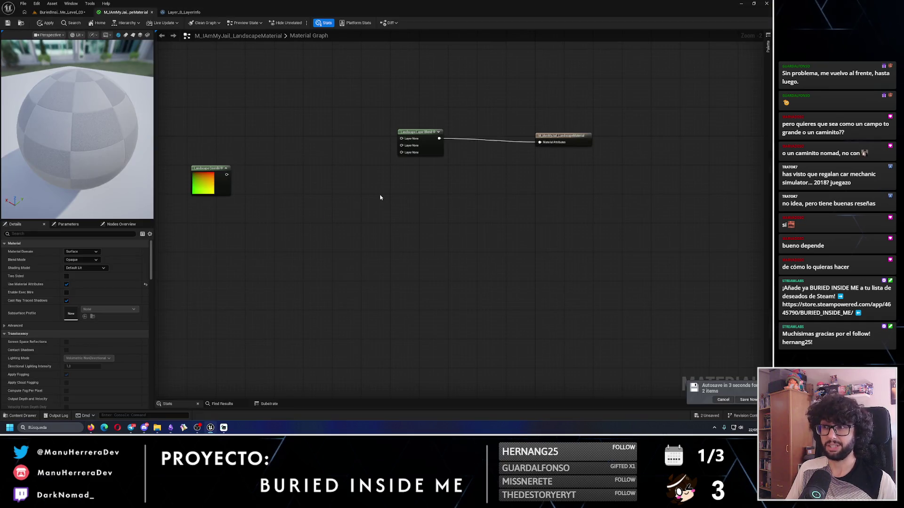
Save past the compile warning, undo the Texture Sample deletion, and resume the tutorial
key(ctrl+s)
click(410, 228)
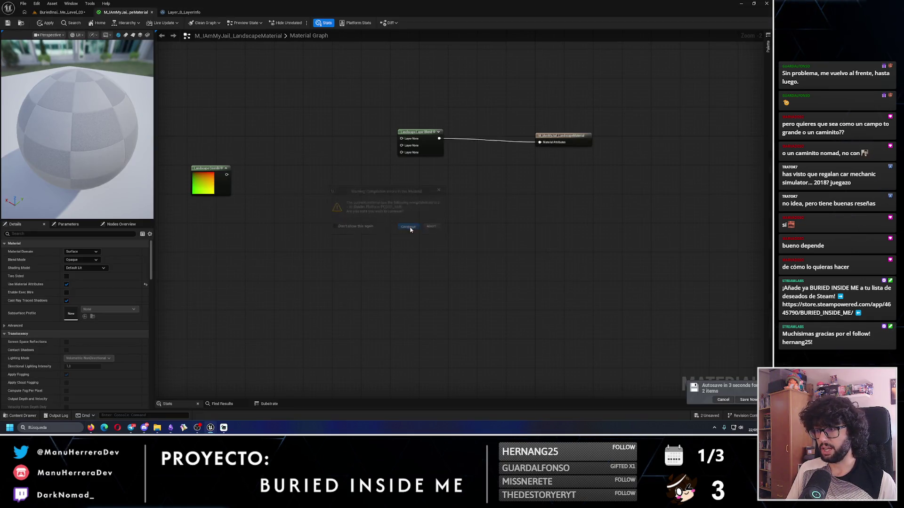
key(ctrl+z)
key(alt+Tab)
click(390, 221)
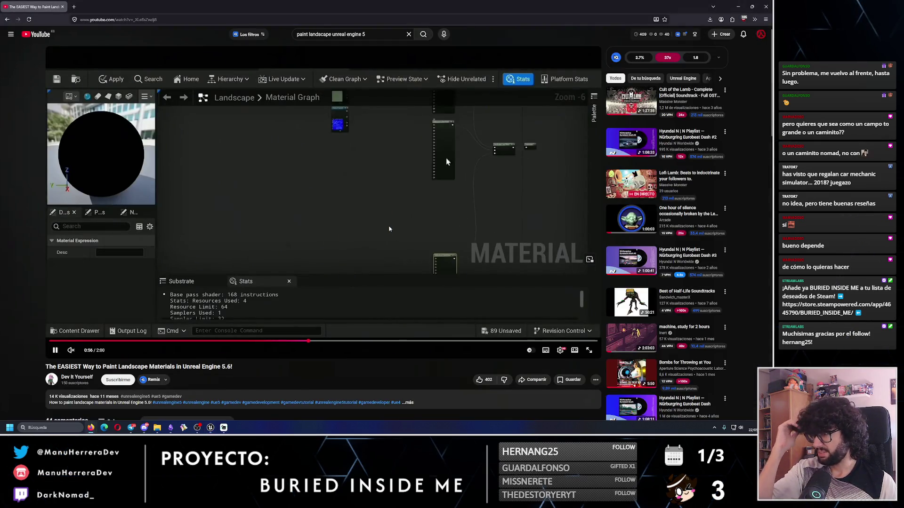
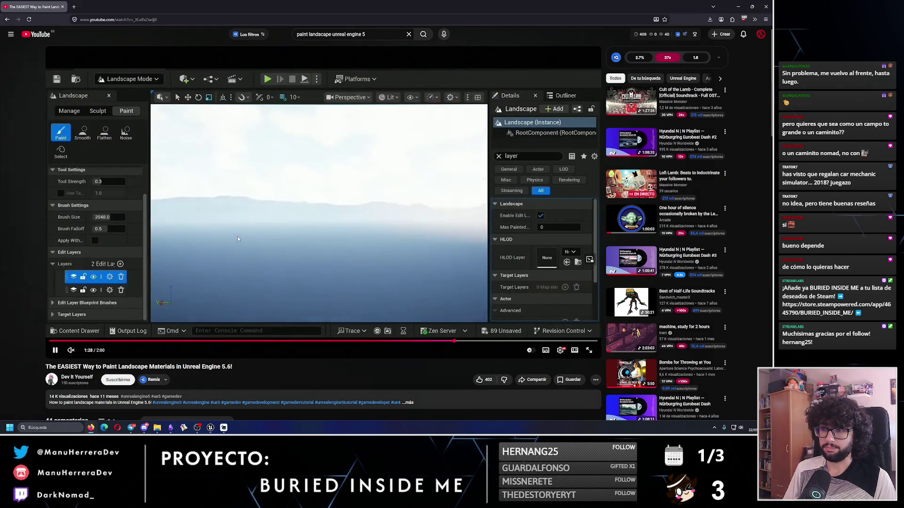
Play the tutorial in short bursts and pause it at the layers panel, around 1:34
click(275, 245)
click(276, 244)
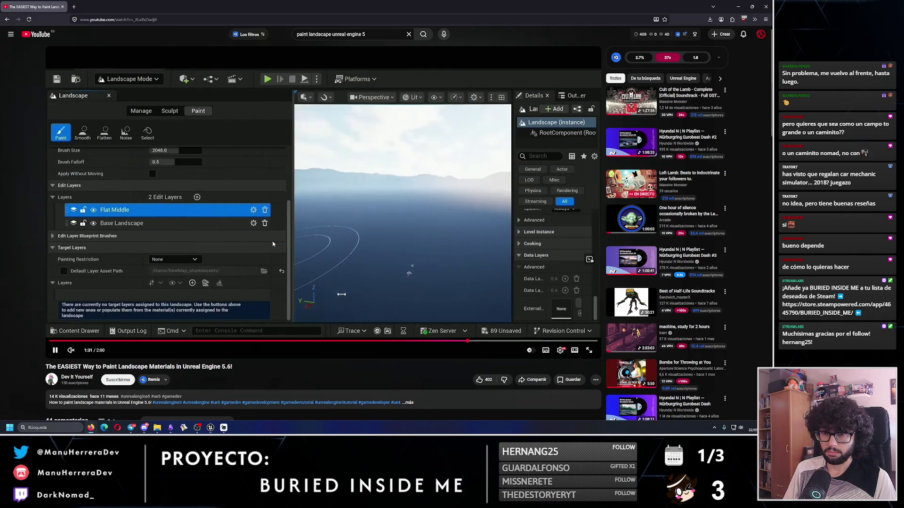
click(452, 250)
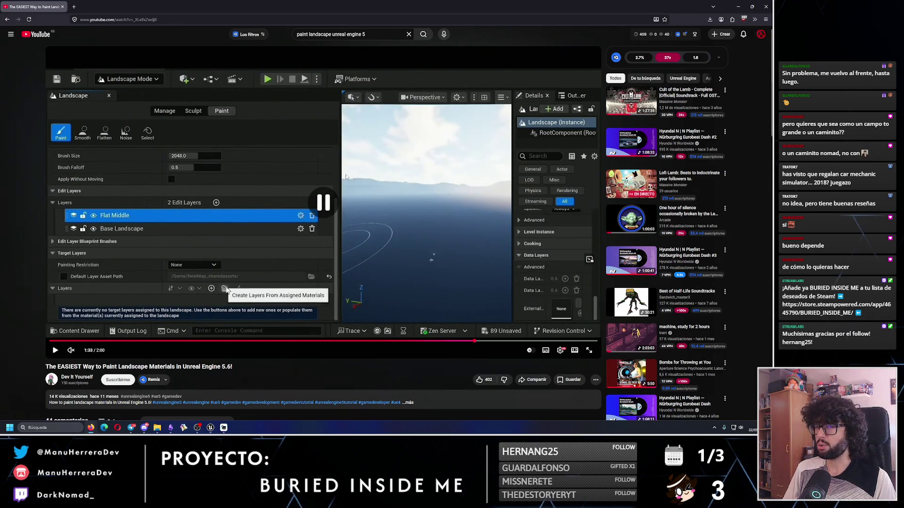
click(272, 230)
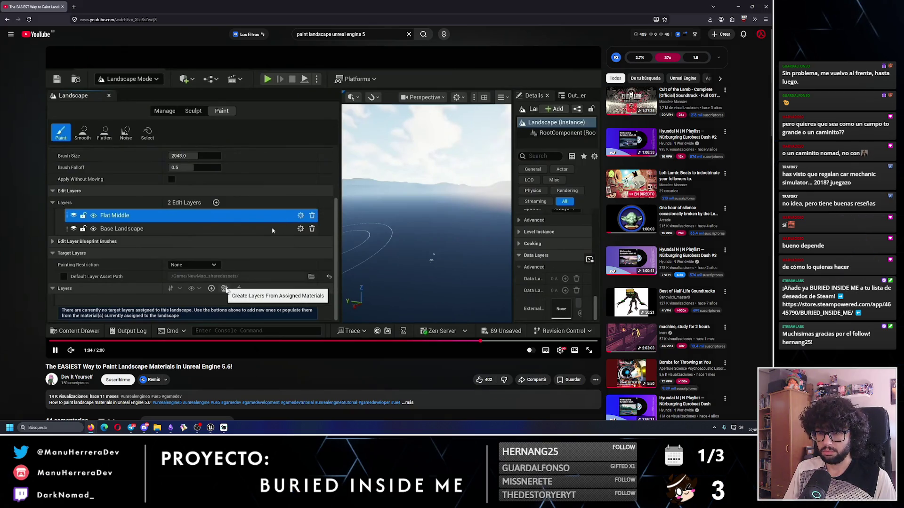
click(249, 264)
key(alt+Tab)
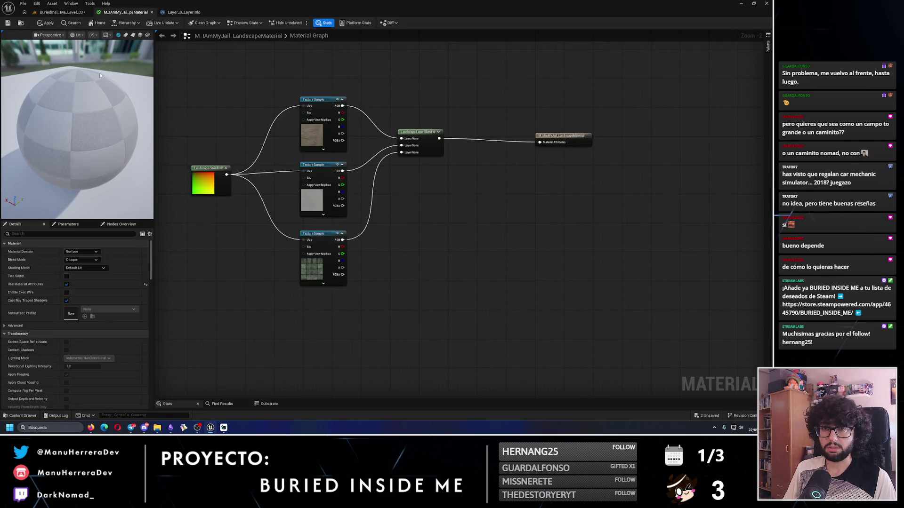
Delete the landscape's existing target layer and set Painting Restriction to None
click(64, 14)
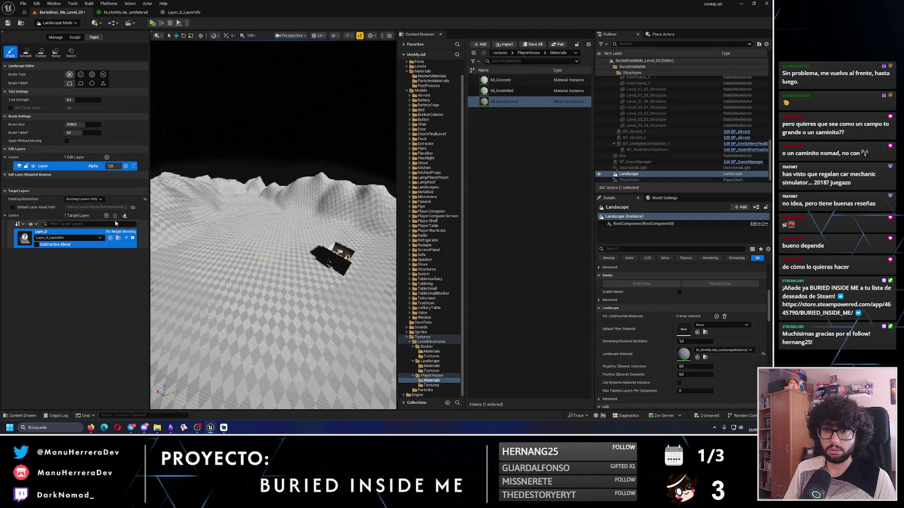
click(133, 238)
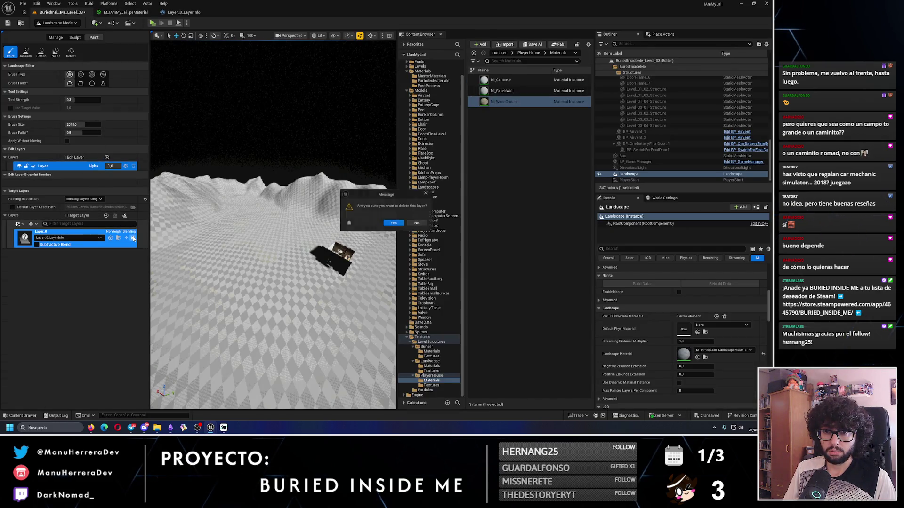
click(390, 226)
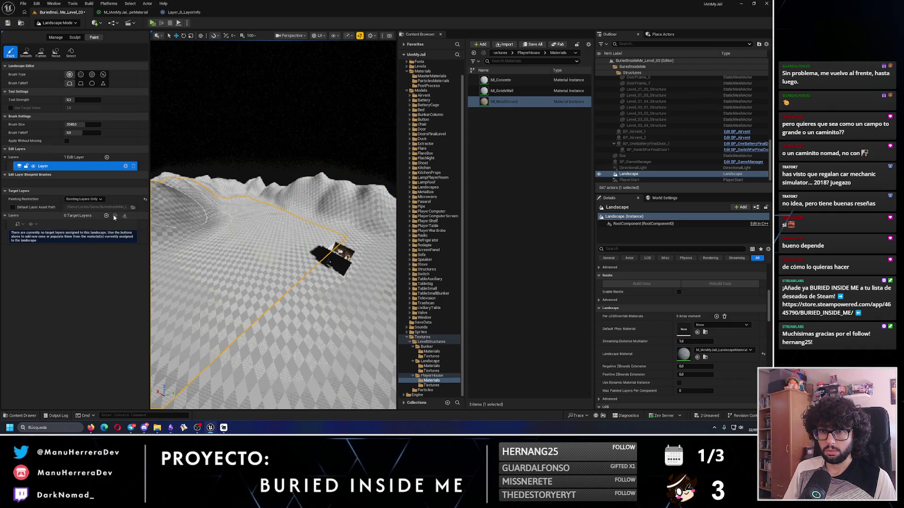
click(84, 199)
click(76, 206)
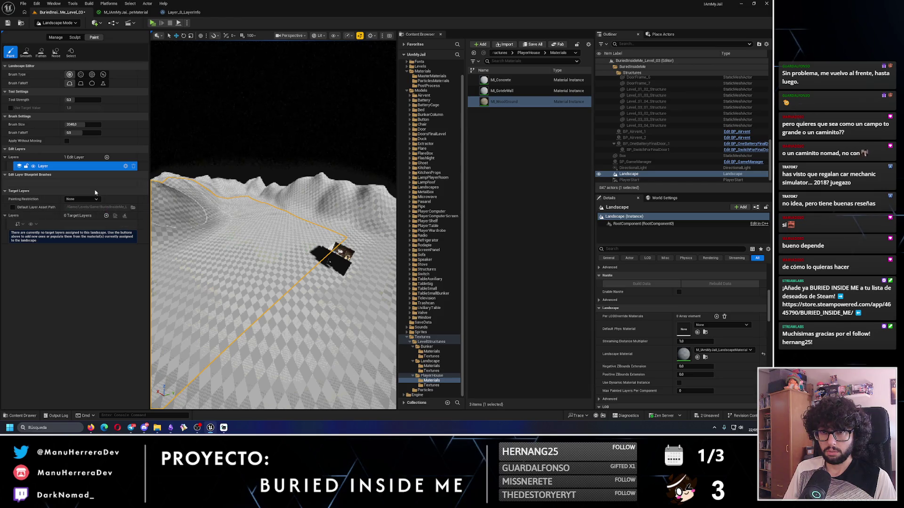
Rewind the tutorial a few seconds and rewatch that part
key(alt+Tab)
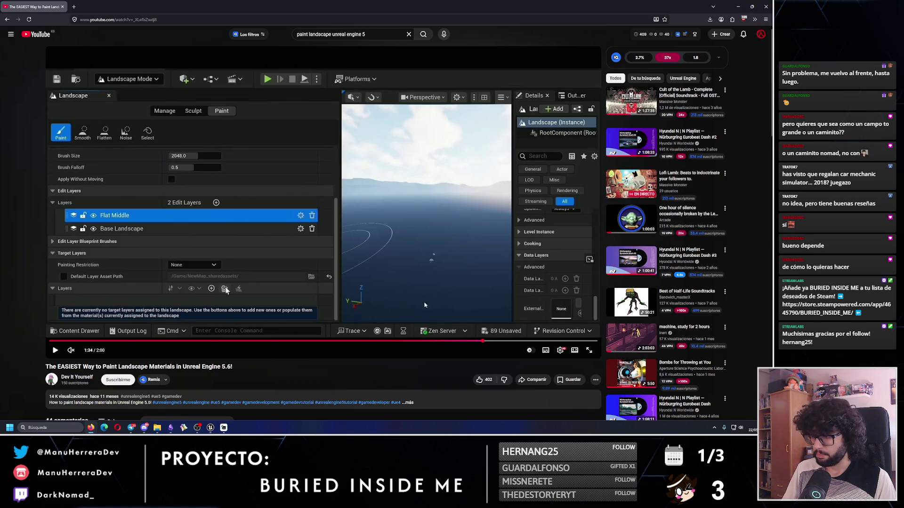
click(457, 341)
click(278, 256)
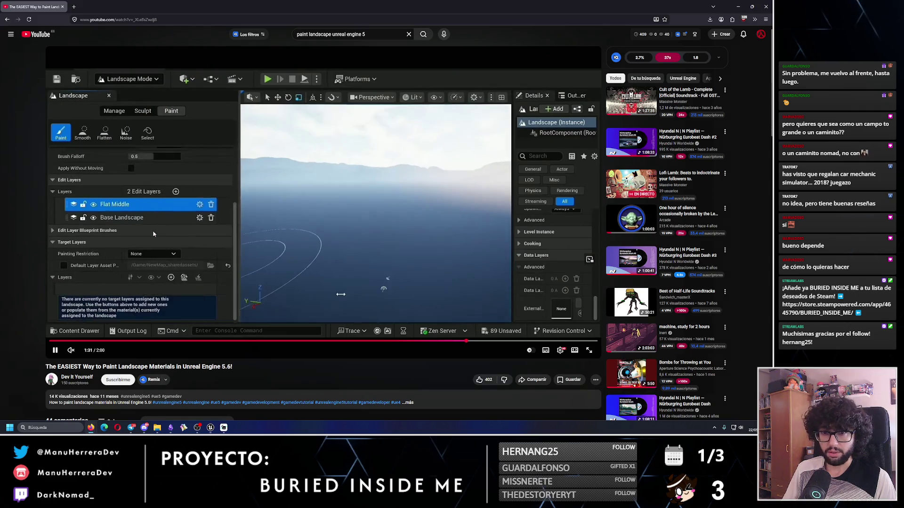
click(252, 295)
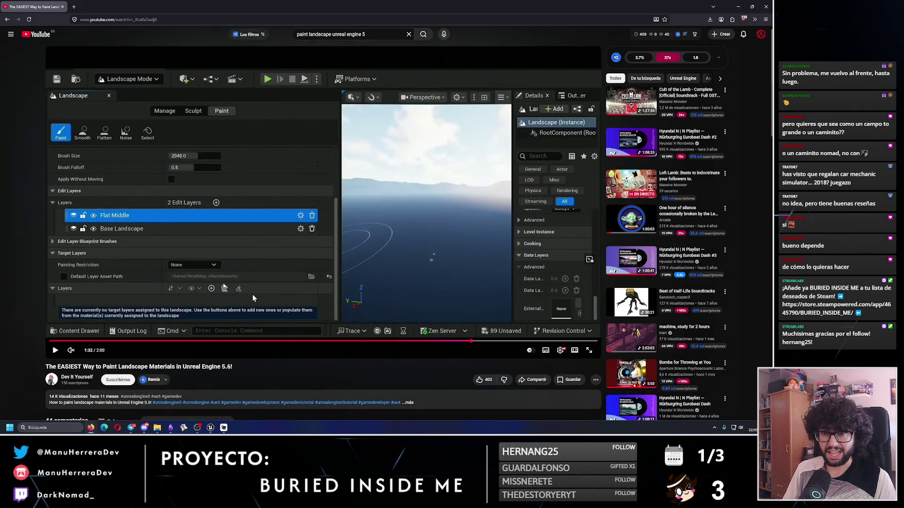
key(alt+Tab)
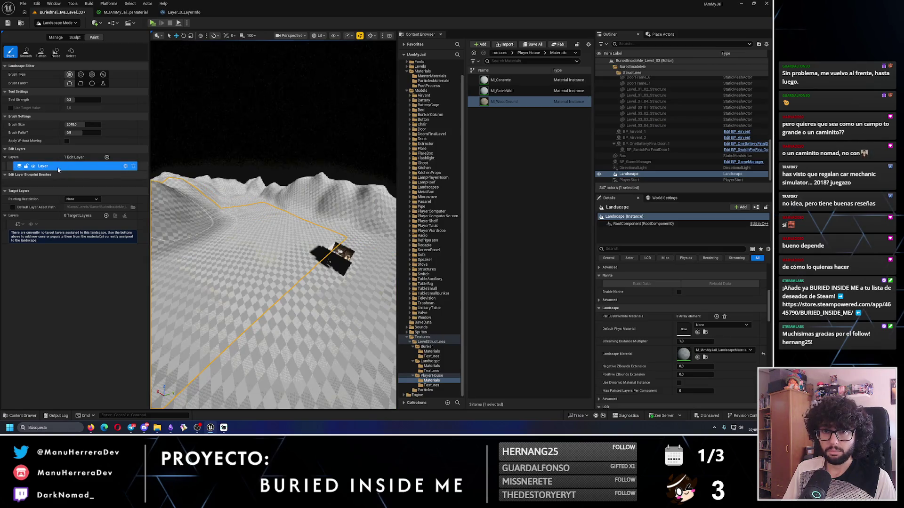
Add a plain landscape edit layer named Layer and make it current; undo the default asset path toggle
click(107, 157)
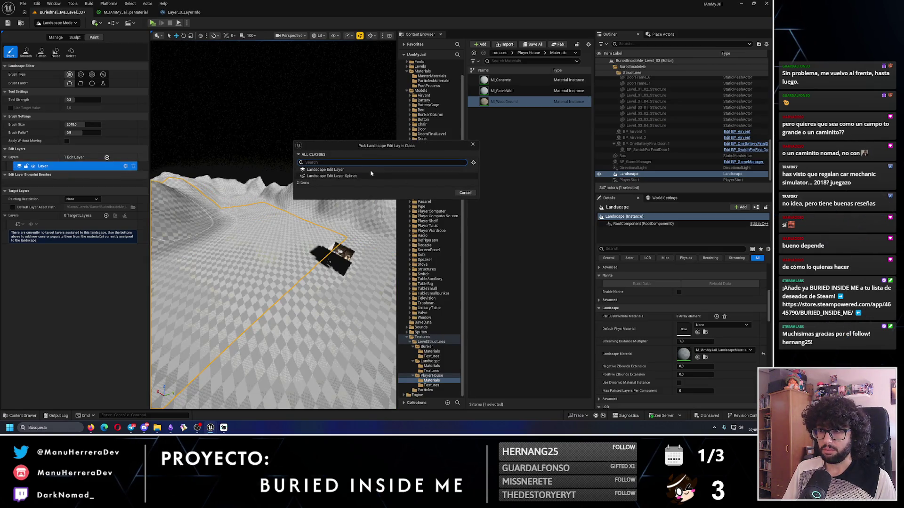
click(325, 170)
click(441, 193)
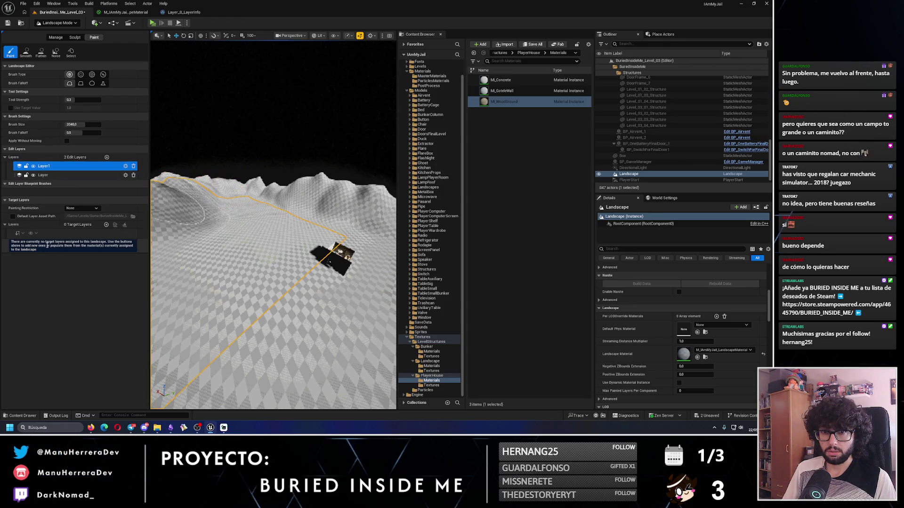
click(56, 175)
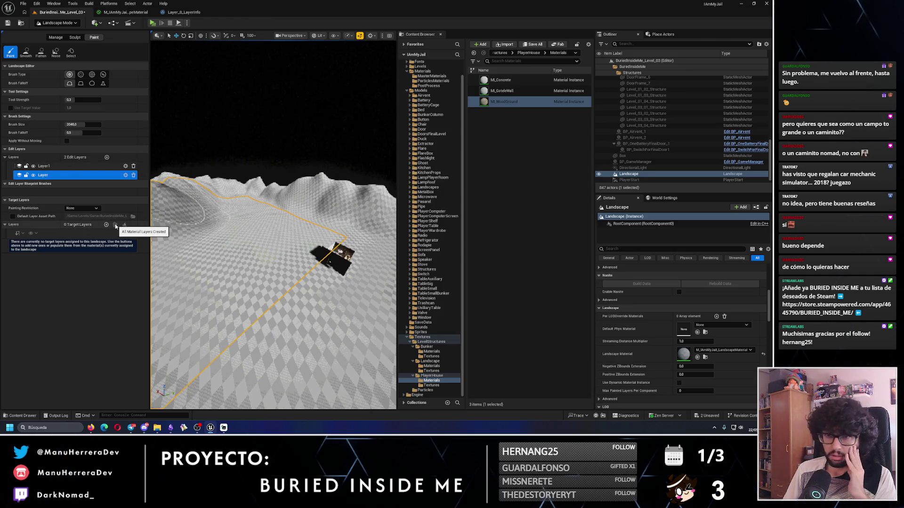
click(13, 217)
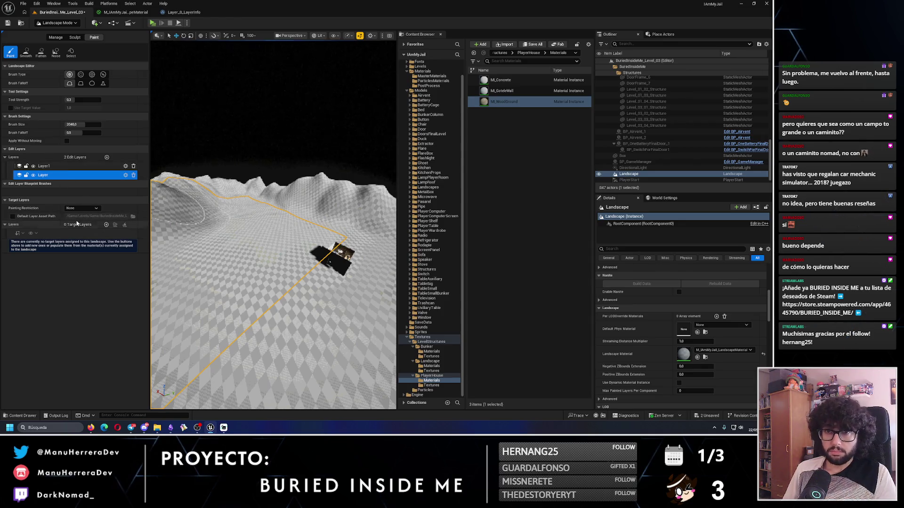
key(ctrl+z)
key(ctrl+z)
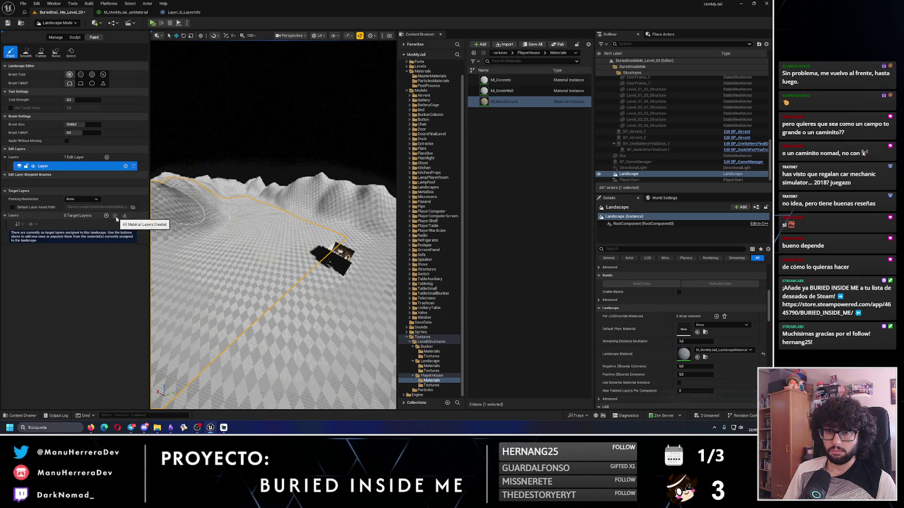
Create target layers from the assigned material, then delete the resulting Layer_0 again
click(106, 216)
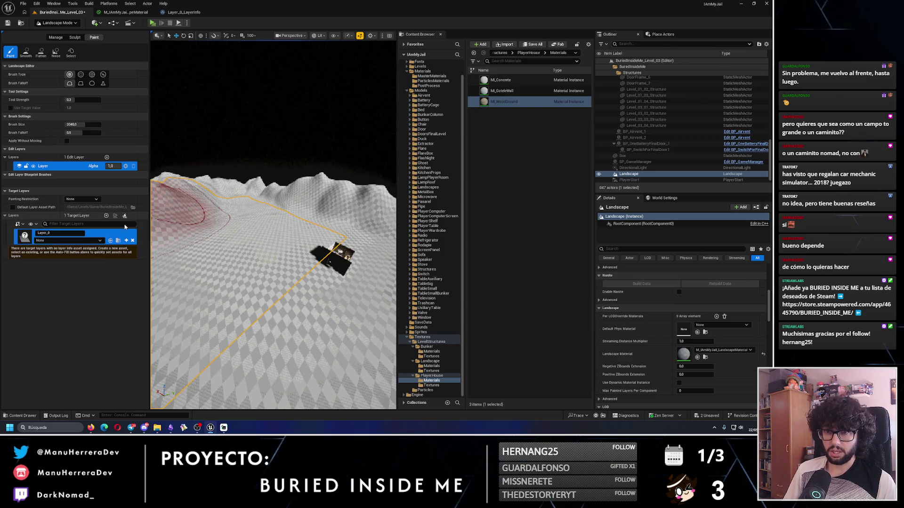
click(133, 241)
click(394, 224)
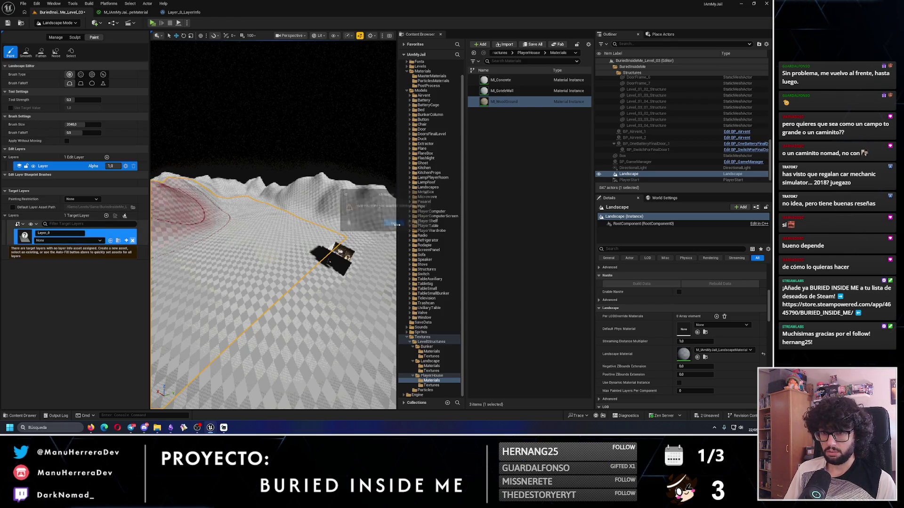
key(alt+Tab)
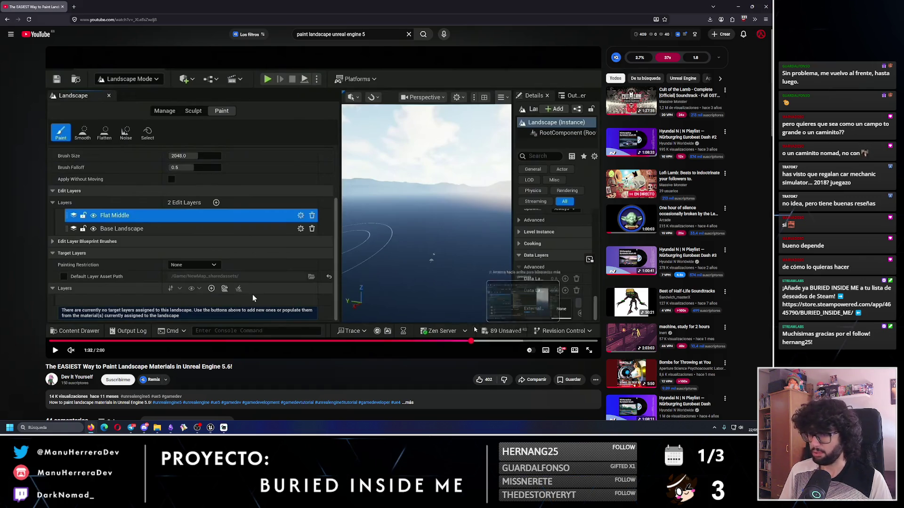
Replay and pause the tutorial's target-layer section, then return to the Unreal editor
click(332, 245)
click(332, 244)
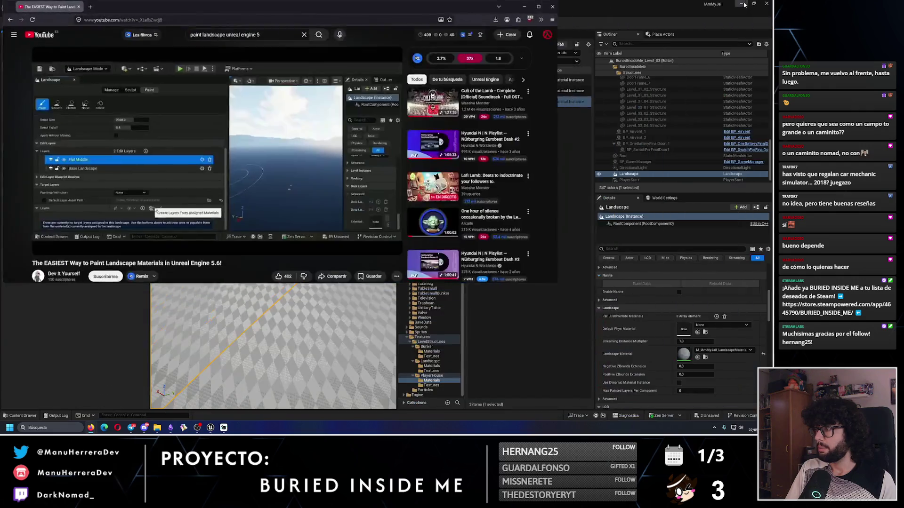
click(700, 13)
key(alt+Tab)
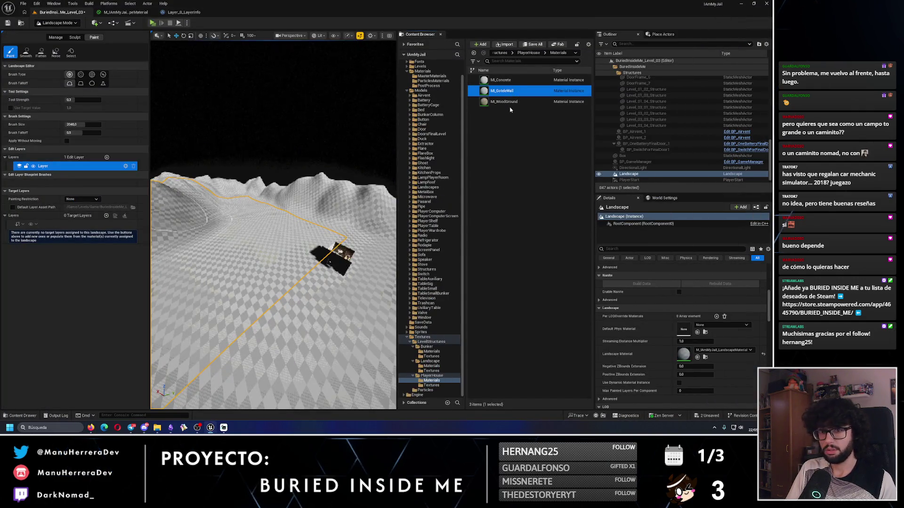
Browse the Content Browser from the PlayerHouse materials to the MasterMaterials folder
click(504, 101)
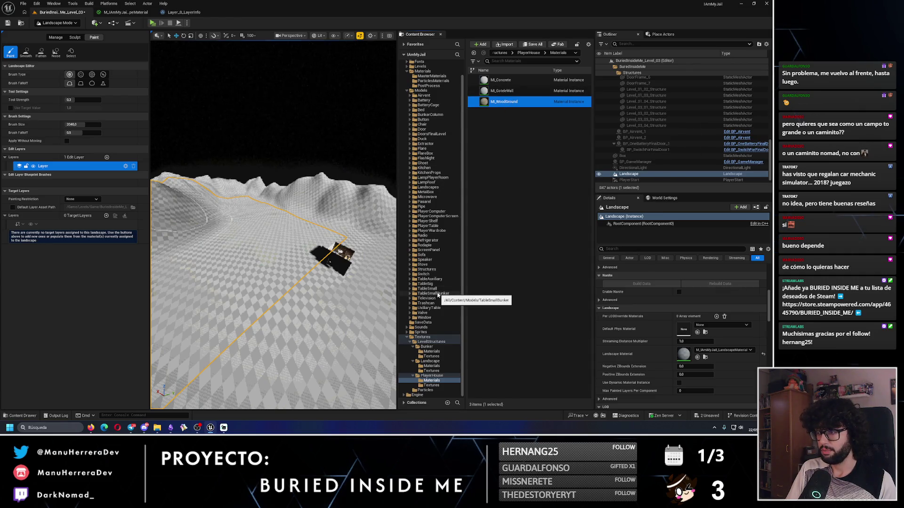
key(alt+Tab)
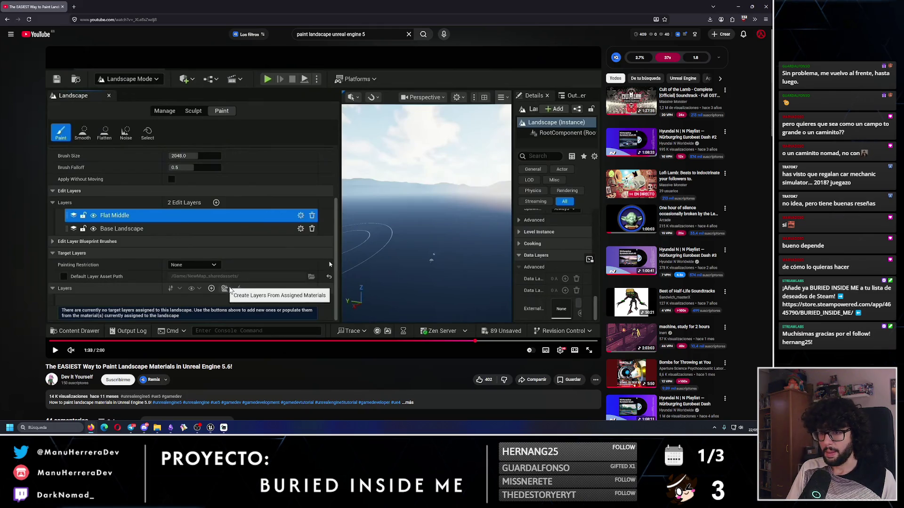
key(alt+Tab)
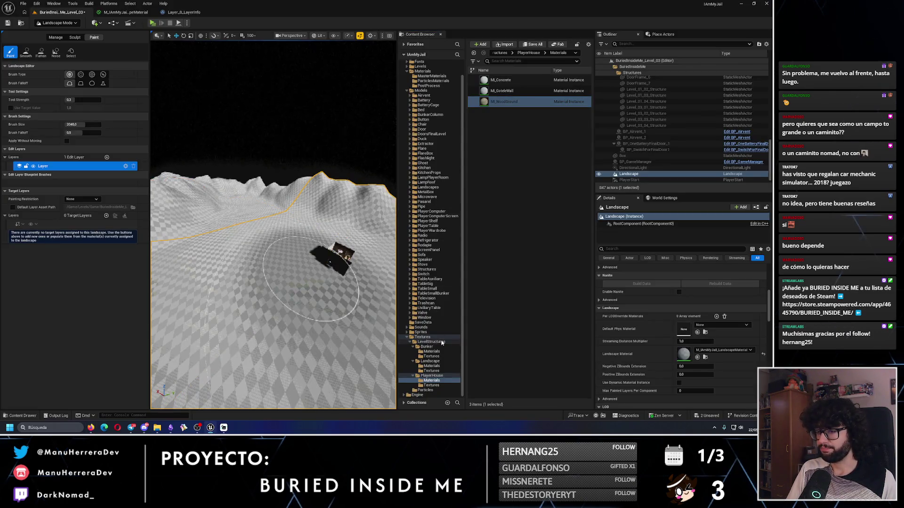
scroll(426, 152, up, 2)
scroll(451, 253, down, 2)
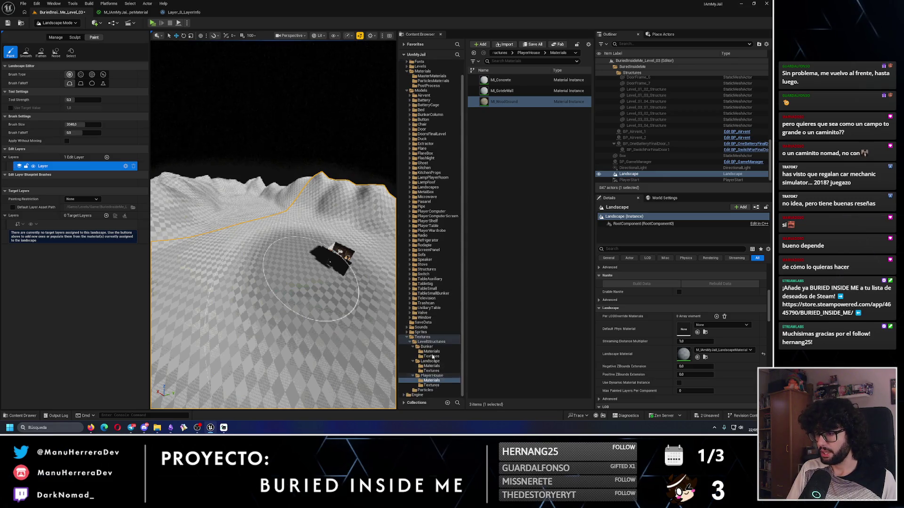
scroll(429, 78, up, 2)
click(431, 92)
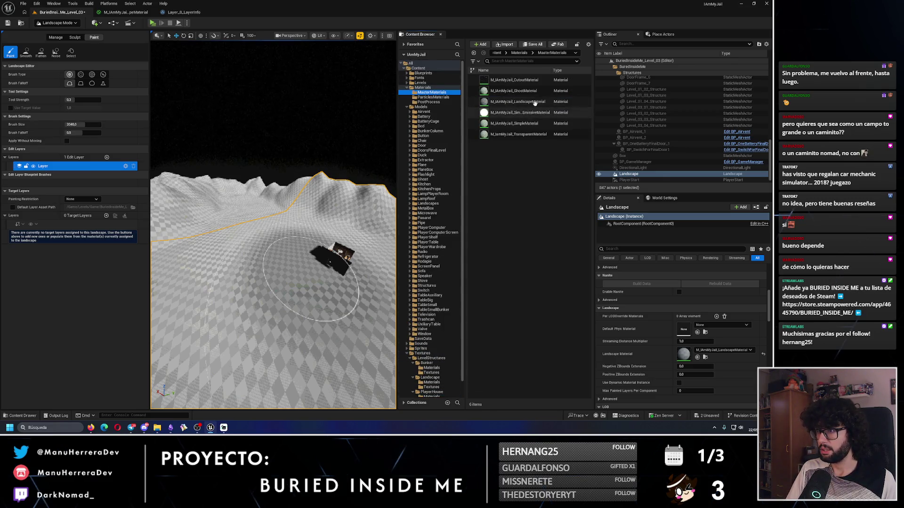
Assign M_UnityJail_LandscapeMaterial to the landscape and create Layer_0 from the assigned material
drag(518, 102, 113, 218)
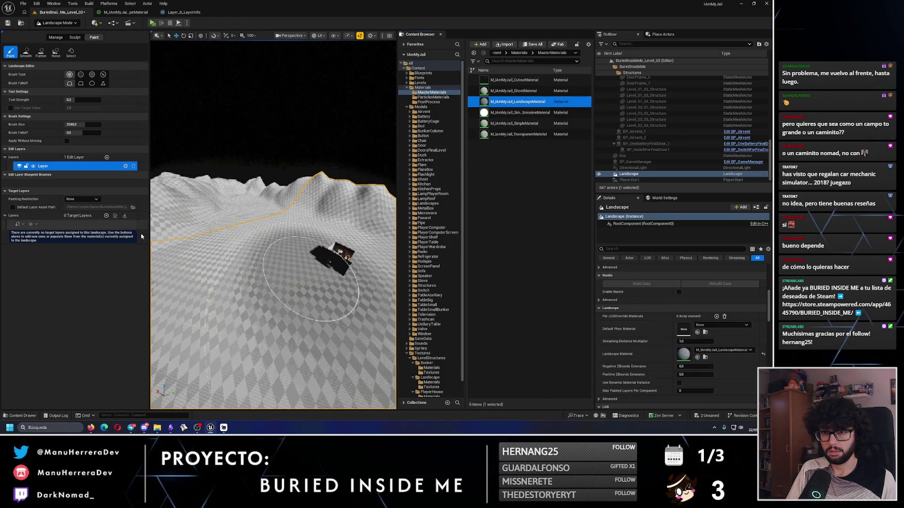
click(120, 219)
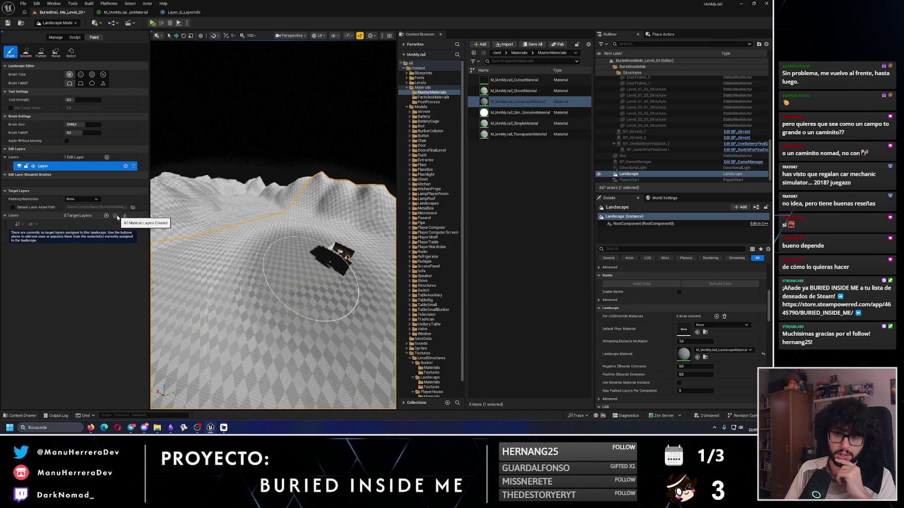
mouse_move(518, 102)
mouse_down()
mouse_move(41, 159)
mouse_move(38, 104)
mouse_move(107, 228)
mouse_move(19, 227)
mouse_move(28, 236)
mouse_move(139, 235)
mouse_up()
click(107, 216)
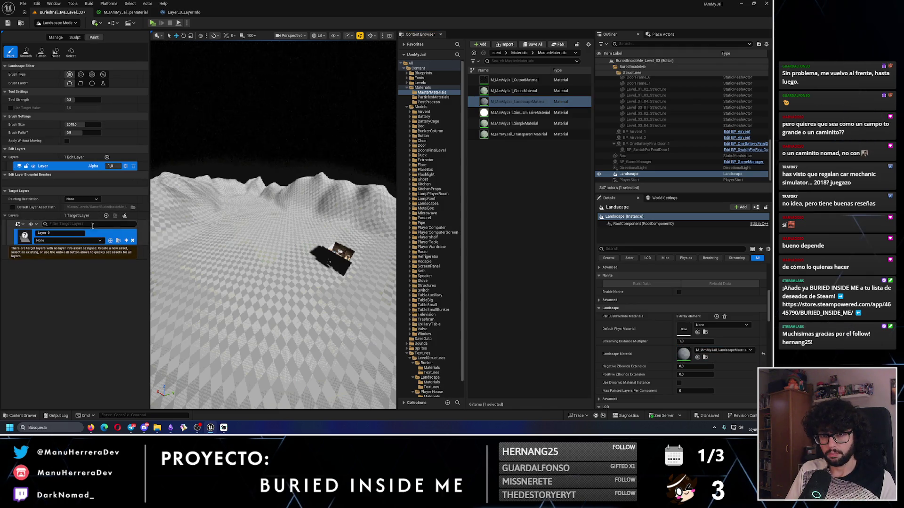
drag(62, 233, 64, 235)
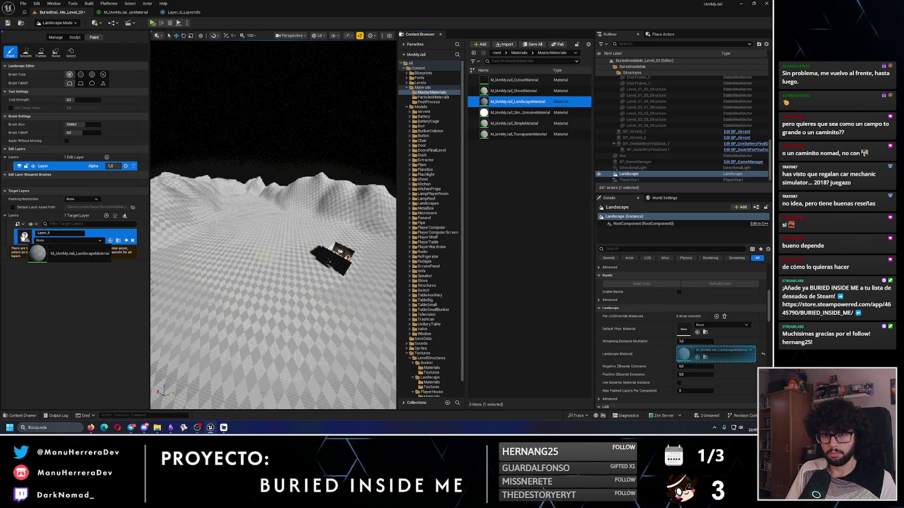
click(126, 240)
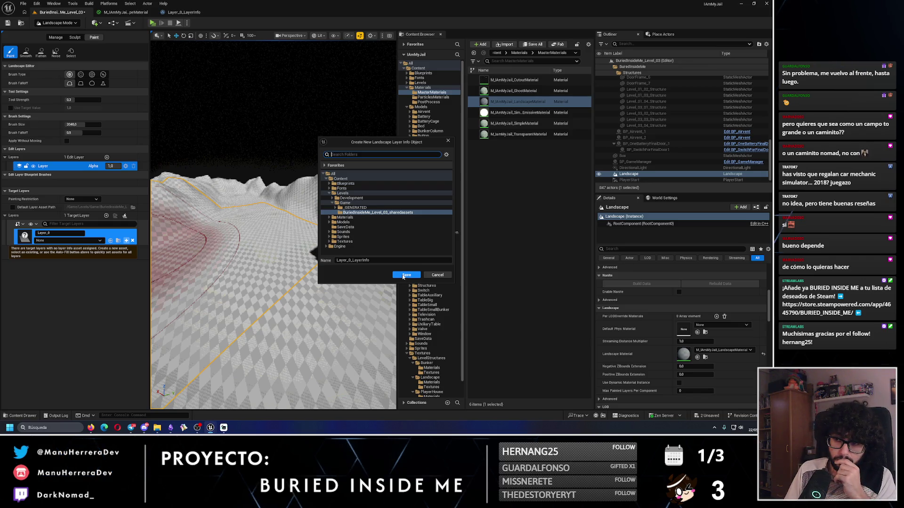
Save the new Layer_0_LayerInfo asset and assign it to the Layer_0 target layer
click(66, 242)
key(Escape)
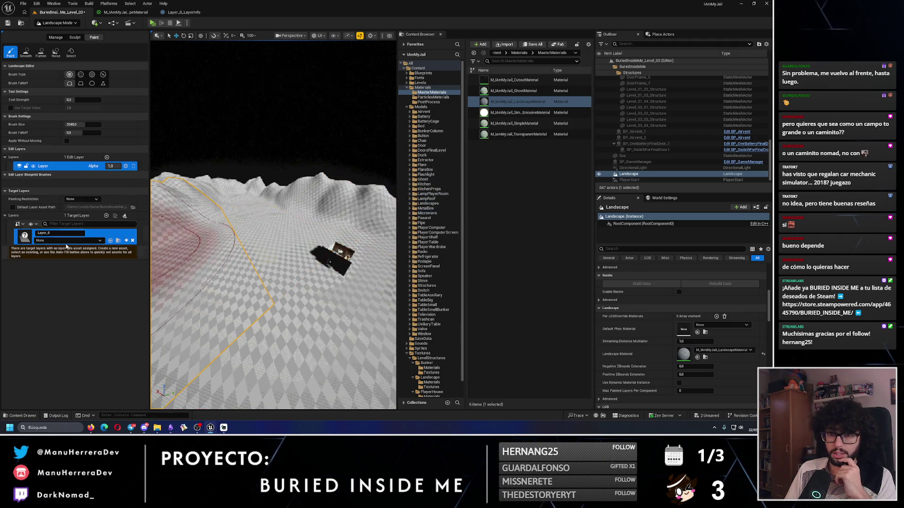
click(67, 241)
click(62, 303)
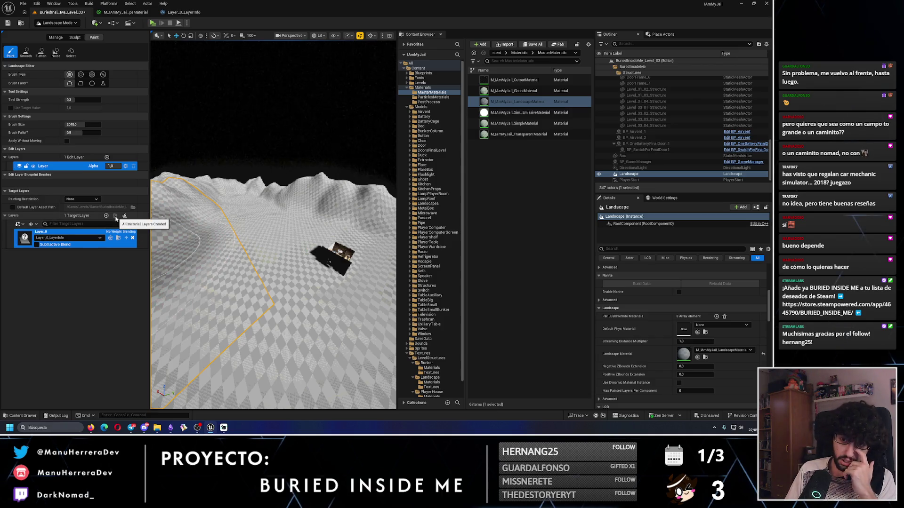
click(118, 239)
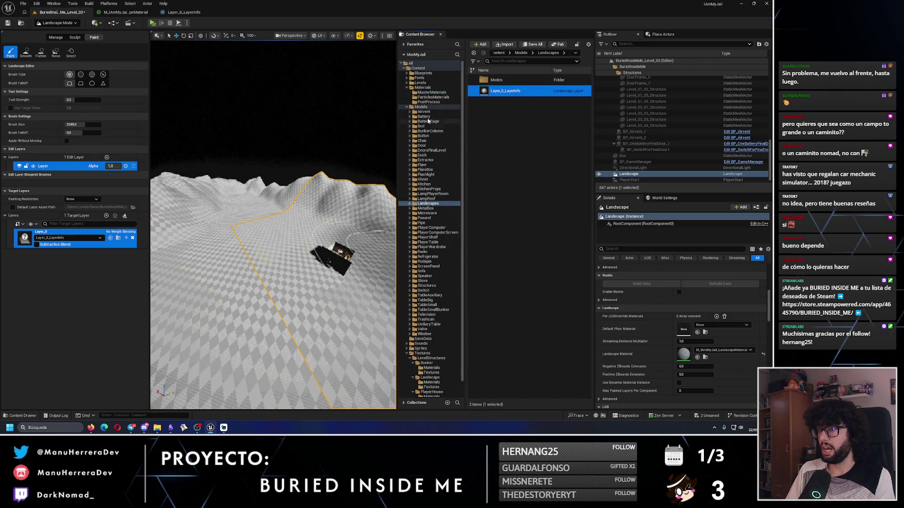
click(426, 93)
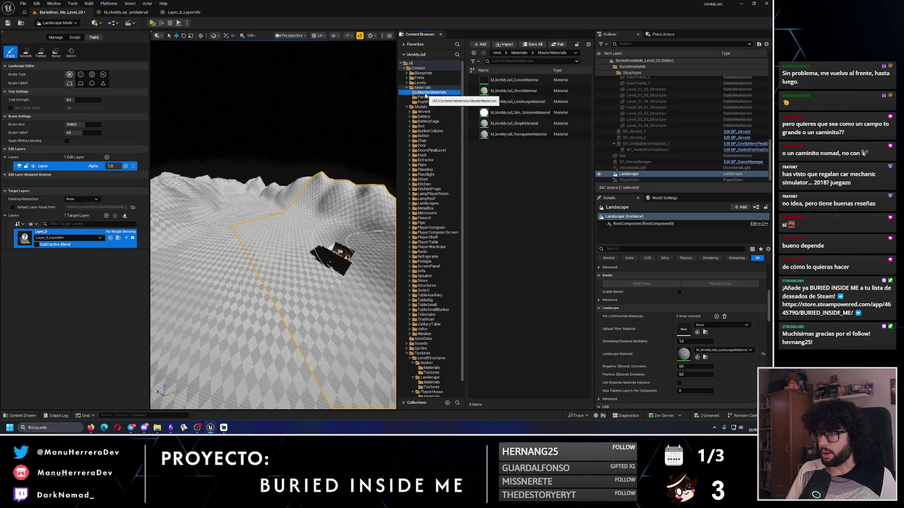
Try the other Painting Restriction options, then set it back to None
click(82, 199)
click(80, 215)
click(82, 199)
click(82, 217)
click(82, 199)
click(85, 223)
click(82, 200)
click(71, 205)
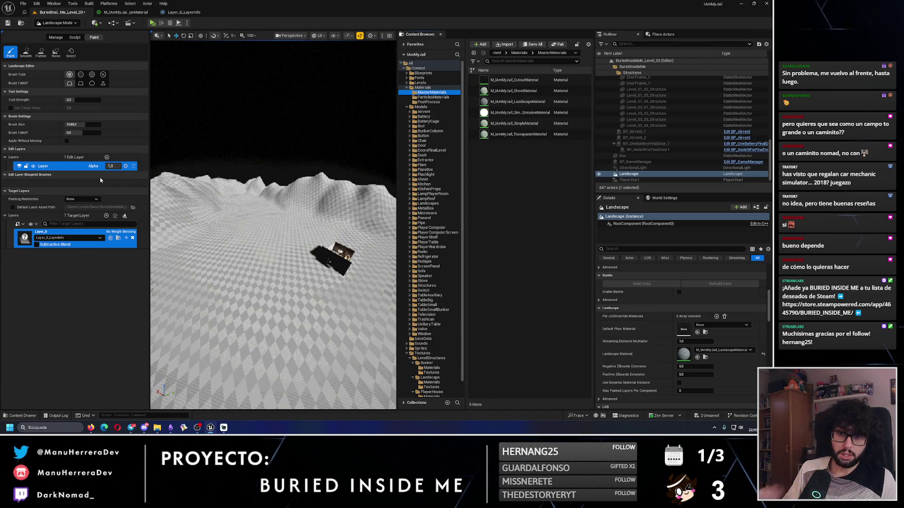
Drag M_UnityJail_LandscapeMaterial onto the landscape's Landscape Material slot
click(705, 357)
drag(518, 102, 698, 358)
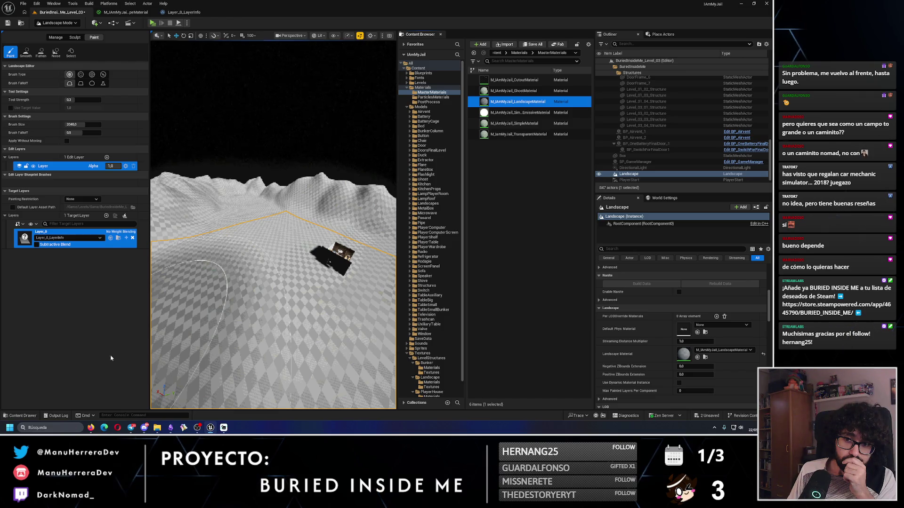
click(20, 208)
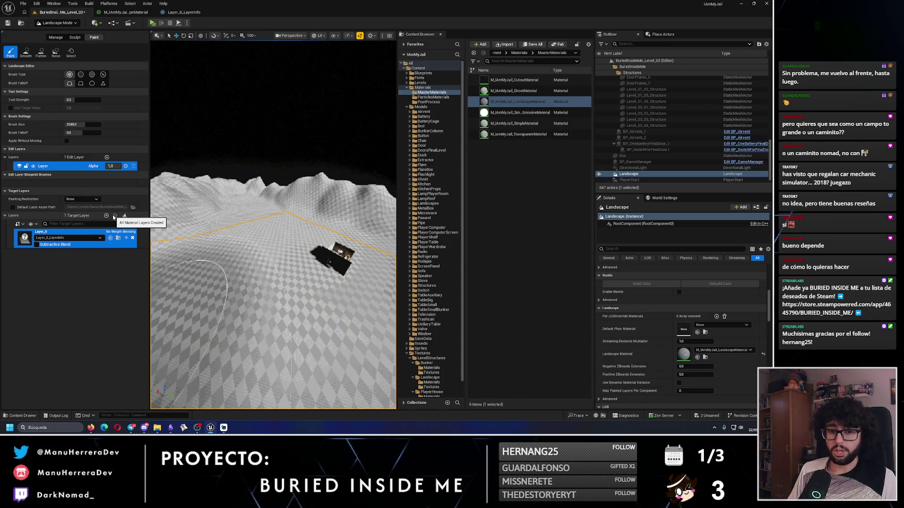
key(alt+Tab)
scroll(266, 322, down, 3)
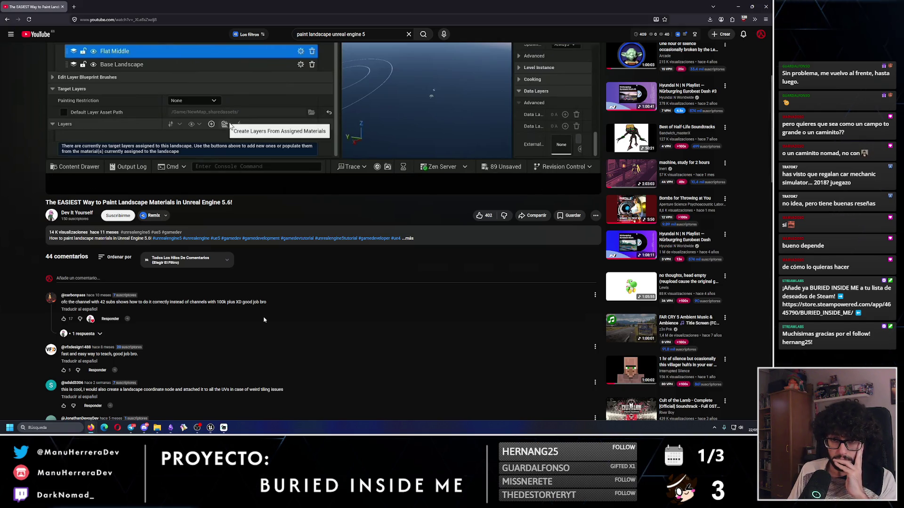
Scroll to the comments and highlight the fix about assigning the landscape material
scroll(264, 320, down, 3)
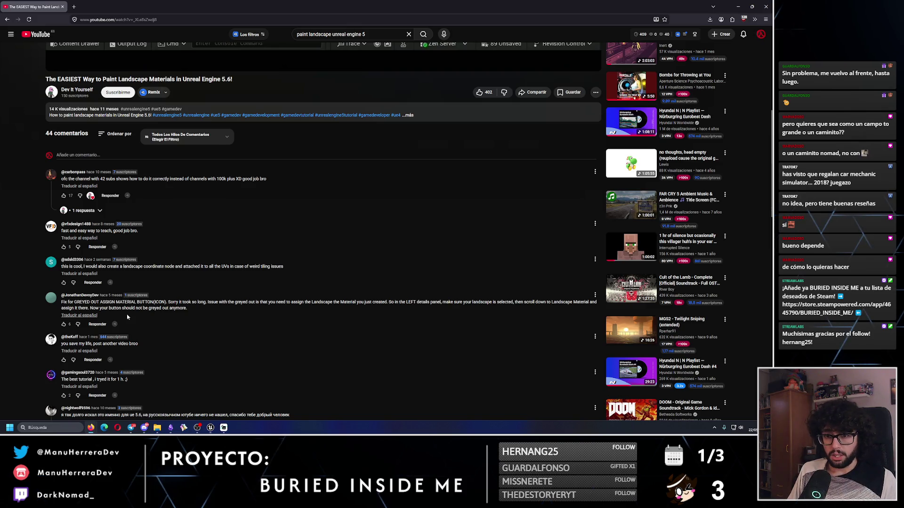
drag(81, 300, 215, 303)
click(165, 303)
click(228, 304)
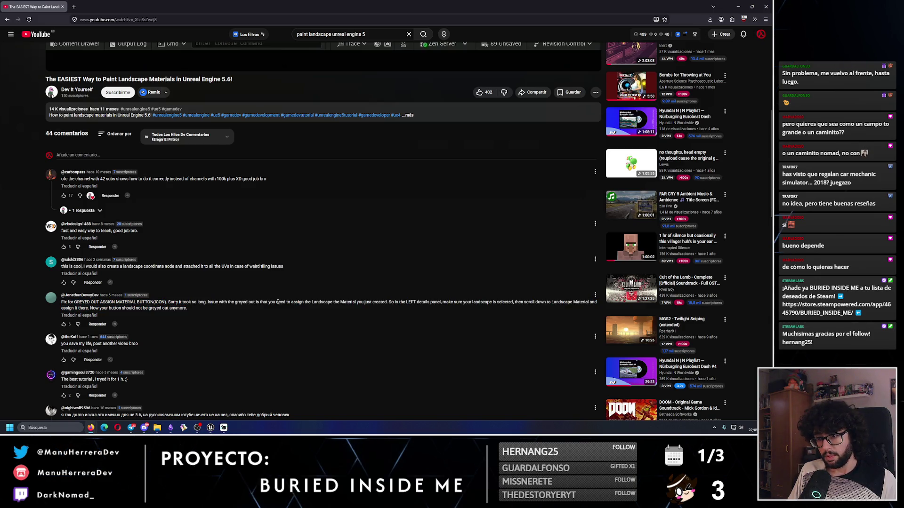
drag(305, 302, 387, 303)
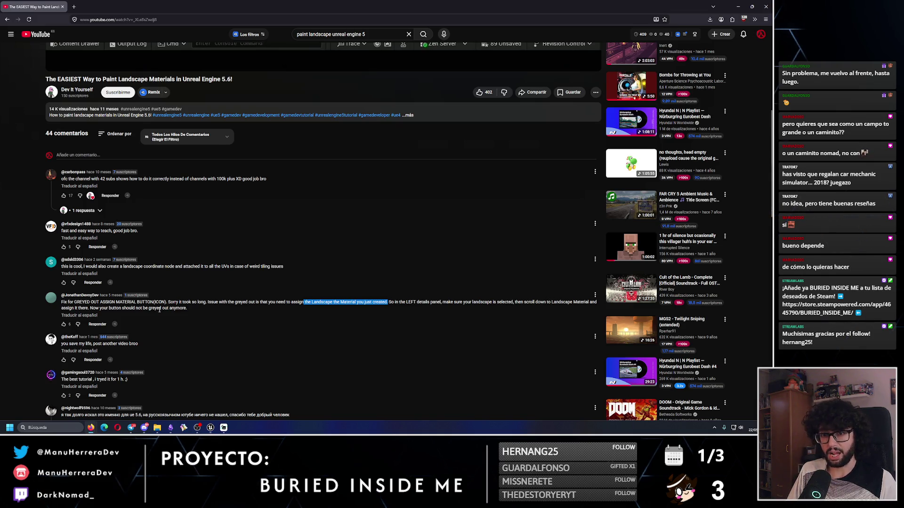
key(alt+Tab)
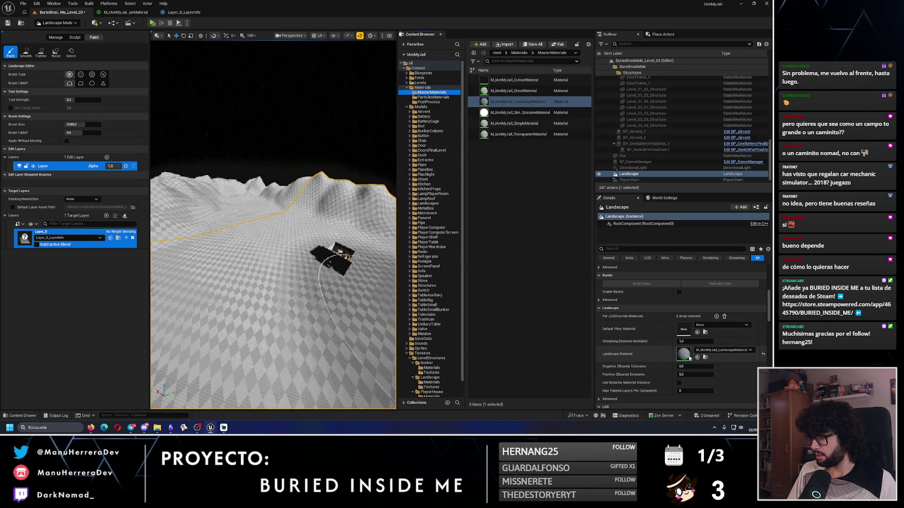
Clear Landscape Material to None, reassign M_UnityJail_LandscapeMaterial, and save BuriedInsideMe_Level_03
click(722, 351)
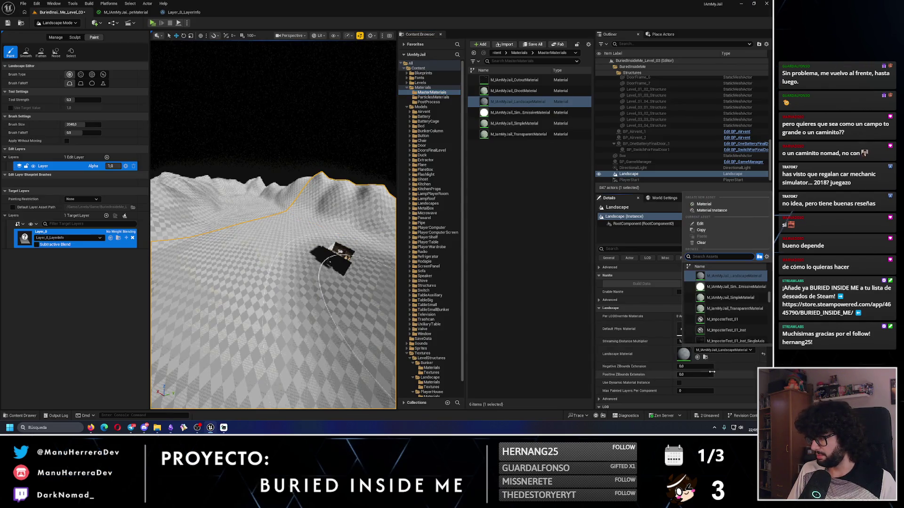
click(762, 355)
click(762, 356)
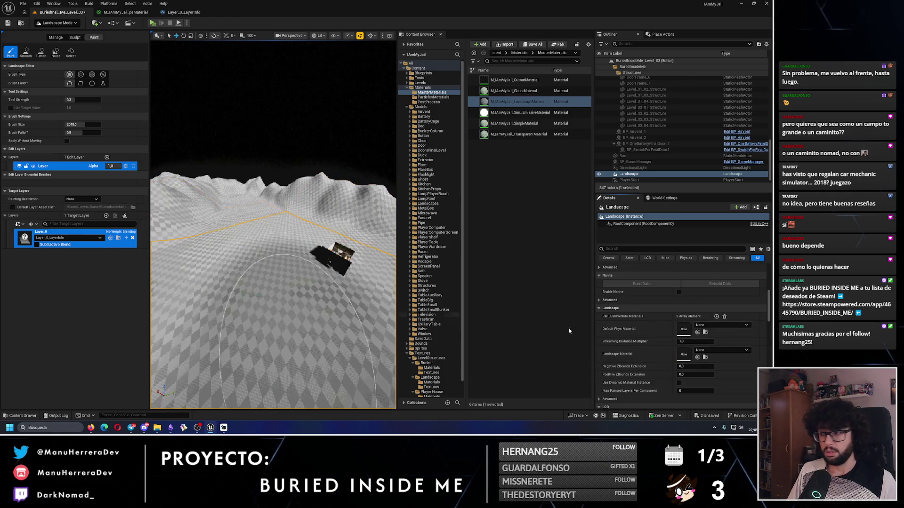
click(513, 100)
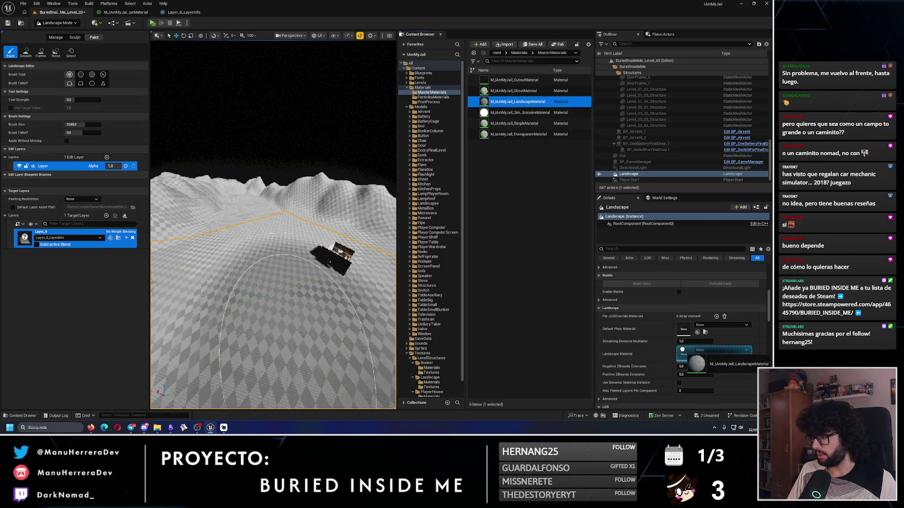
click(697, 357)
key(ctrl+s)
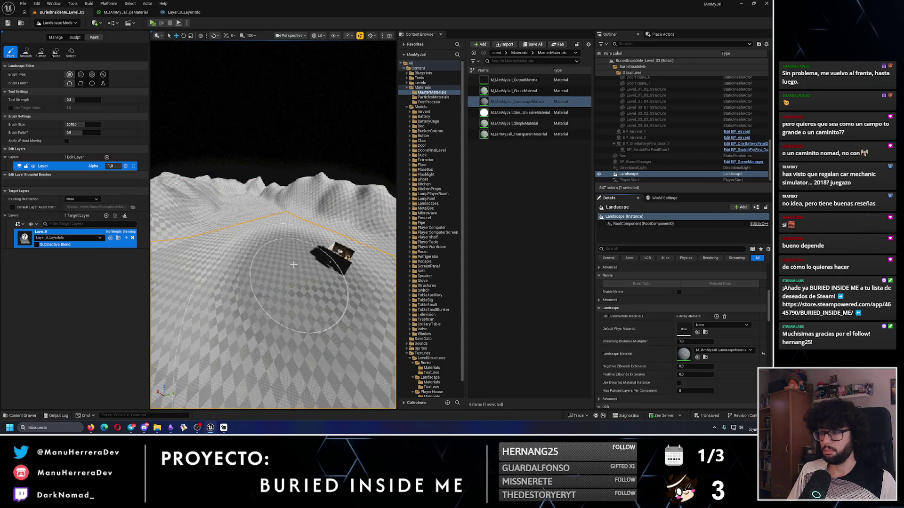
key(alt+Tab)
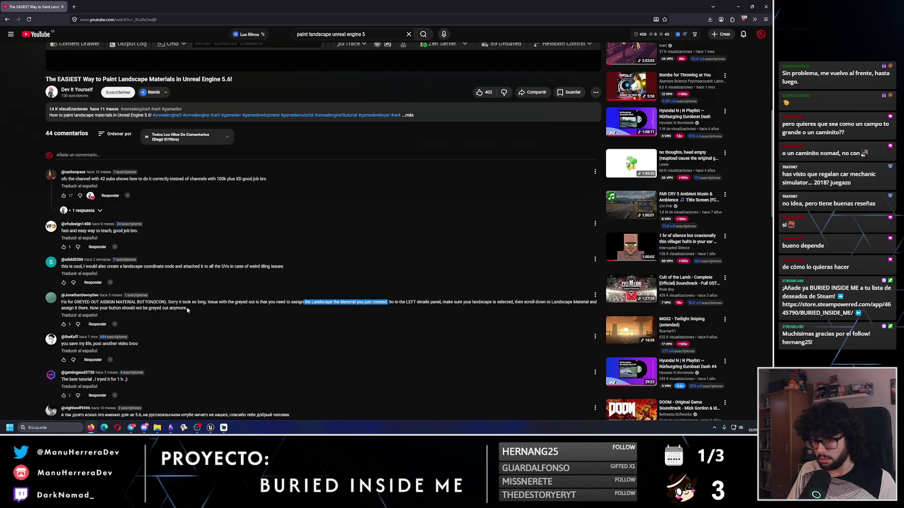
Highlight the whole greyed-out-button fix comment, then return to the Unreal editor
drag(191, 314, 67, 302)
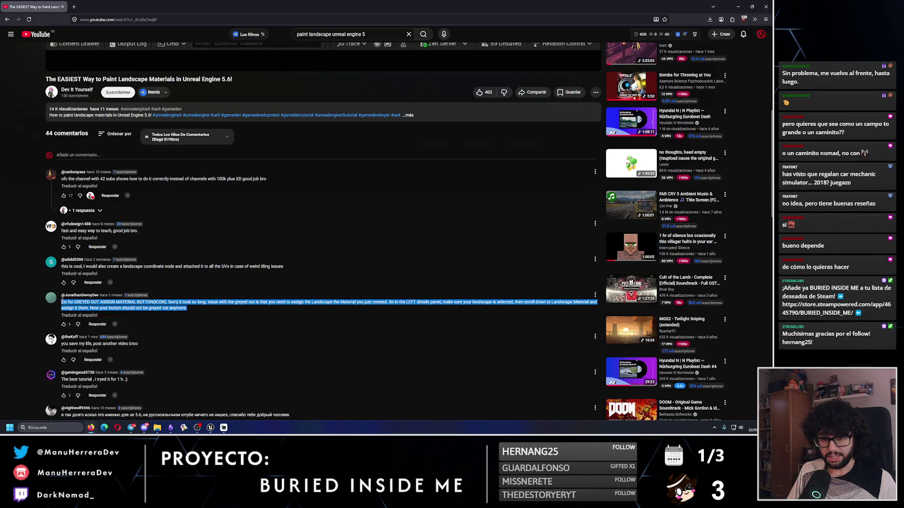
key(alt+Tab)
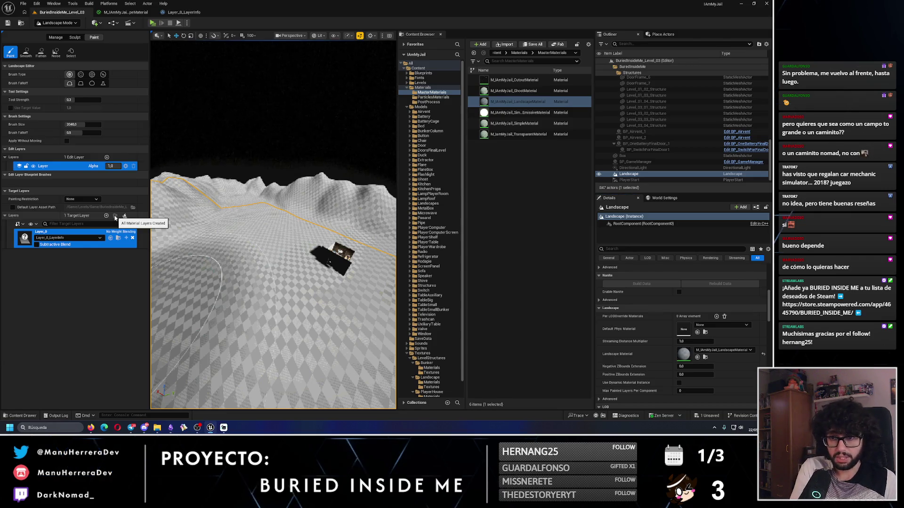
Delete the Layer_0 target layer and return to the landscape Paint tools
click(133, 239)
click(392, 224)
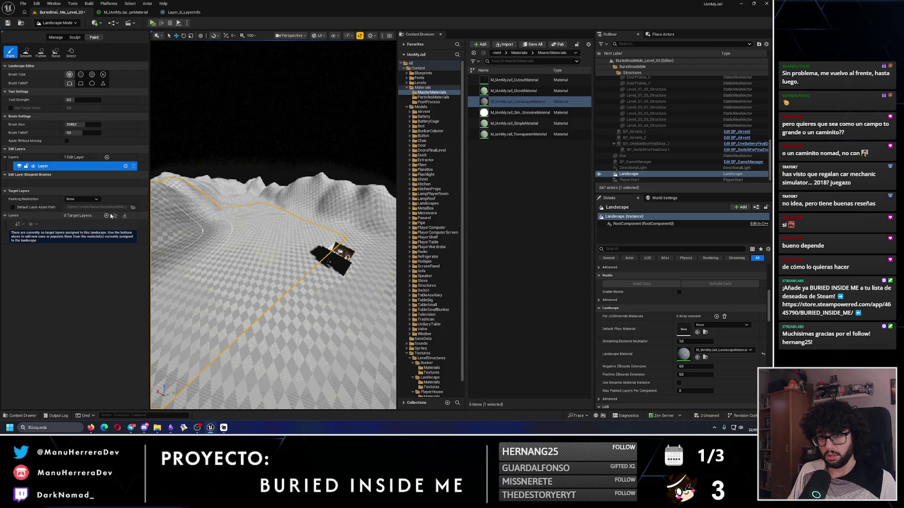
click(56, 37)
click(94, 38)
click(630, 174)
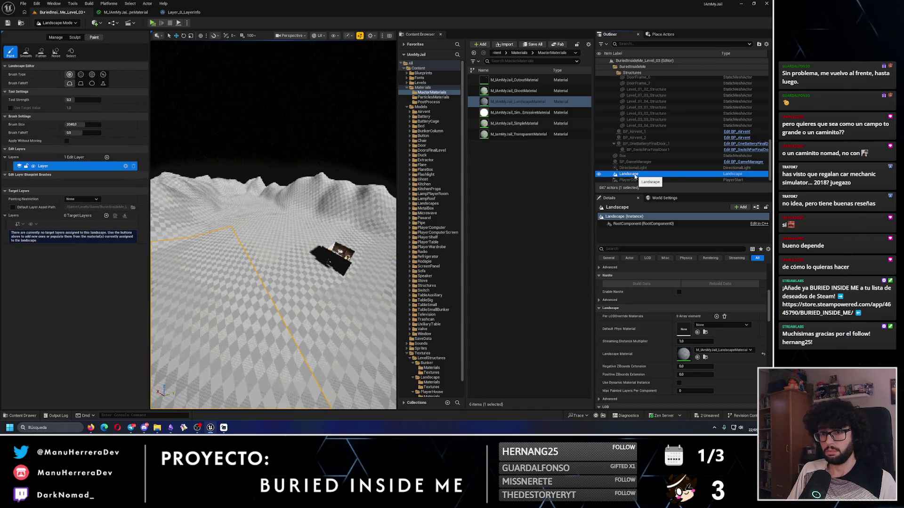
Leave Landscape mode to select the landscape, then switch back to Landscape mode
click(56, 23)
click(52, 32)
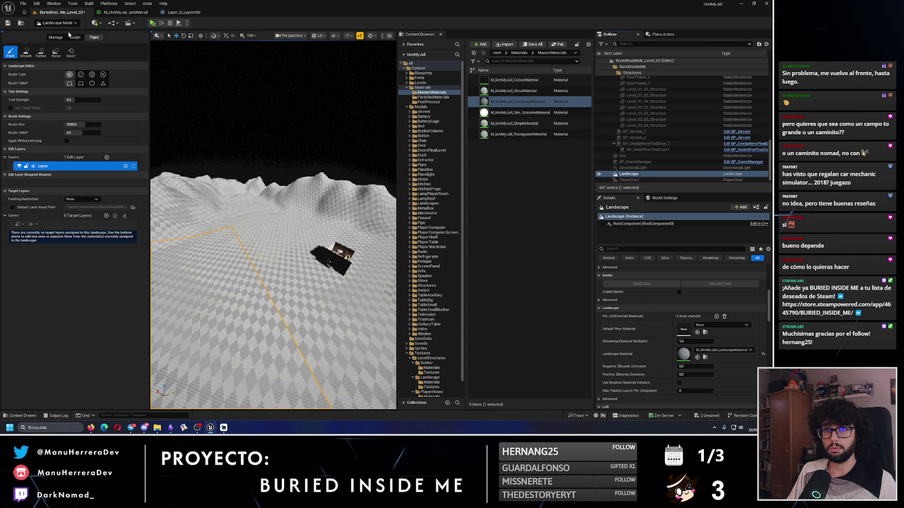
click(635, 168)
click(637, 174)
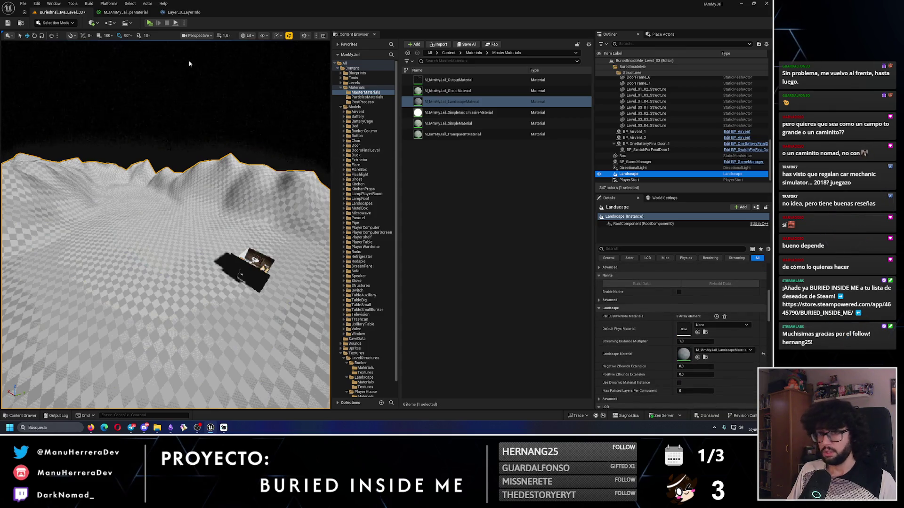
click(59, 24)
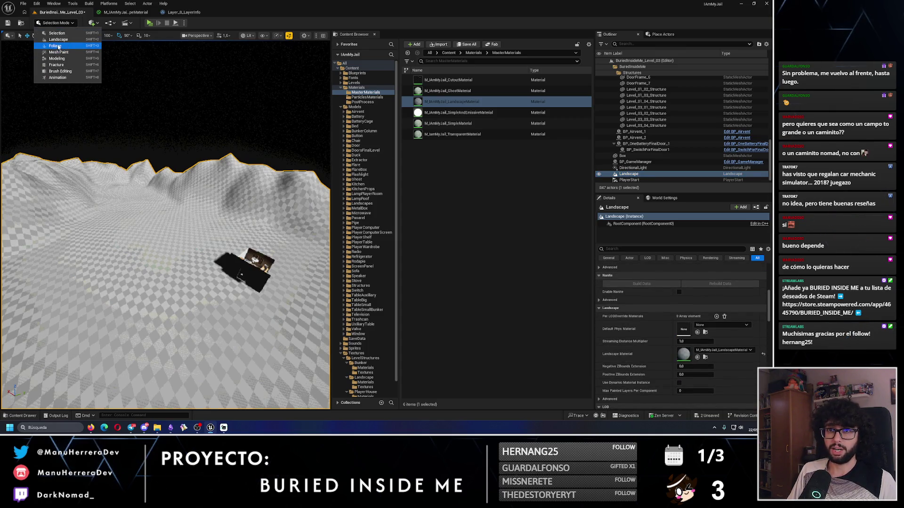
click(57, 33)
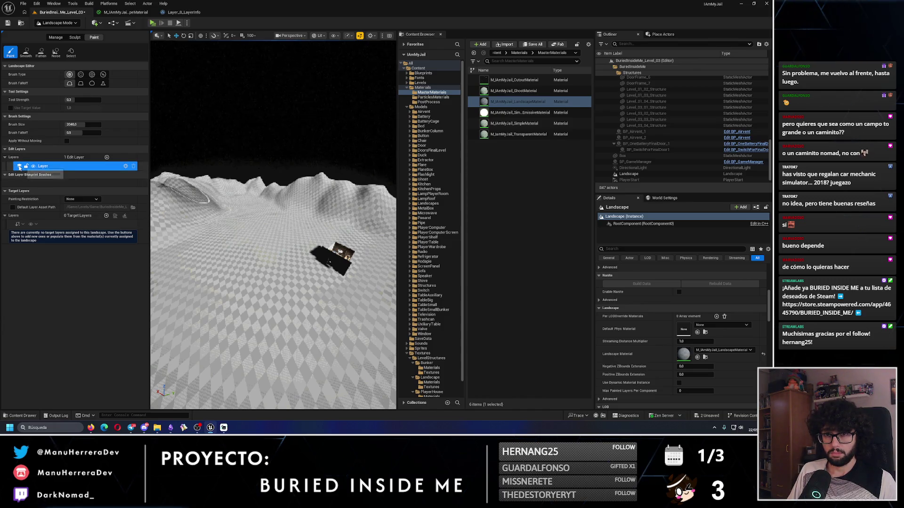
Check the edit layer's settings, save the level, and close the landscape material editor
click(80, 170)
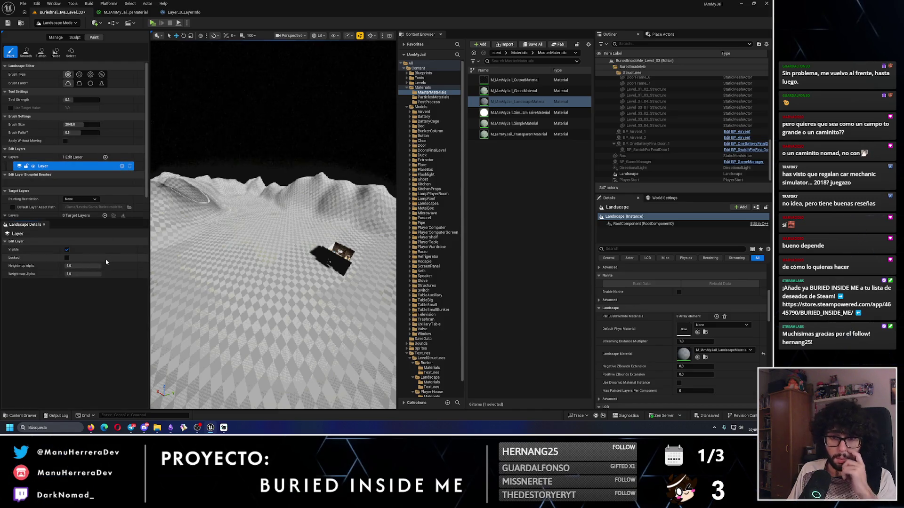
click(43, 227)
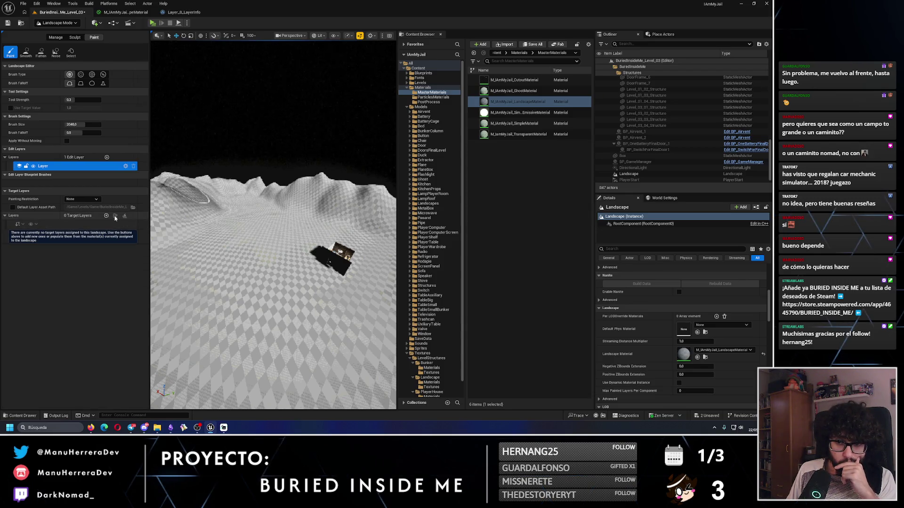
click(21, 25)
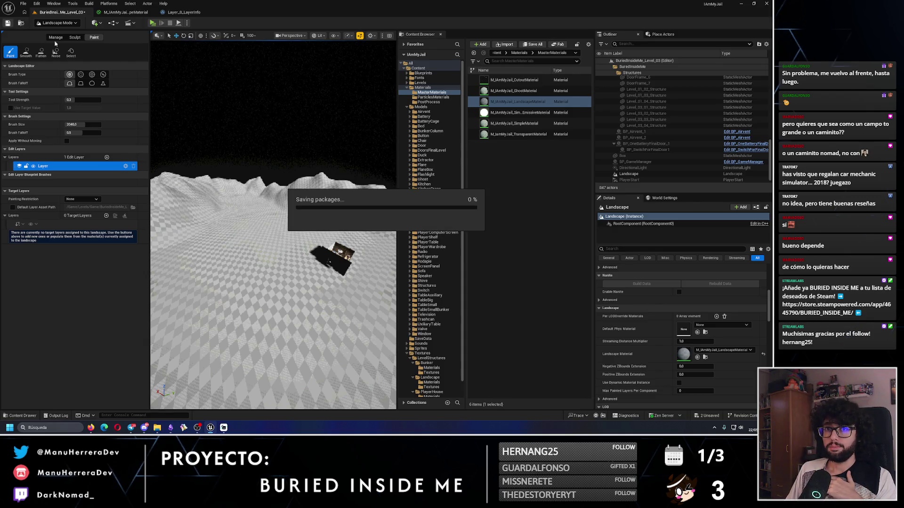
click(771, 4)
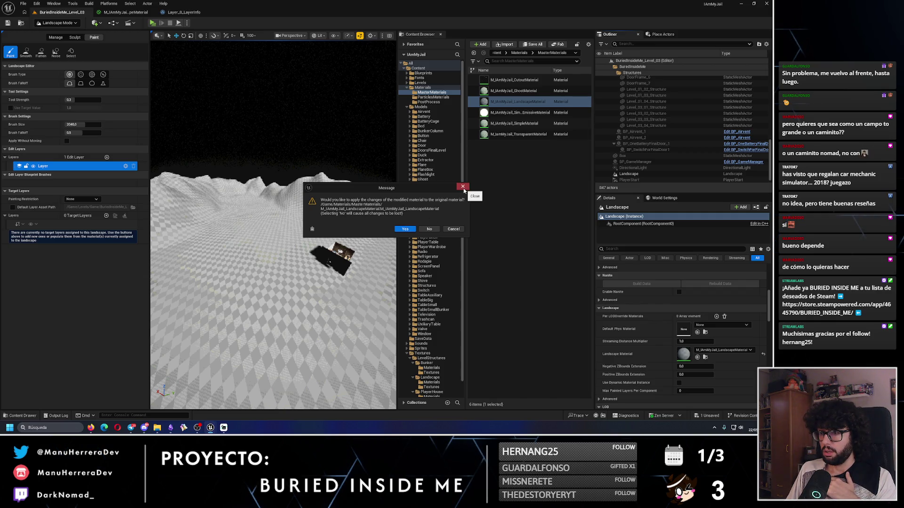
Apply the changes to the original material despite compile errors, skipping the save prompt
click(406, 229)
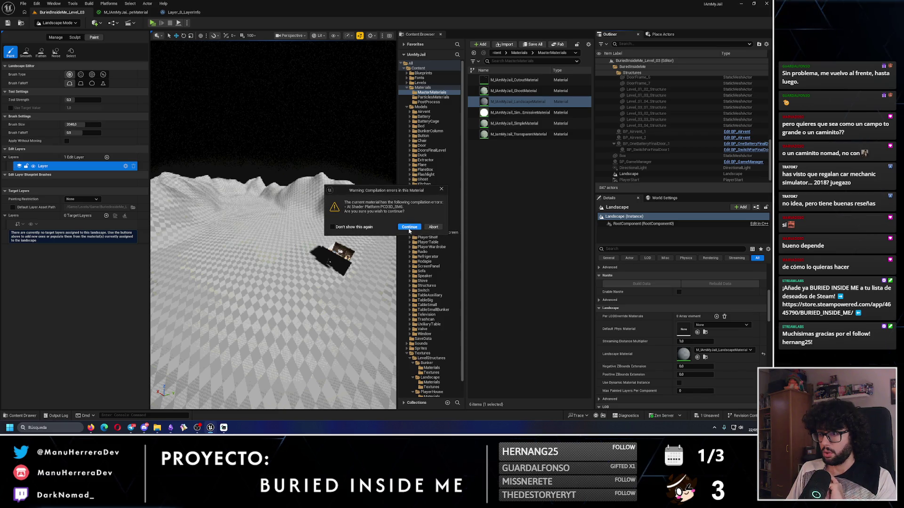
click(409, 229)
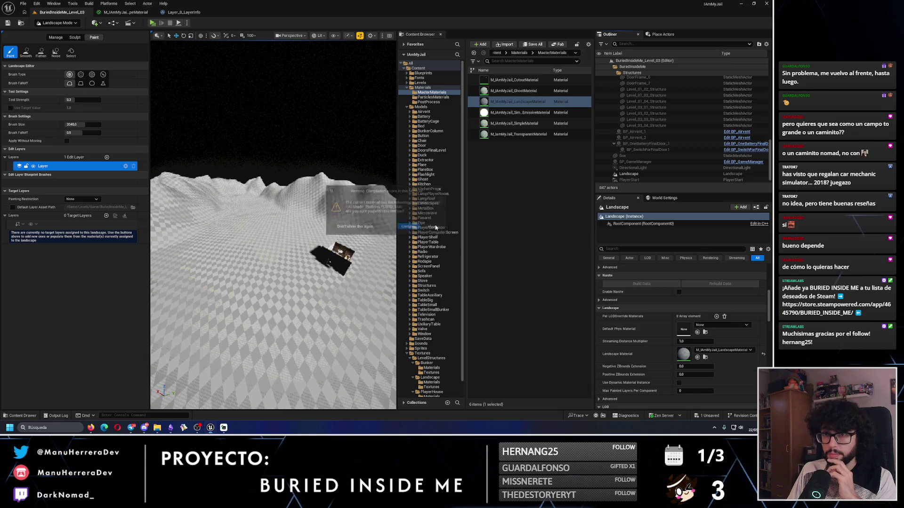
click(477, 135)
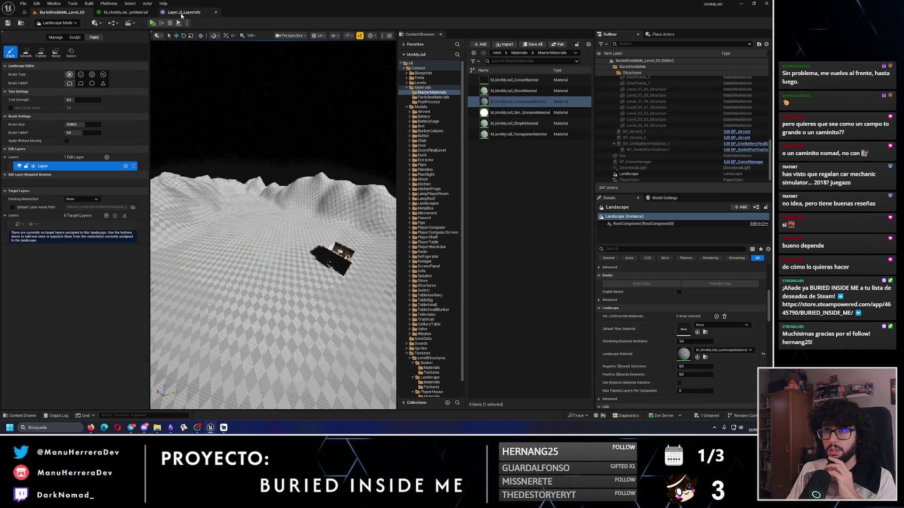
Uncheck Use Material Attributes on the material's result node and save the material
click(186, 12)
click(127, 13)
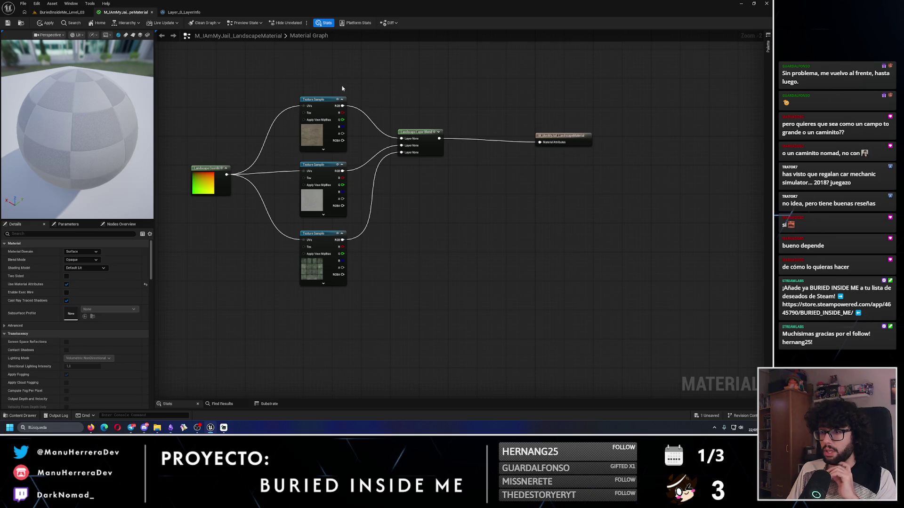
click(556, 136)
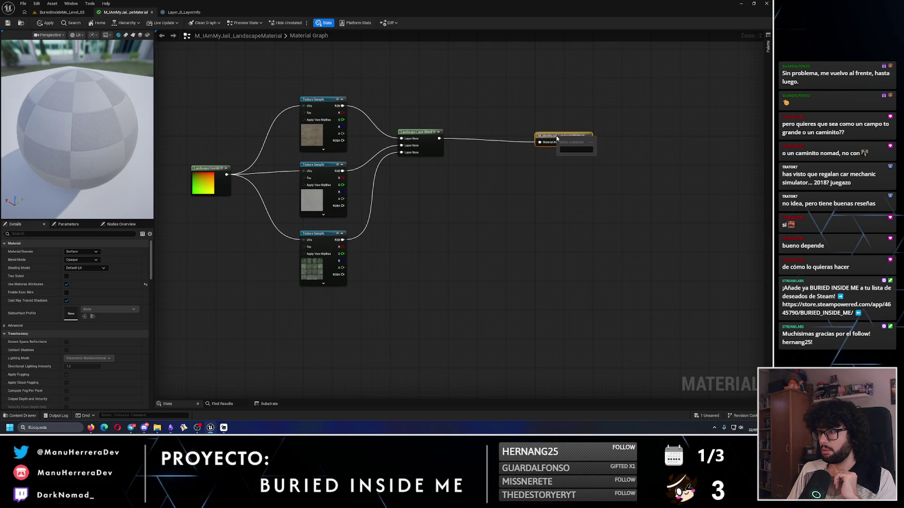
click(67, 285)
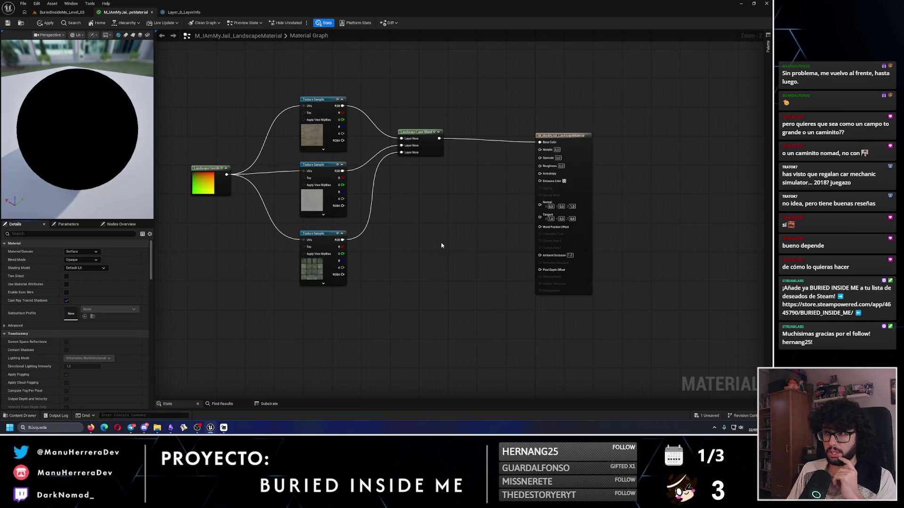
click(46, 23)
click(6, 23)
Save all unsaved content from the level editor, then return to the tutorial
click(62, 12)
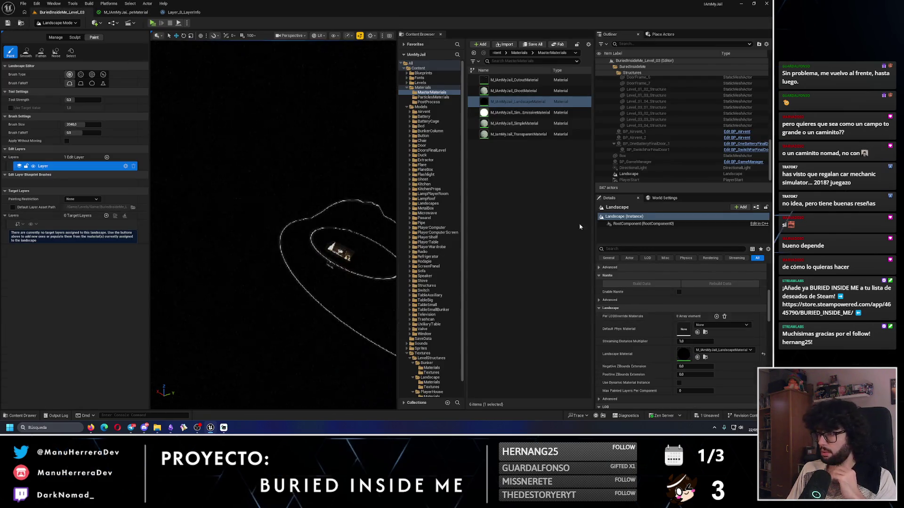
click(705, 357)
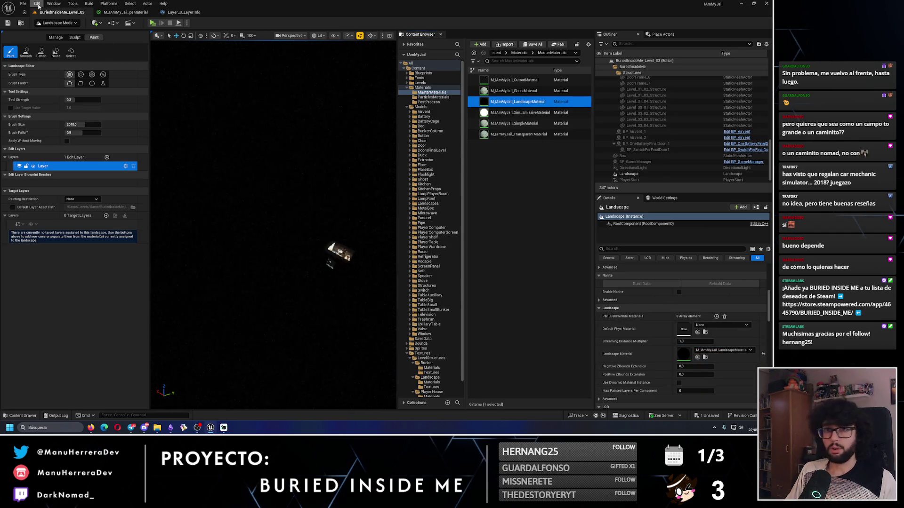
key(ctrl+s)
click(397, 283)
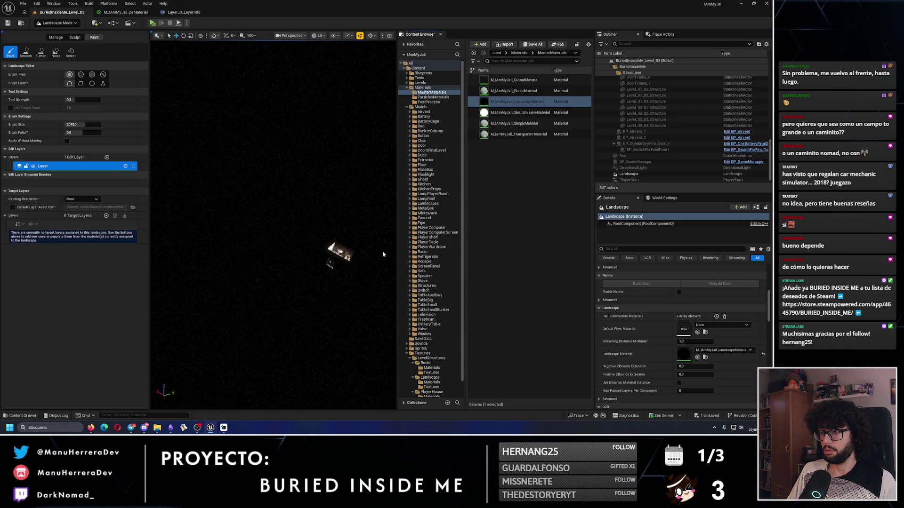
key(alt+Tab)
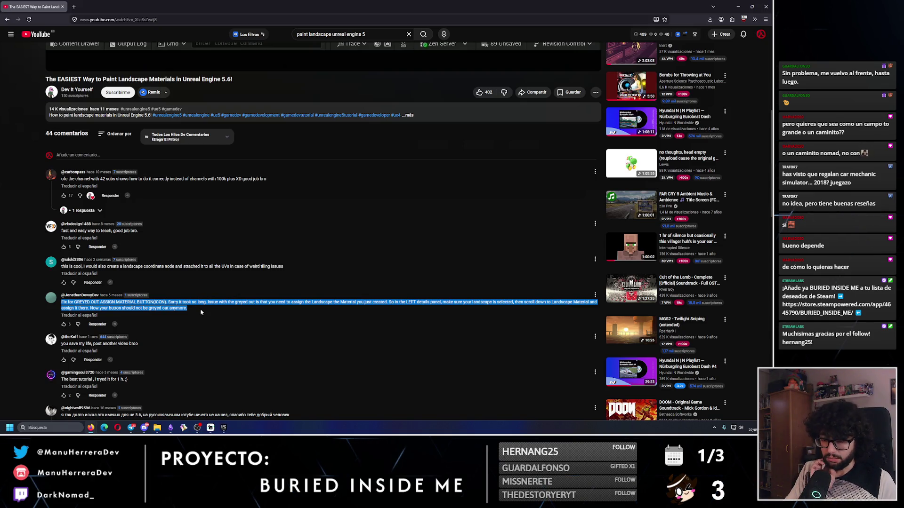
Relaunch IAmMyJail from the Epic launcher and read the YouTube comment on the greyed-out assign fix meanwhile
click(225, 427)
double_click(276, 219)
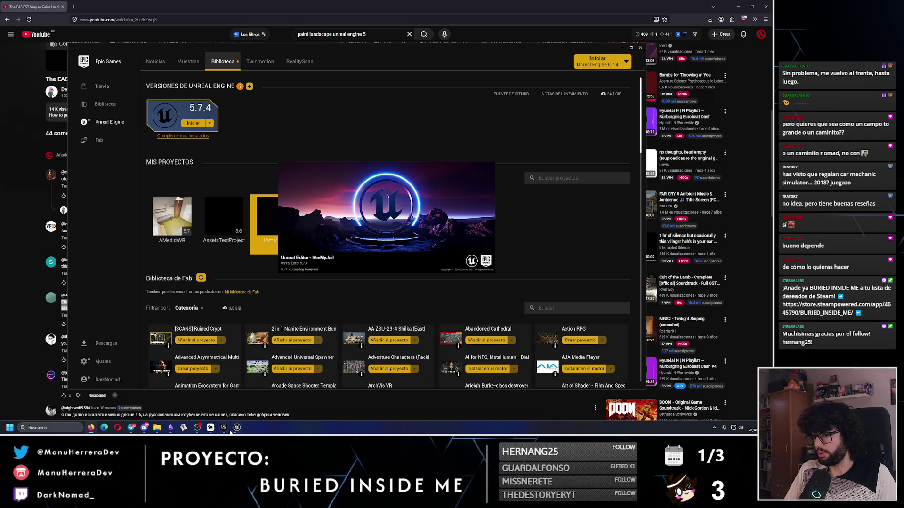
click(94, 392)
triple_click(150, 306)
scroll(150, 316, down, 2)
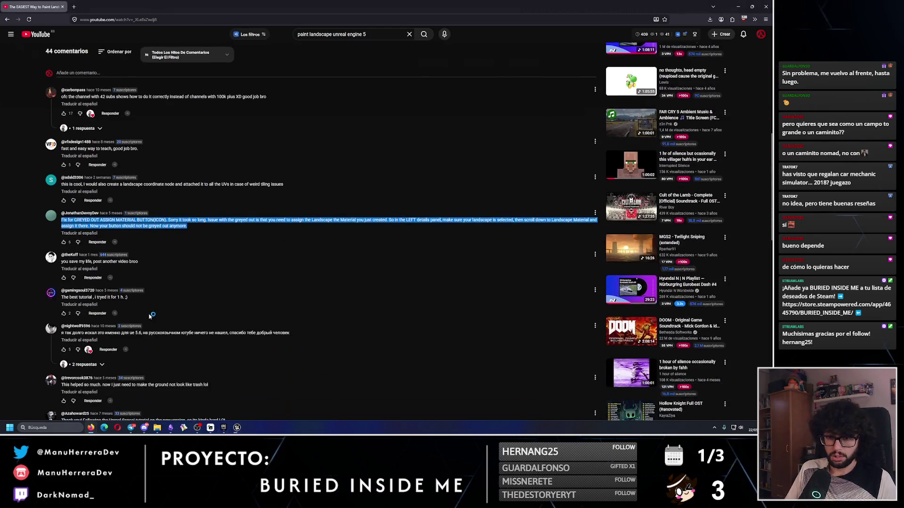
scroll(141, 306, down, 1)
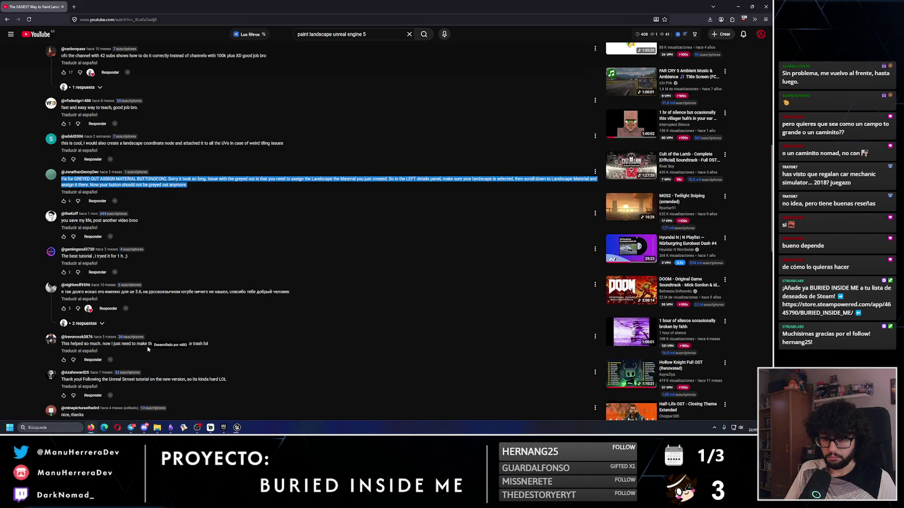
scroll(150, 343, down, 2)
scroll(147, 349, down, 2)
scroll(148, 339, up, 7)
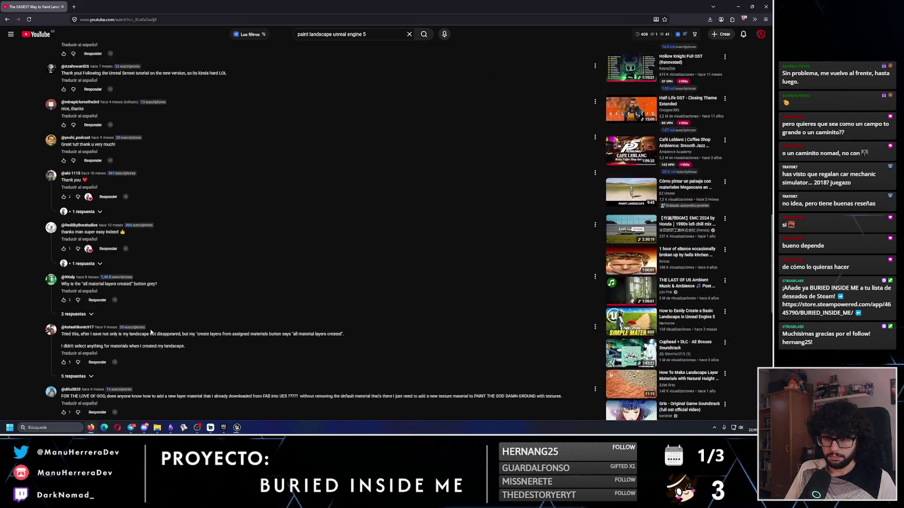
scroll(148, 325, down, 2)
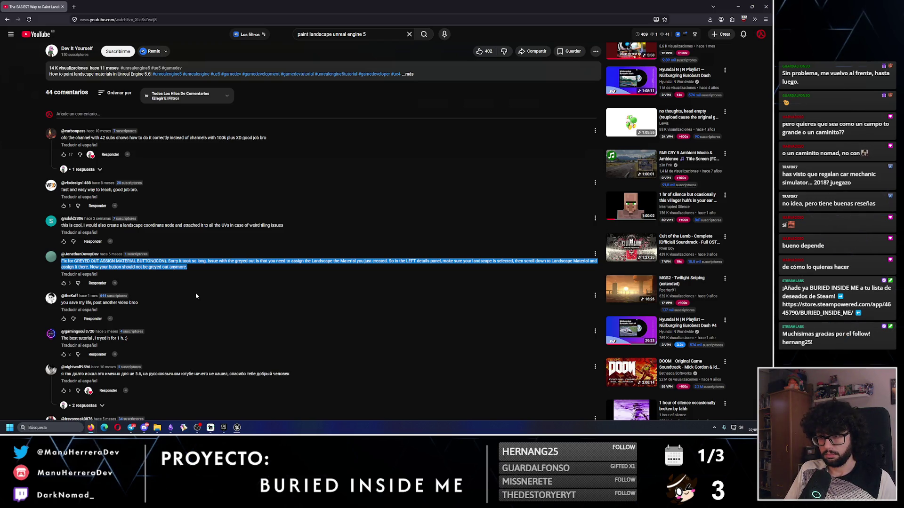
click(345, 266)
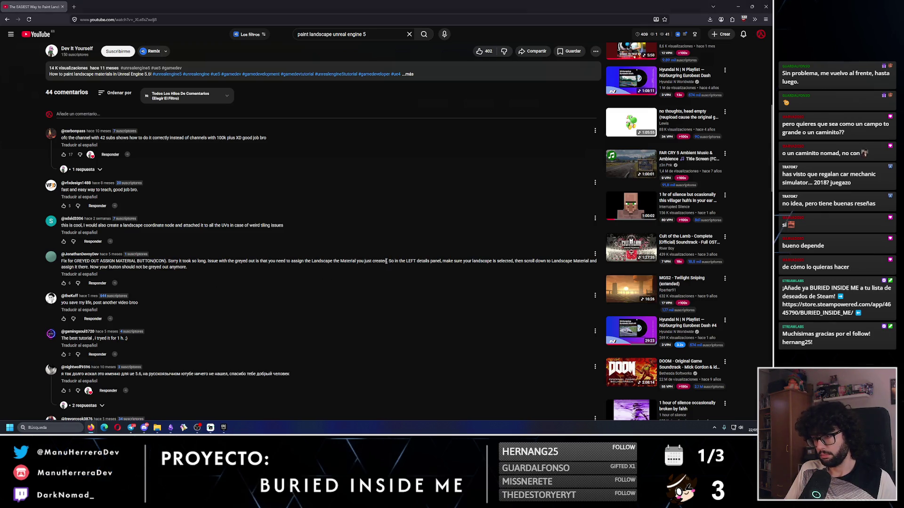
scroll(387, 263, up, 10)
key(alt+Tab)
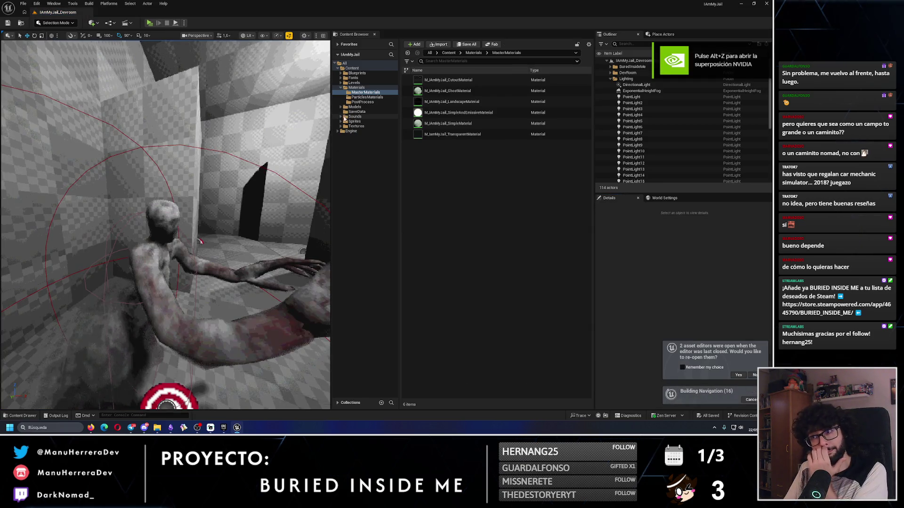
Open BuriedInsideMe_Level_03 from the Levels > Game folder in the Content Browser
scroll(166, 225, down, 5)
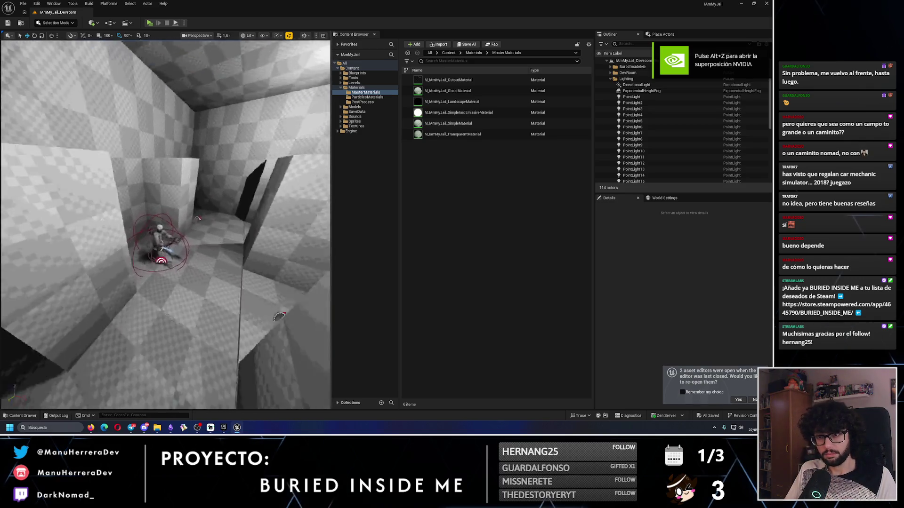
scroll(166, 224, up, 5)
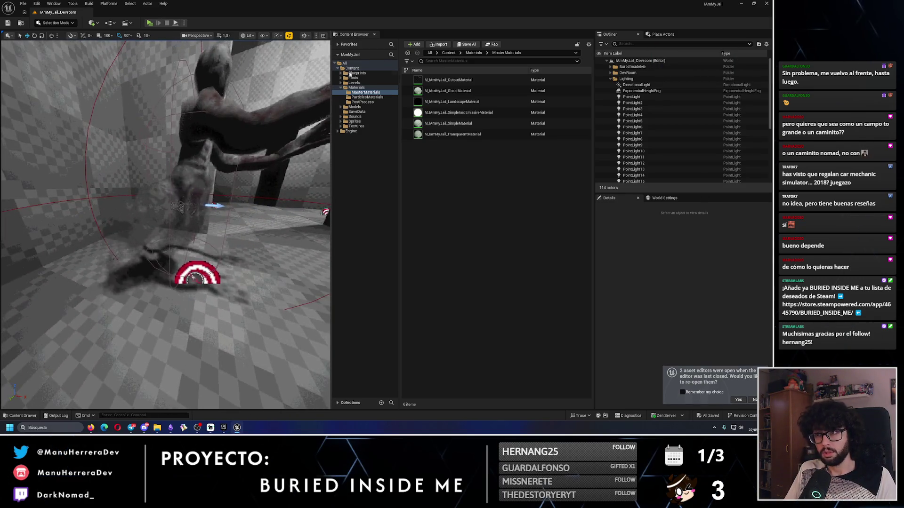
double_click(354, 82)
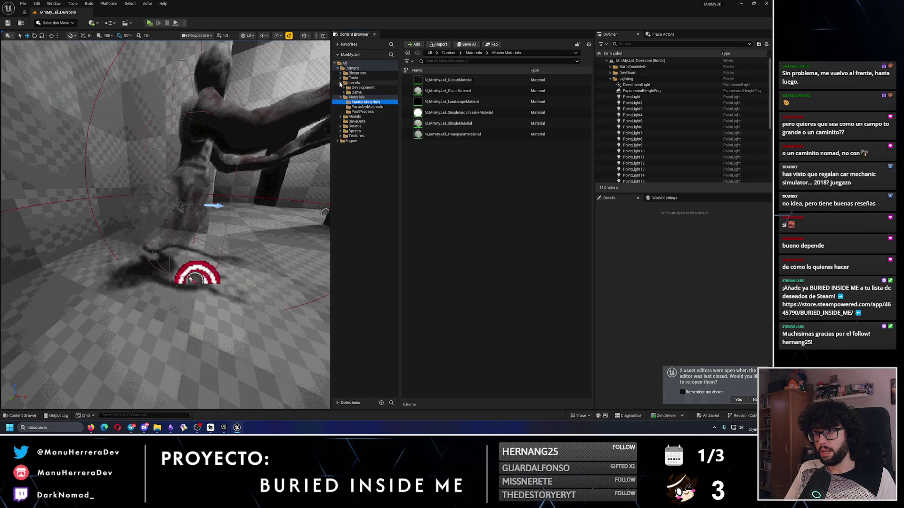
click(368, 92)
click(451, 111)
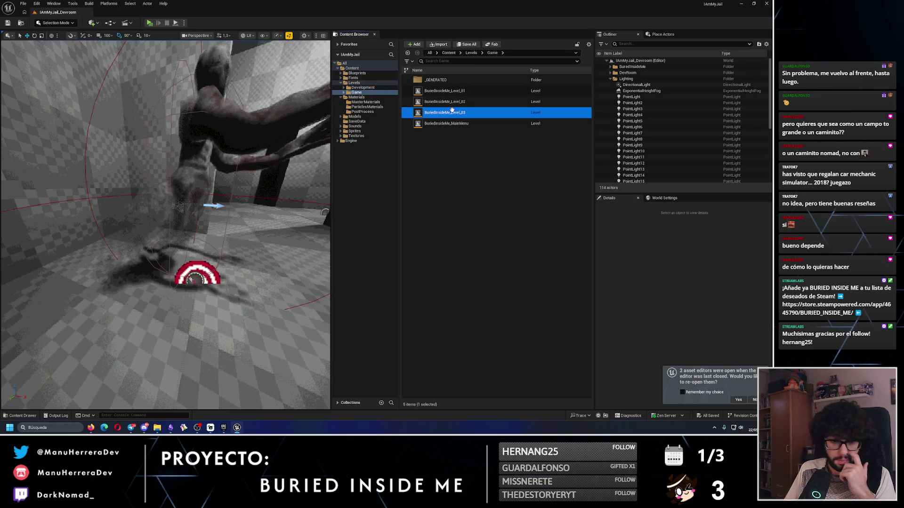
double_click(452, 112)
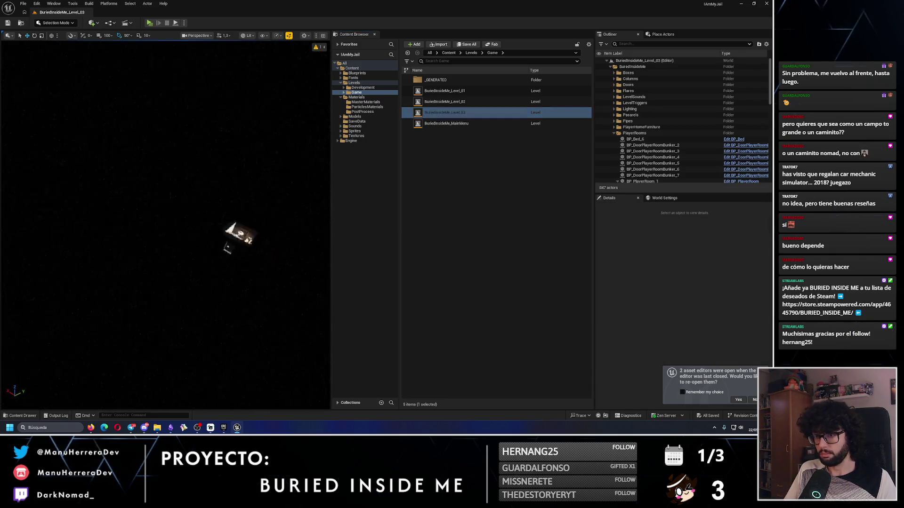
Select the landscape and confirm its Landscape Material is M_UnityJail_LandscapeMaterial
click(306, 218)
scroll(686, 335, down, 5)
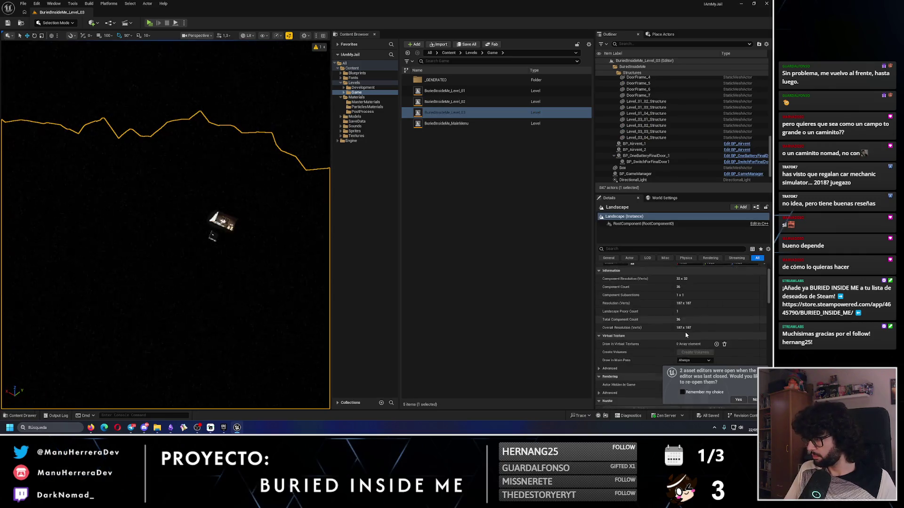
scroll(686, 335, down, 3)
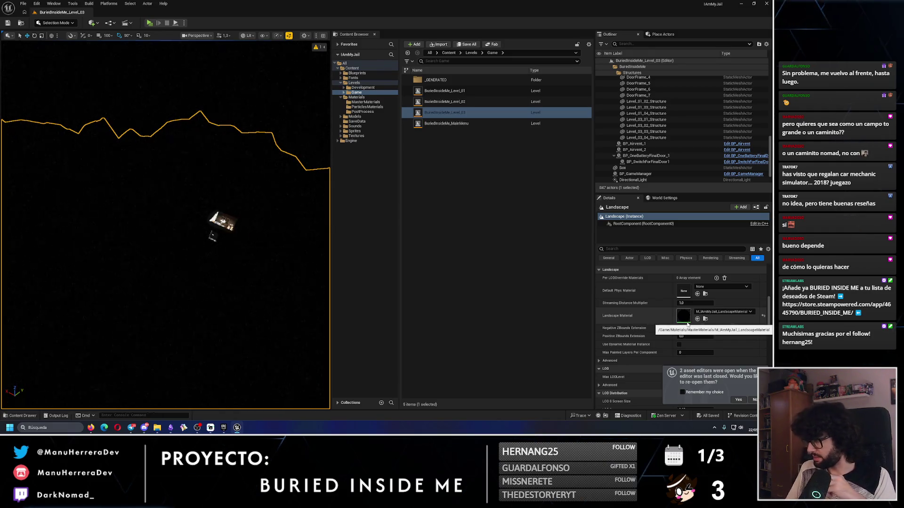
click(54, 22)
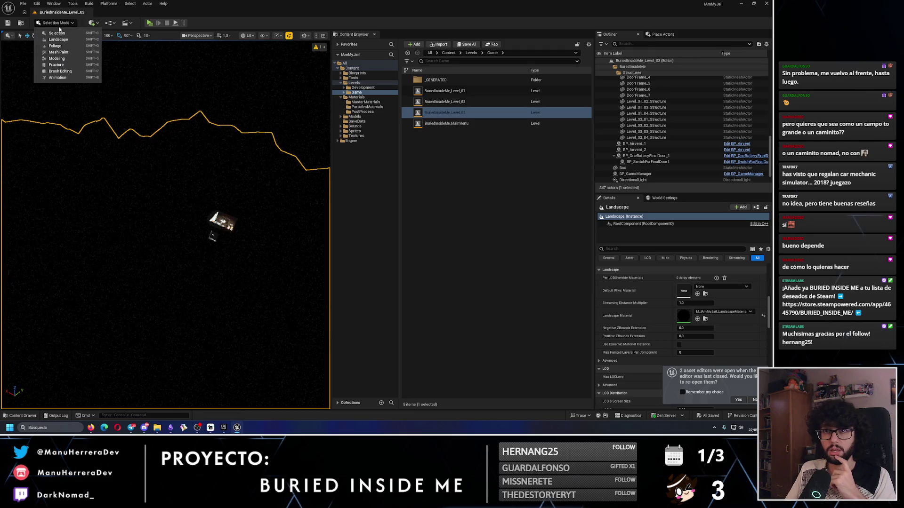
Enter Landscape paint mode with the landscape selected, then return to the YouTube tutorial
key(Escape)
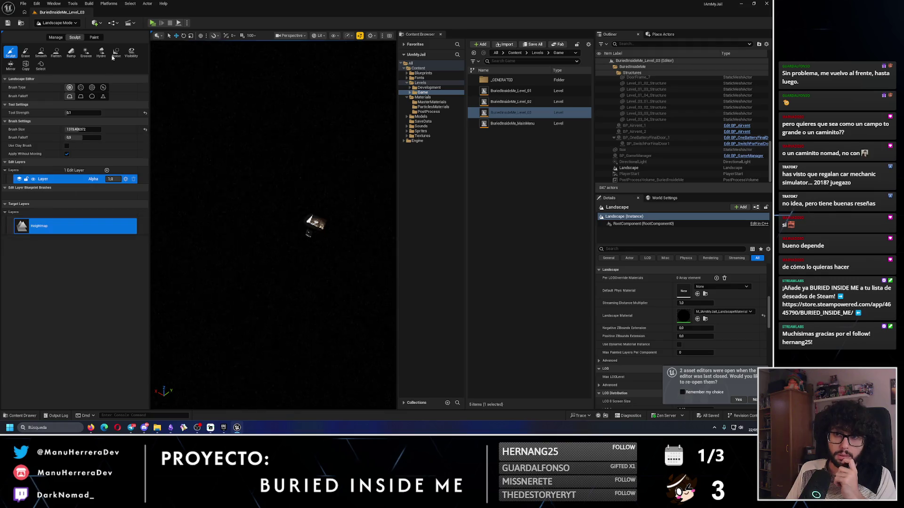
click(96, 38)
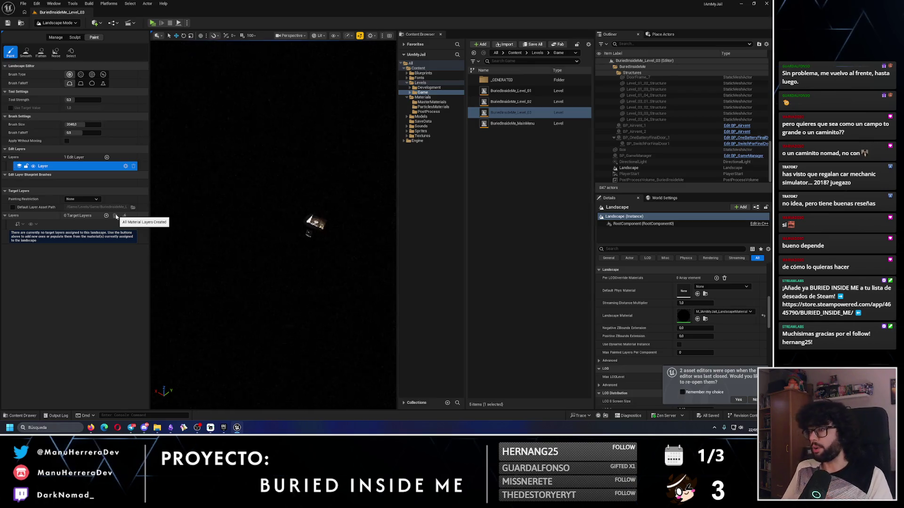
click(654, 168)
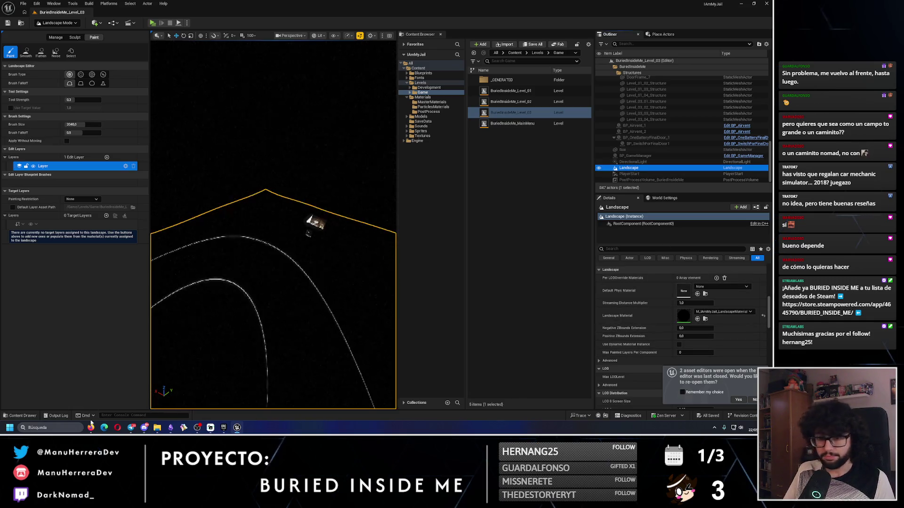
click(91, 395)
click(312, 270)
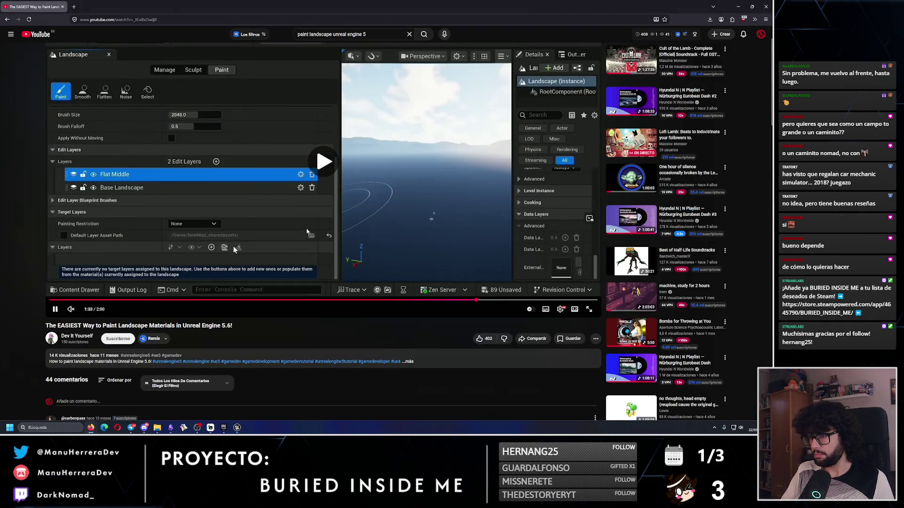
Rewind the tutorial 10 seconds and pause at 1:34 on the Create Layers From Assigned Materials step
key(j)
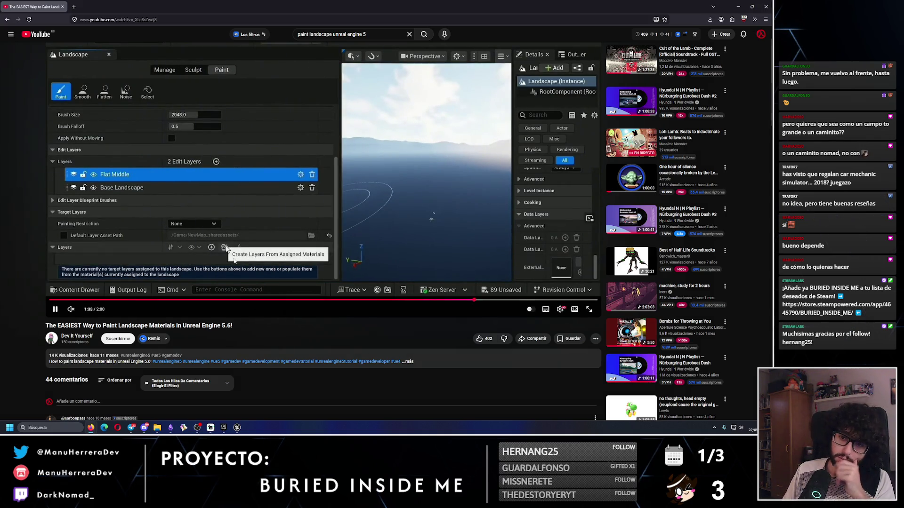
click(234, 261)
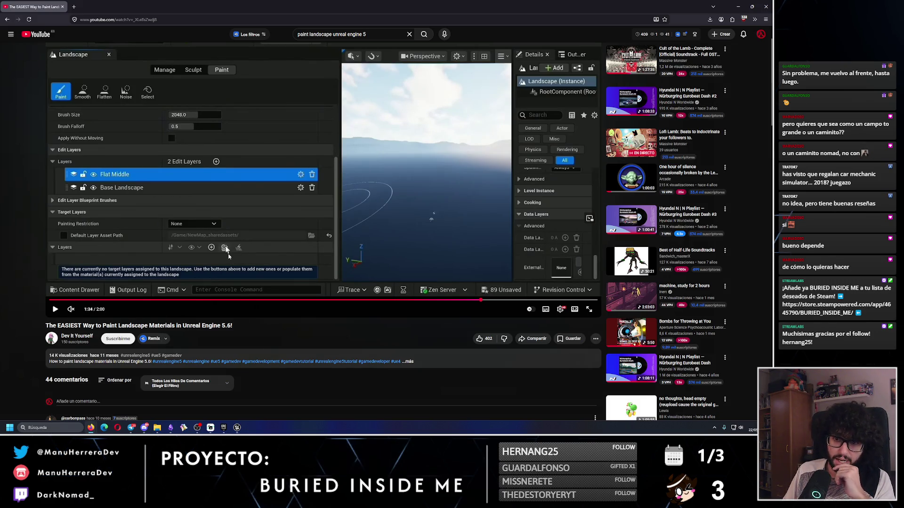
click(738, 7)
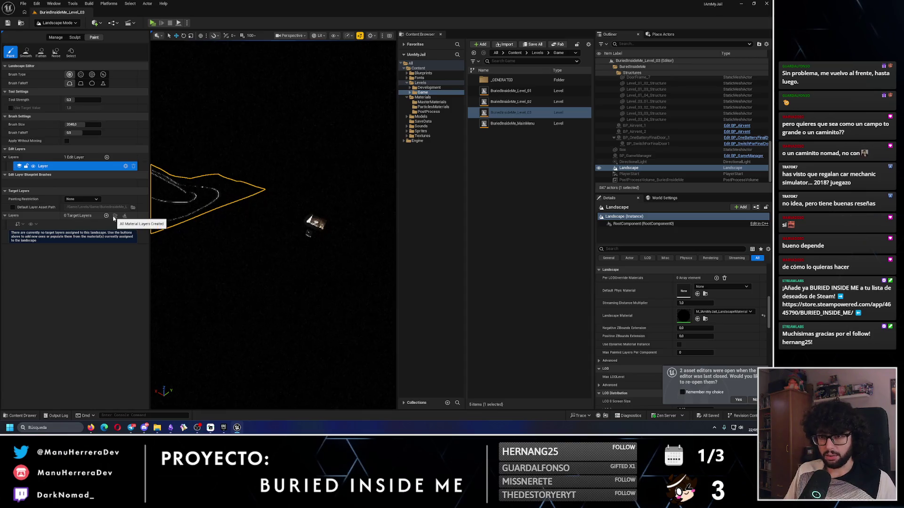
key(alt+Tab)
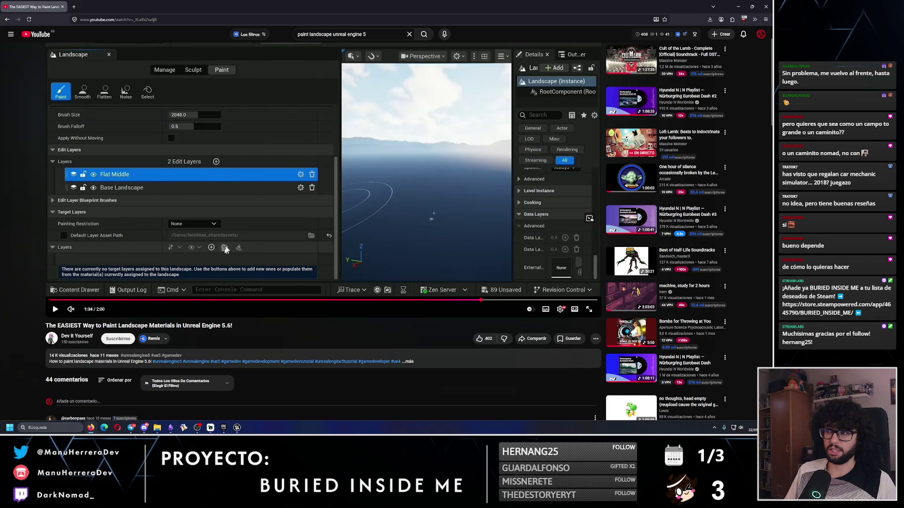
key(alt+Tab)
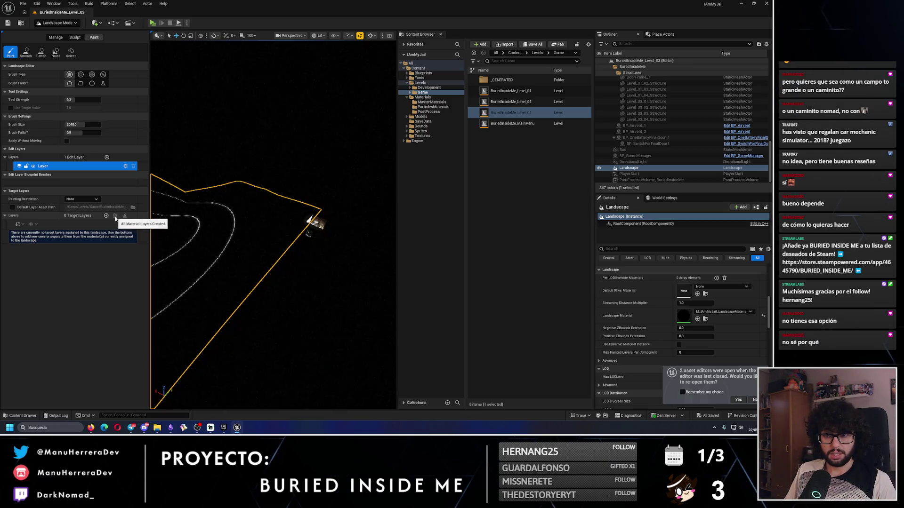
key(alt+Tab)
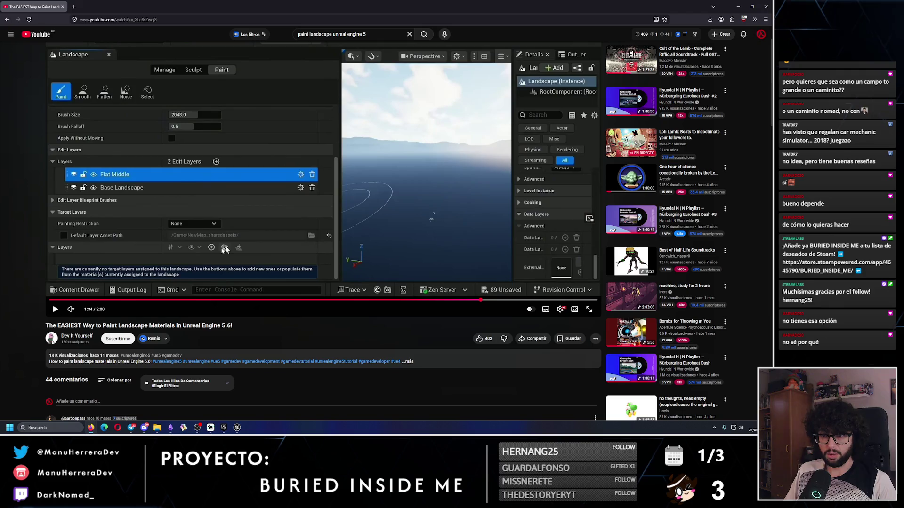
key(alt+Tab)
key(alt+Tab)
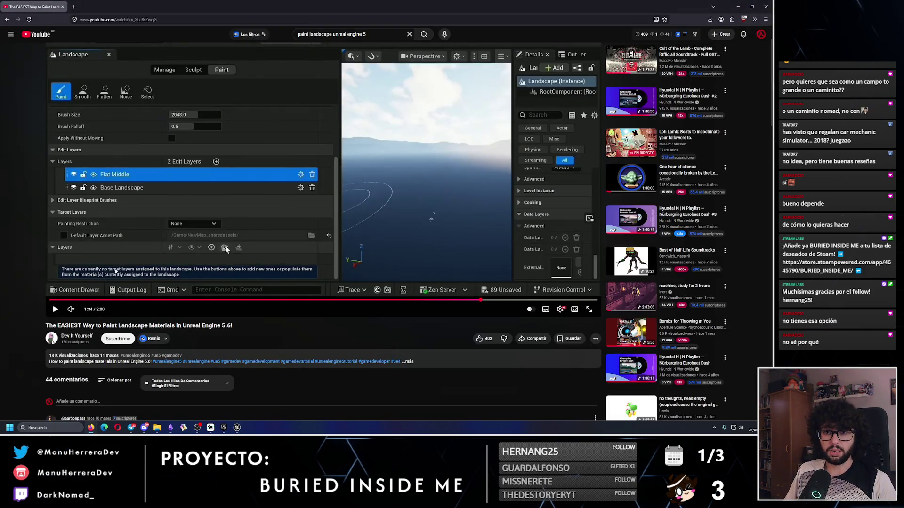
key(alt+Tab)
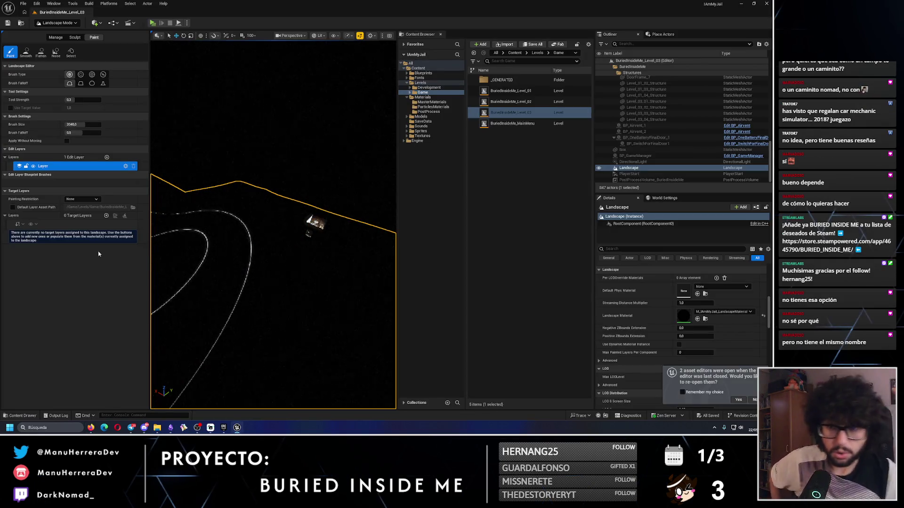
key(alt+Tab)
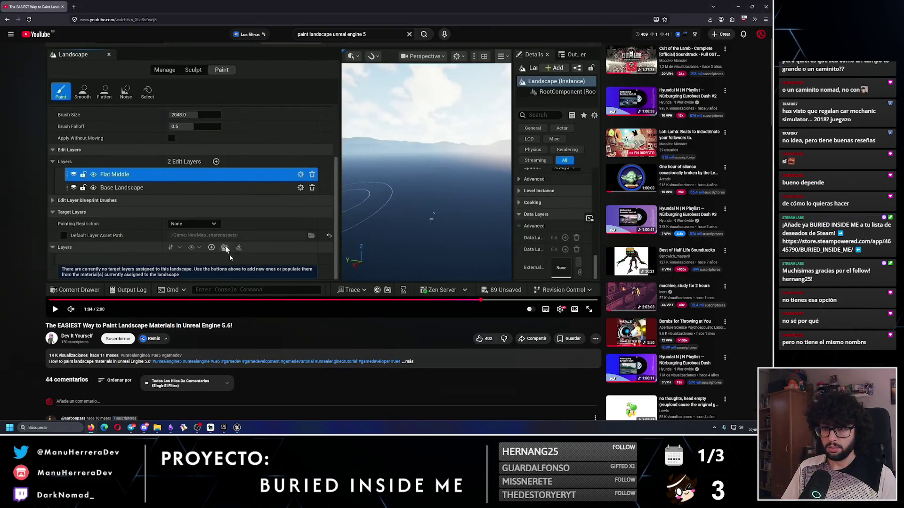
click(224, 250)
key(Left)
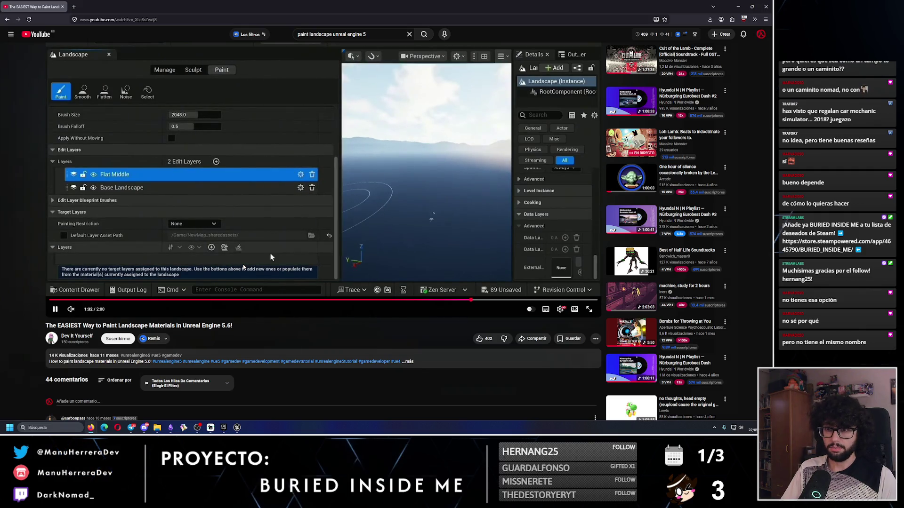
click(225, 248)
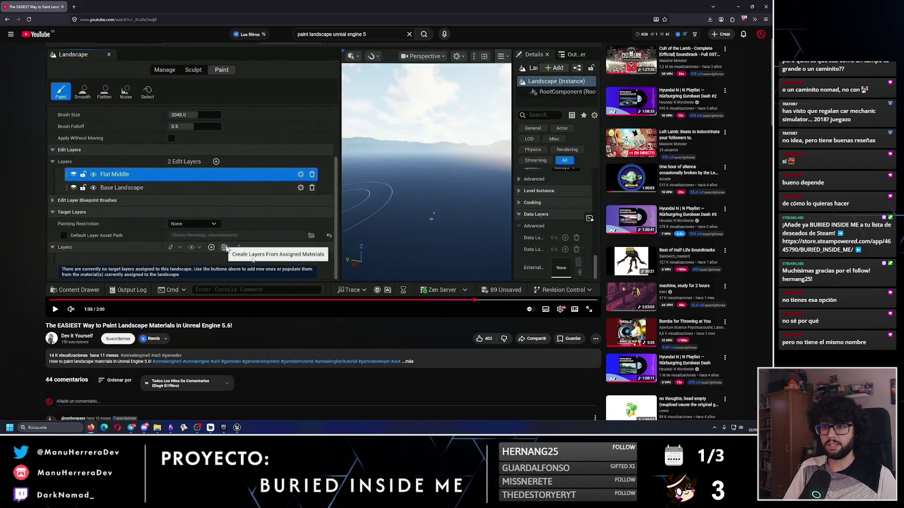
key(alt+Tab)
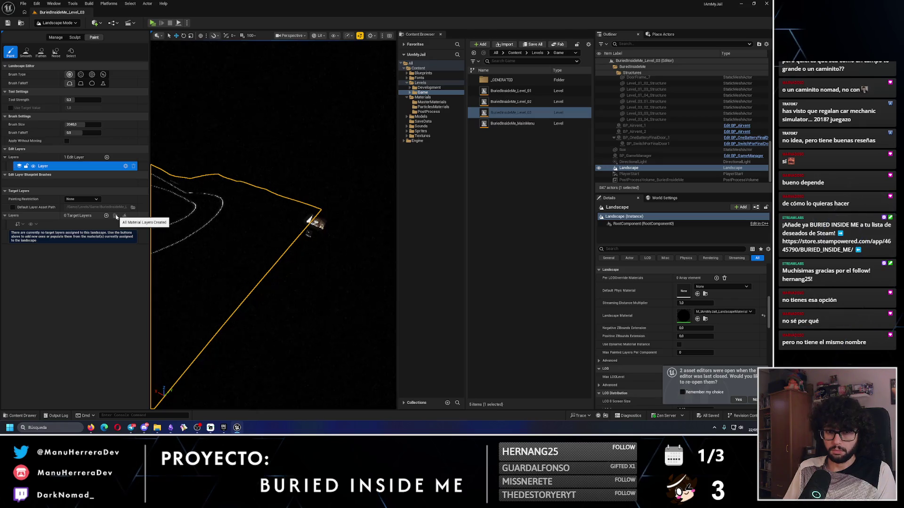
key(alt+Tab)
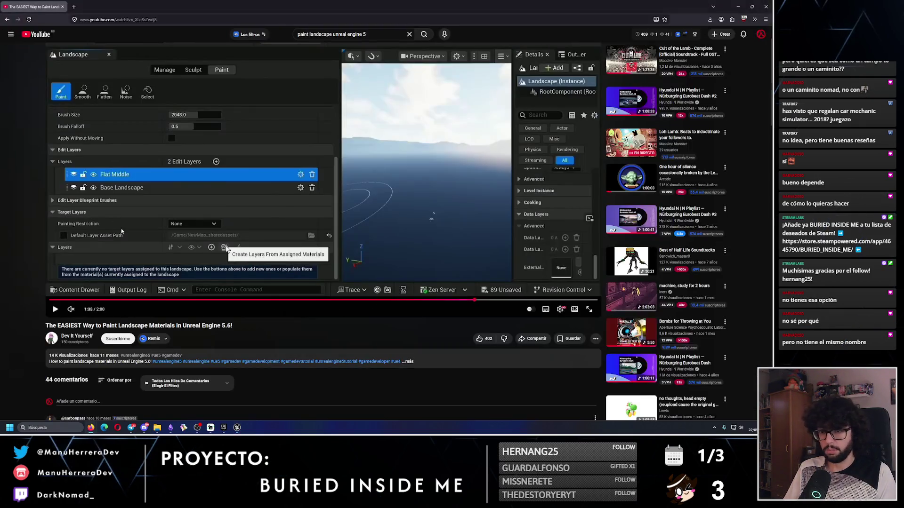
scroll(191, 345, down, 3)
scroll(192, 345, down, 3)
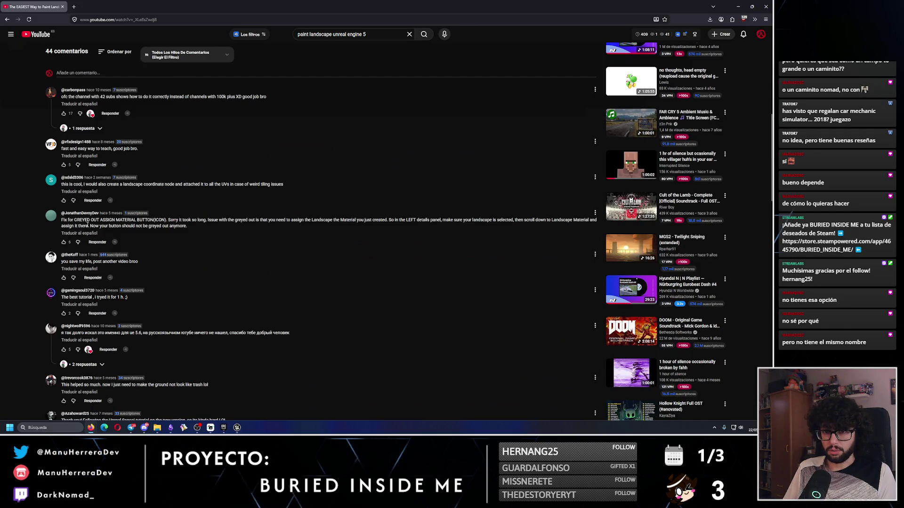
scroll(152, 236, up, 5)
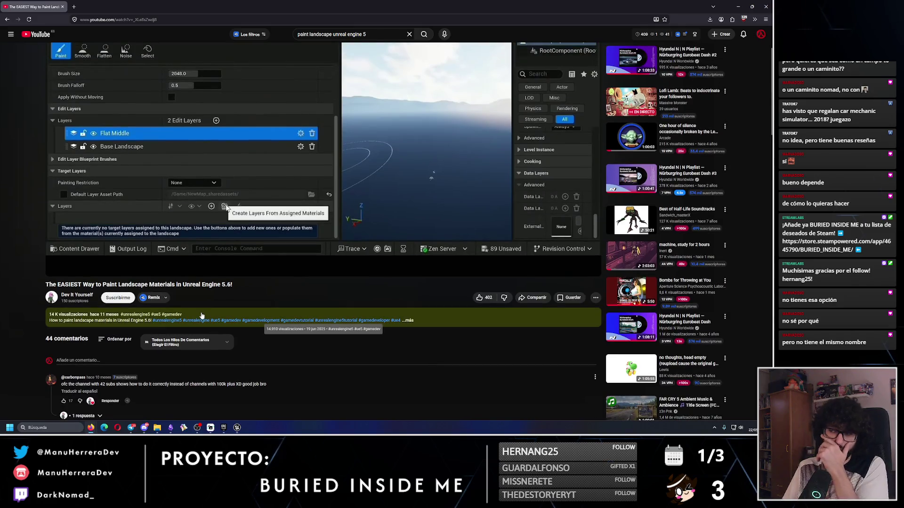
mouse_move(137, 235)
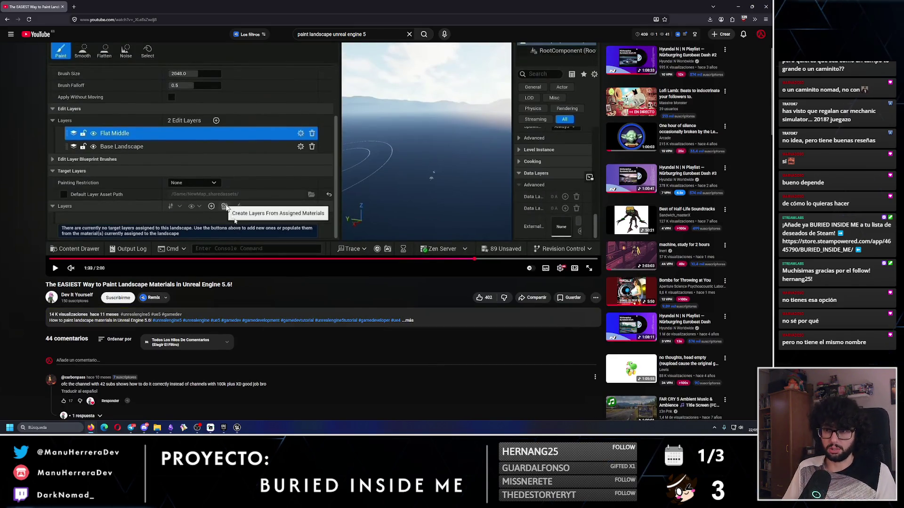
key(alt+Tab)
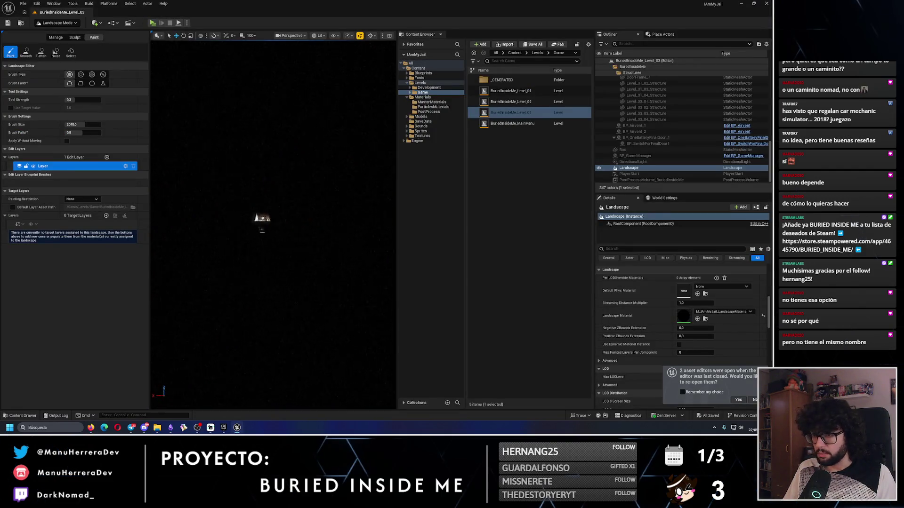
Switch the viewport to Unlit (Alt+3) and zoom toward the textured box, comparing with the tutorial
key(alt+3)
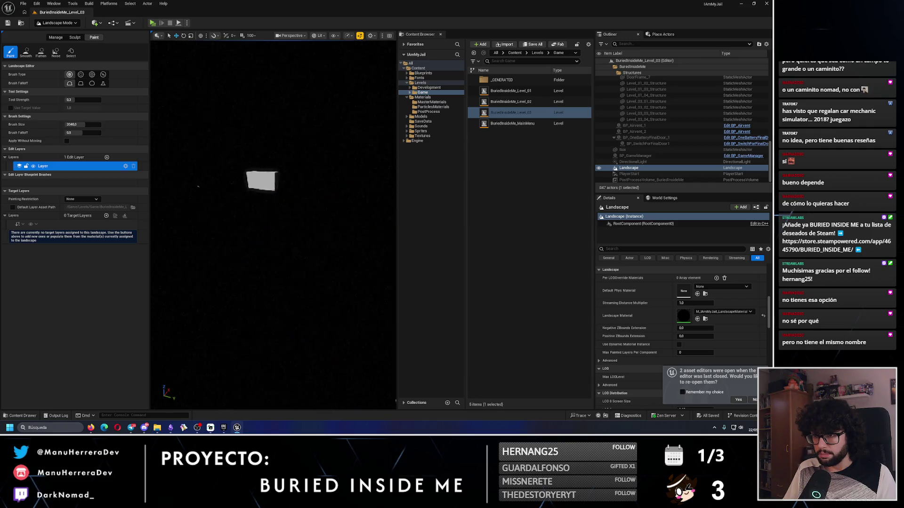
scroll(273, 226, up, 5)
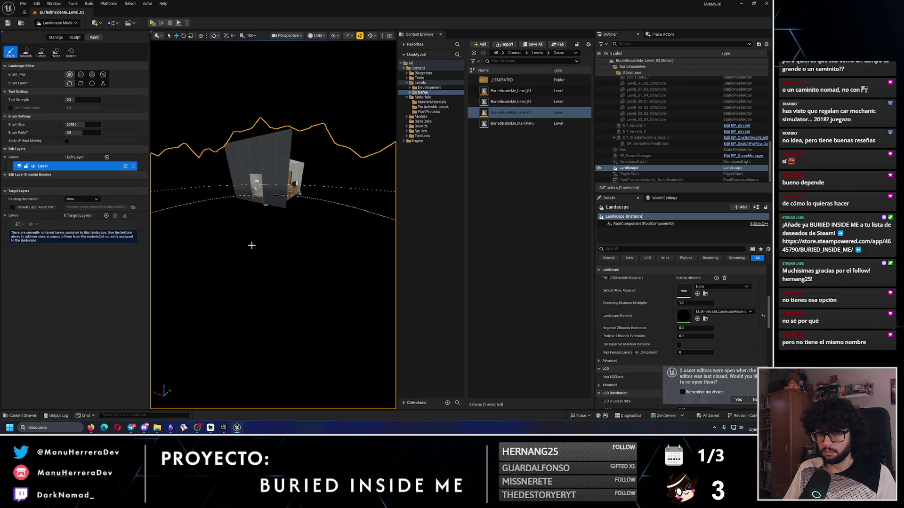
key(alt+Tab)
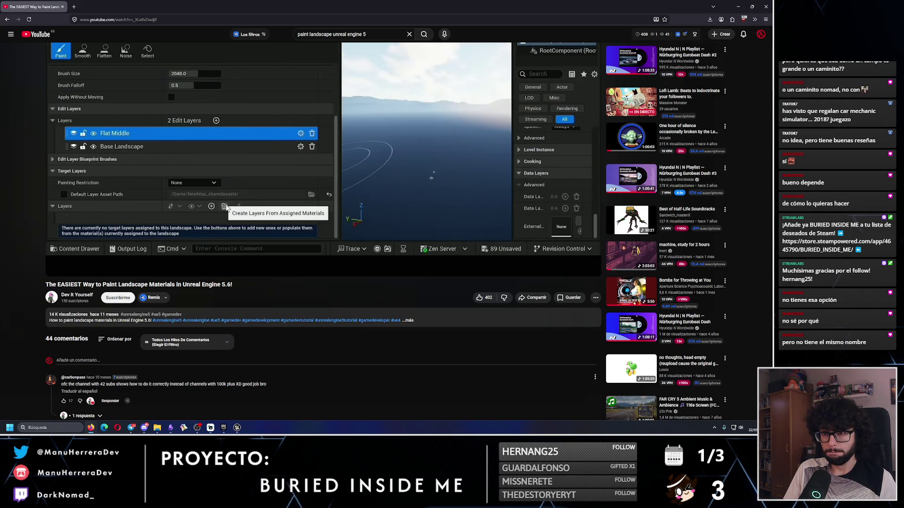
key(alt+Tab)
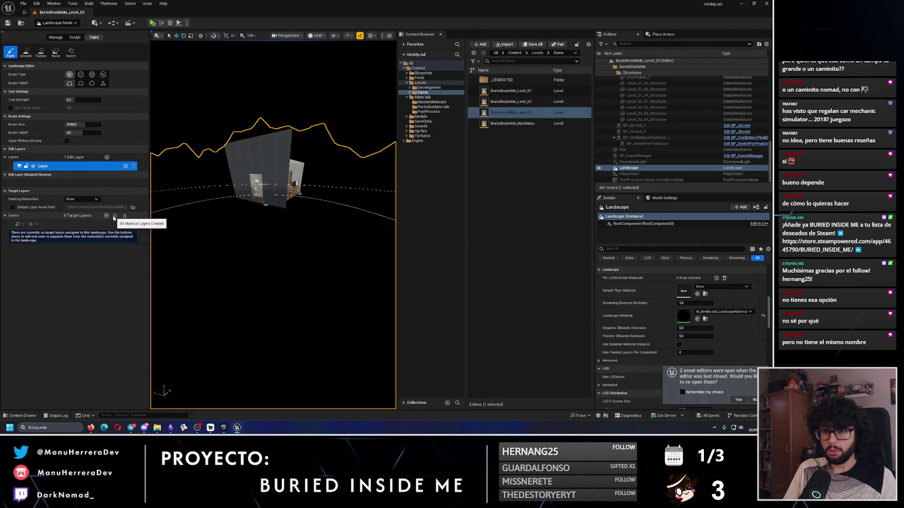
key(alt+Tab)
key(ctrl+t)
Search Google for 'All materials layers created gray unreal engine 5' and expand the AI overview
text(All mate)
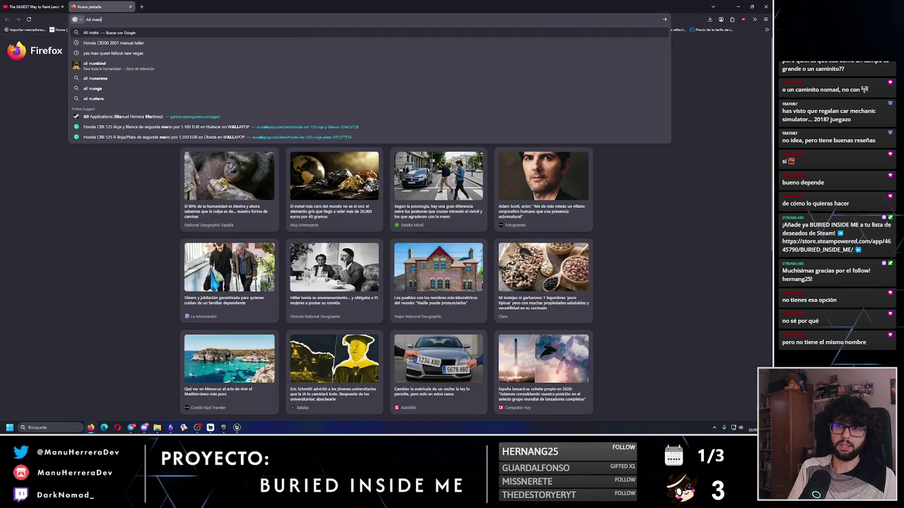
text(rials layers created gray unre)
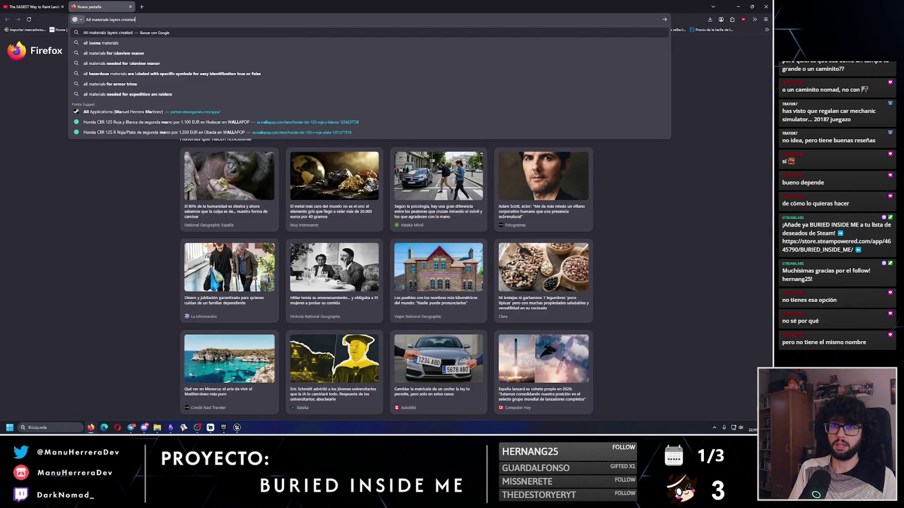
text(al engine 5)
key(Return)
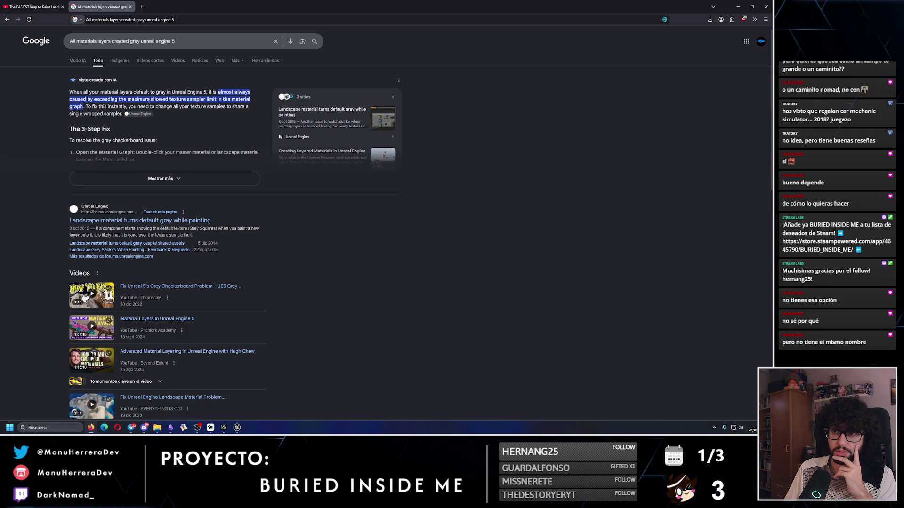
click(139, 184)
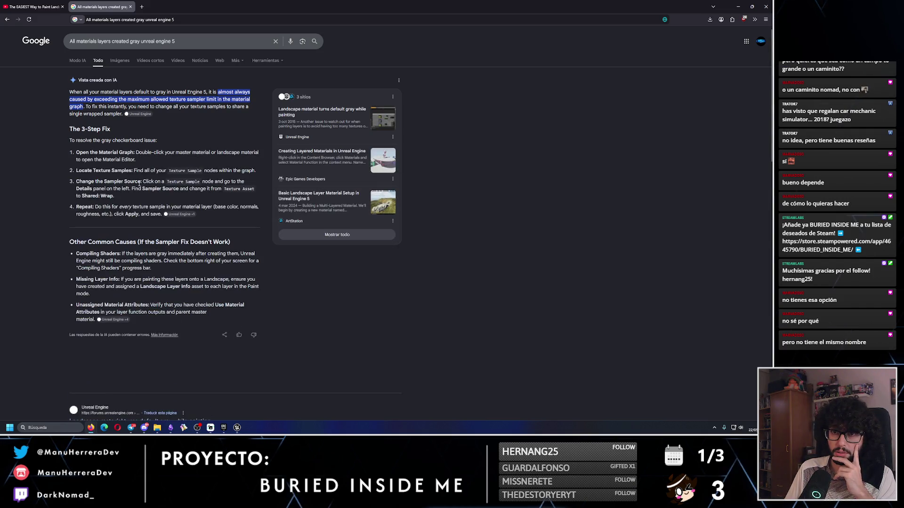
scroll(177, 187, down, 2)
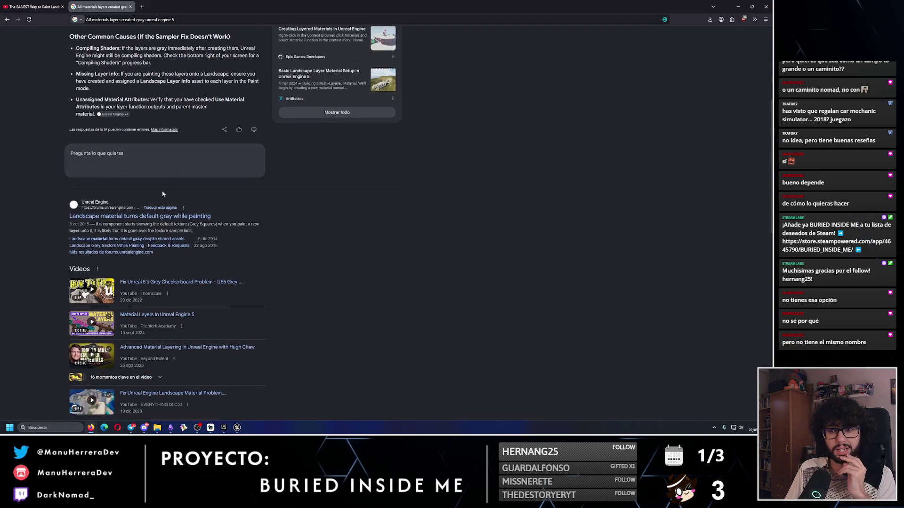
Check the grey landscape forum thread, then open the grey checkerboard fix video
middle_click(161, 216)
click(162, 5)
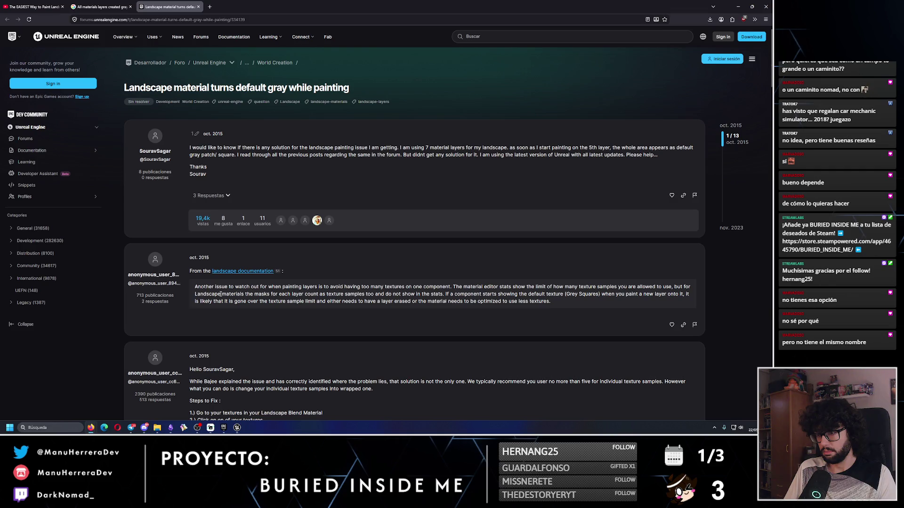
click(198, 6)
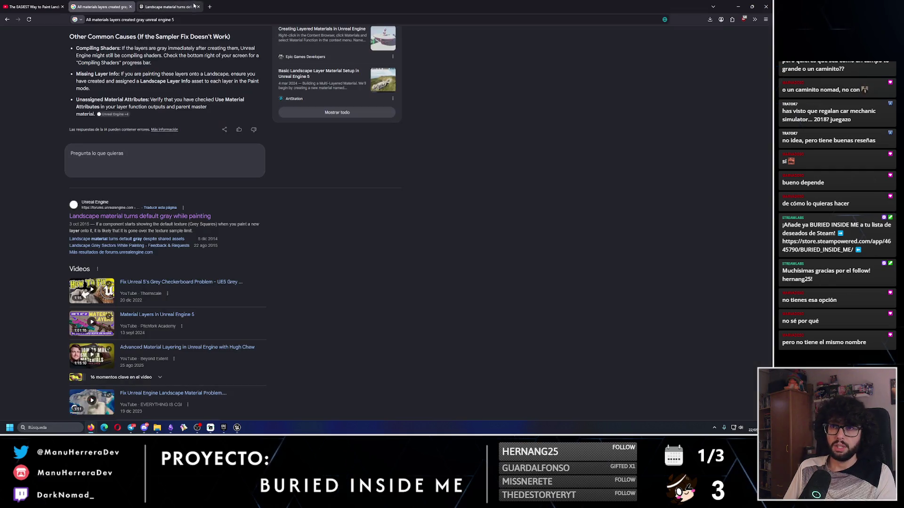
middle_click(219, 284)
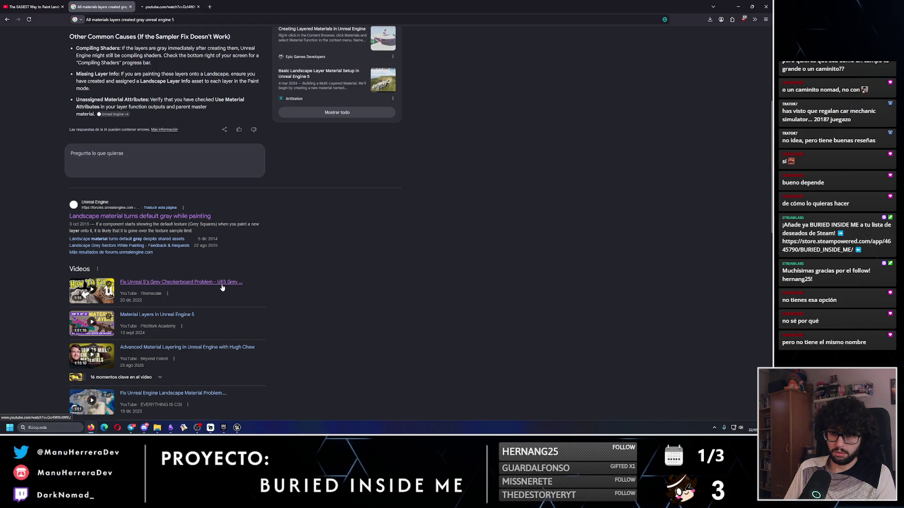
scroll(222, 287, down, 2)
key(ctrl+Tab)
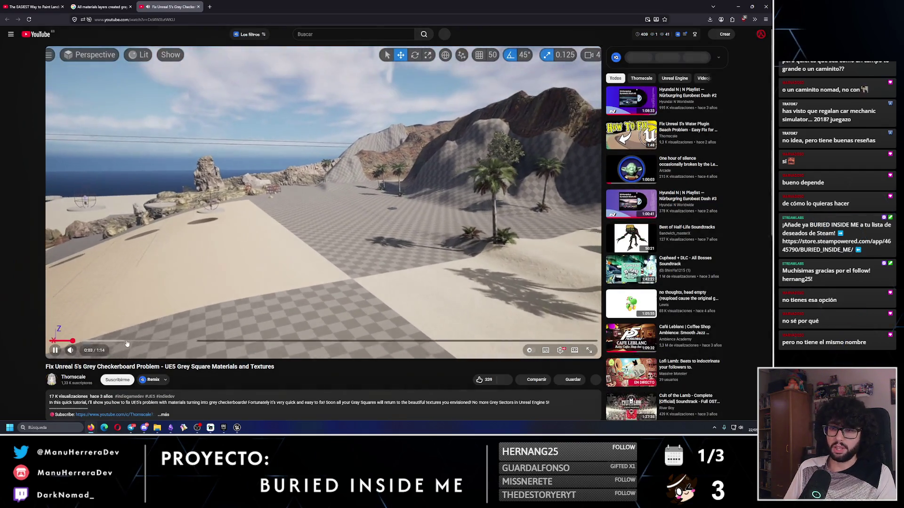
Skip the checkerboard-fix video to the Sampler Source: Shared: Wrap tip, then close it and the Google results
drag(126, 341, 175, 342)
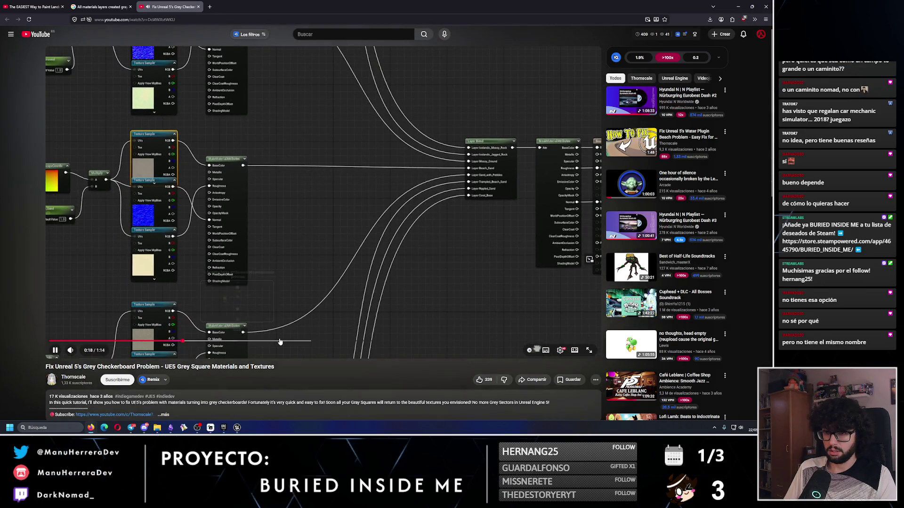
click(280, 342)
click(328, 345)
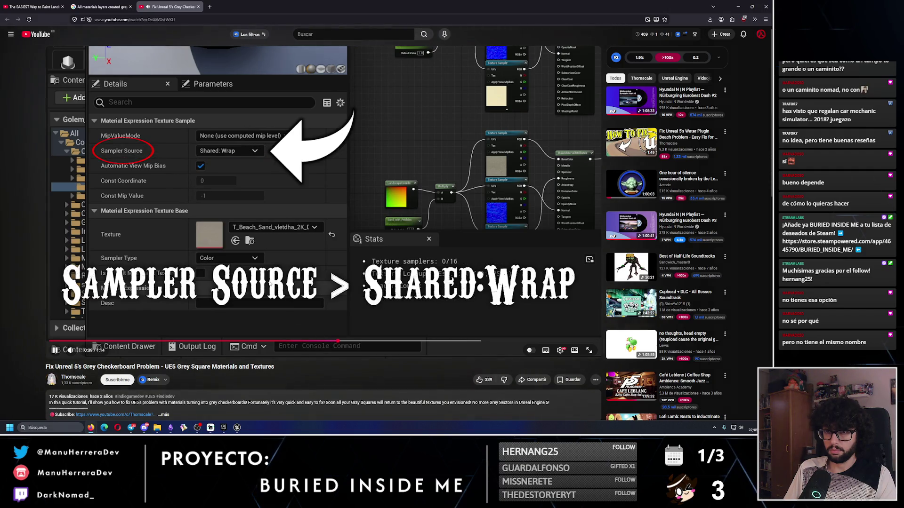
click(241, 206)
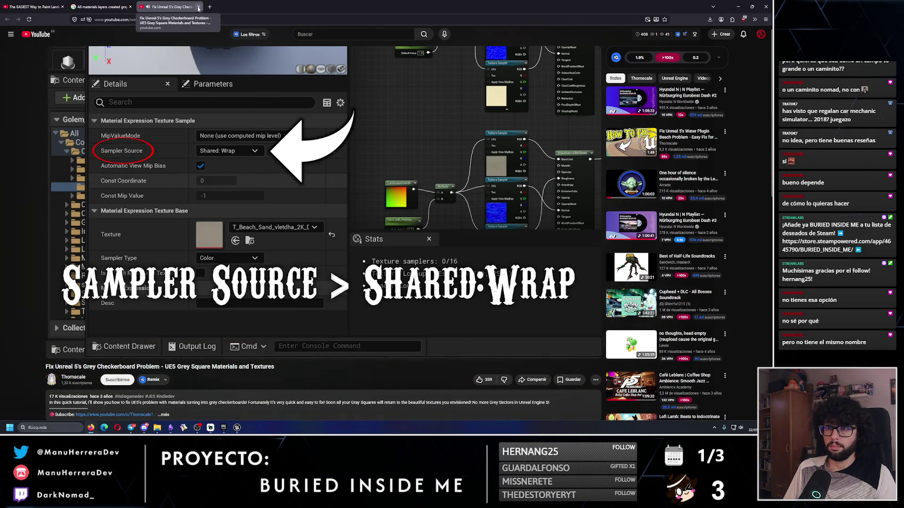
click(198, 6)
key(ctrl+w)
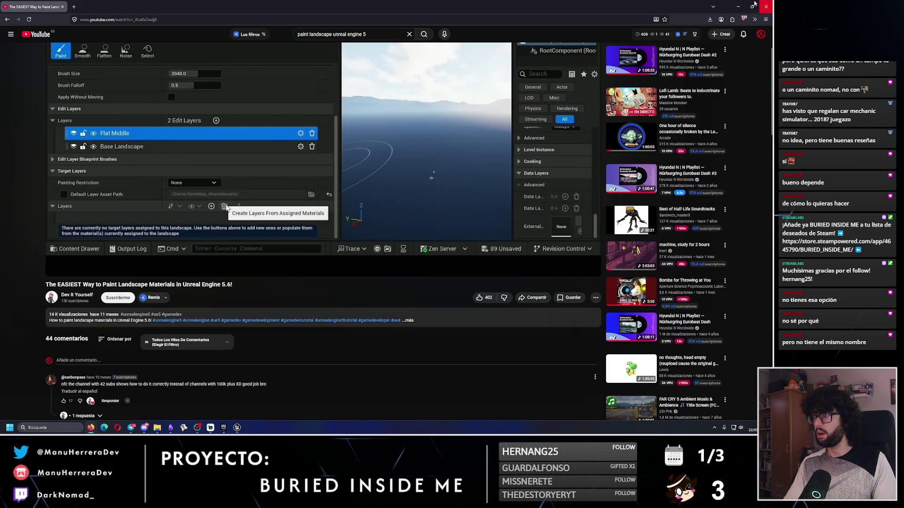
Reopen the landscape material and Layer_0 LayerInfo editors, then return to the level's paint-mode layers
click(738, 6)
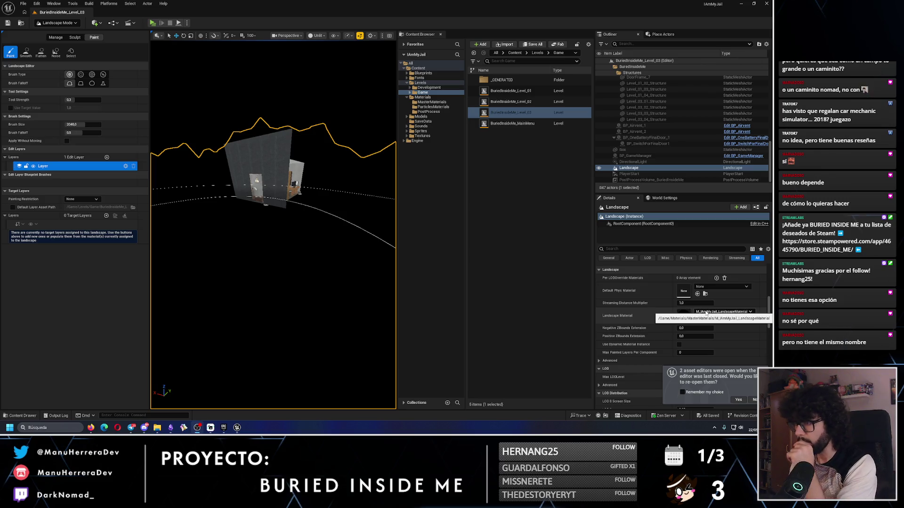
click(738, 399)
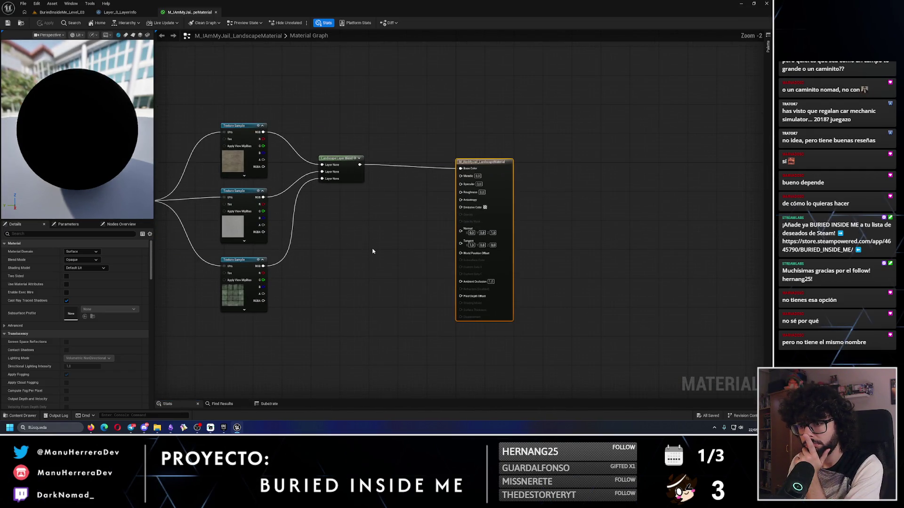
click(119, 12)
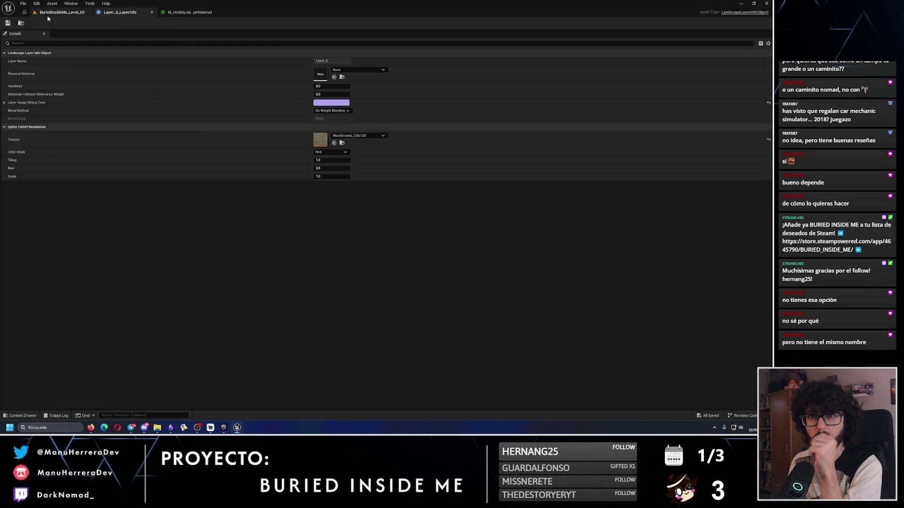
click(66, 12)
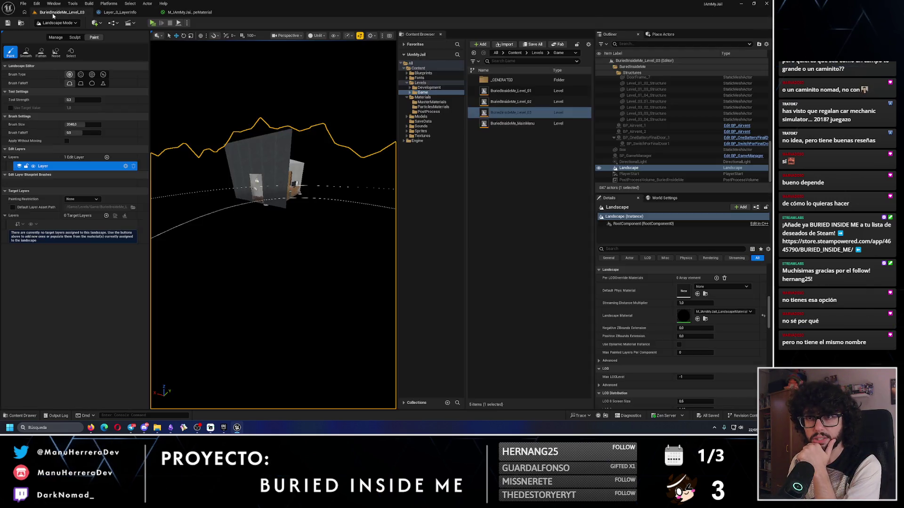
click(115, 217)
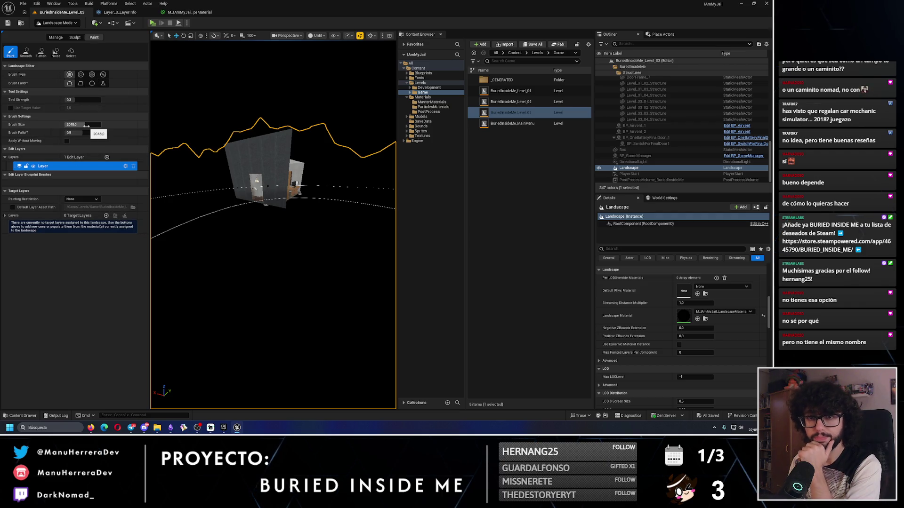
click(106, 158)
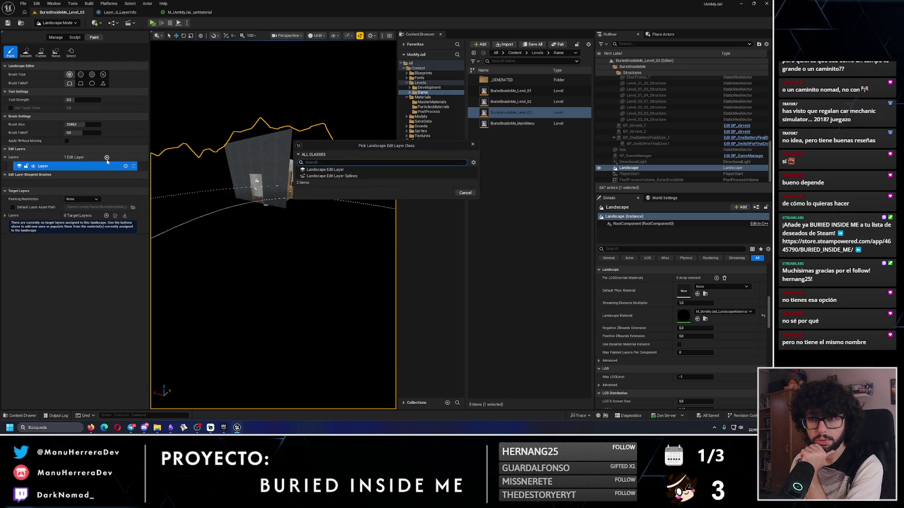
Add a Landscape Edit Layer, then undo it and reselect the original Layer edit layer
click(332, 170)
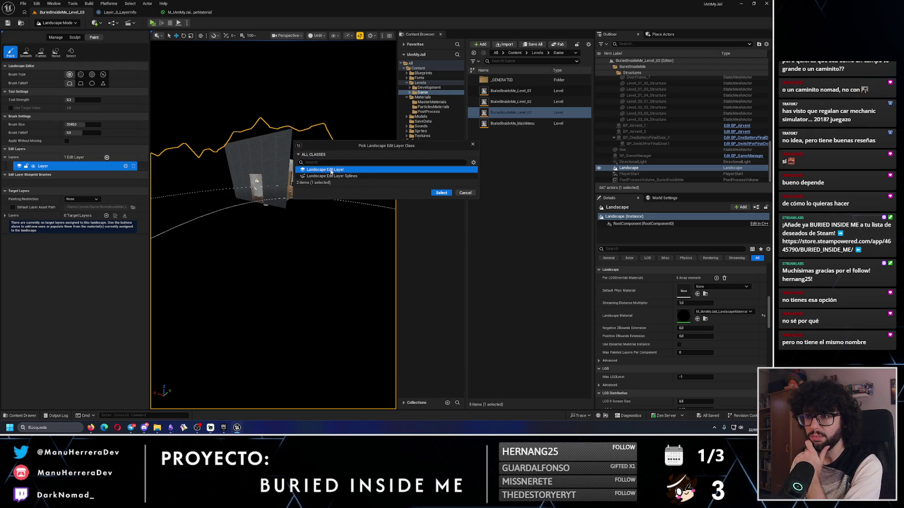
click(441, 193)
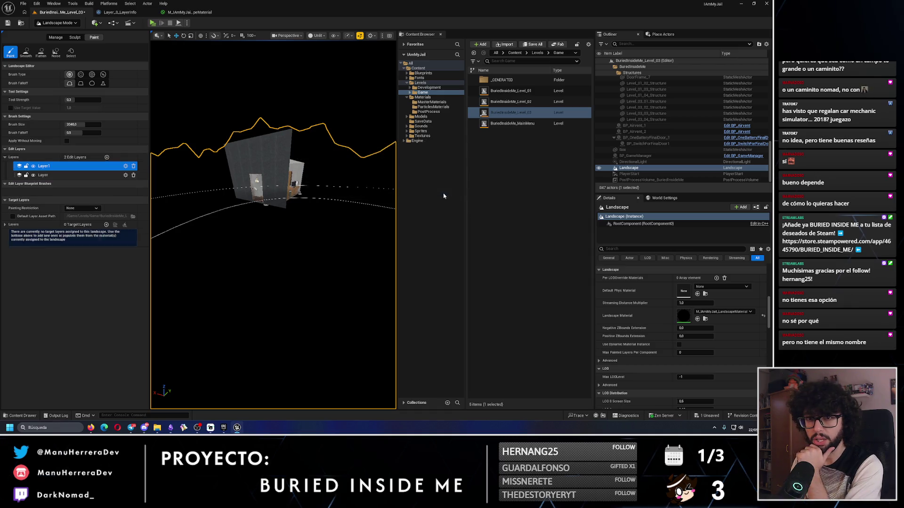
click(48, 176)
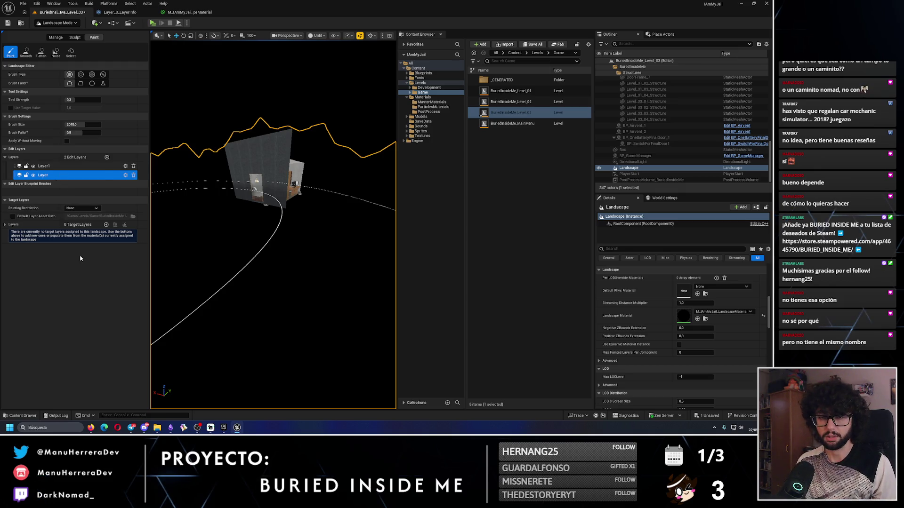
key(ctrl+z)
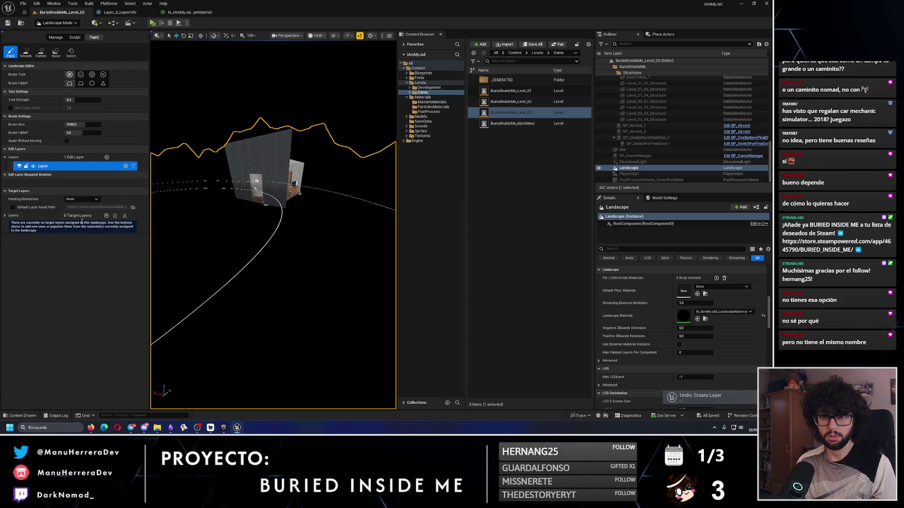
click(60, 168)
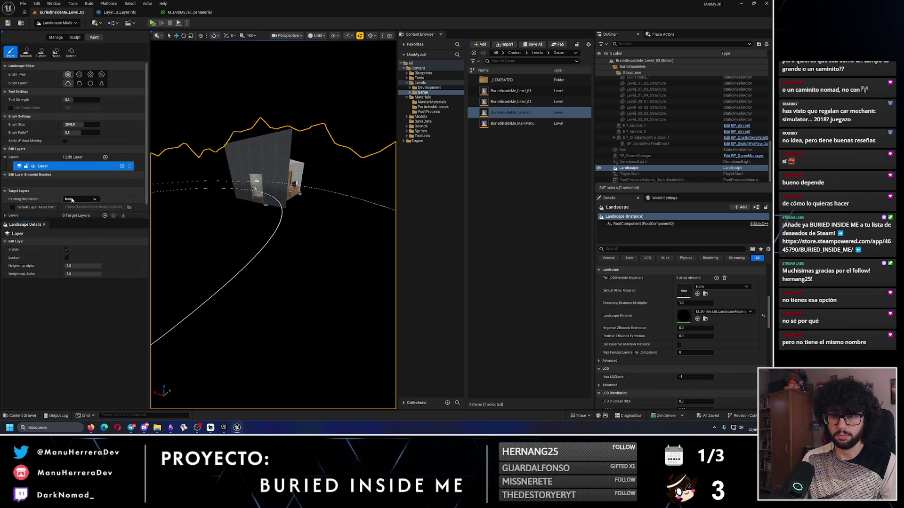
Add a new Landscape Edit Layer and rename it LAYERMIA
click(106, 158)
click(325, 169)
click(438, 192)
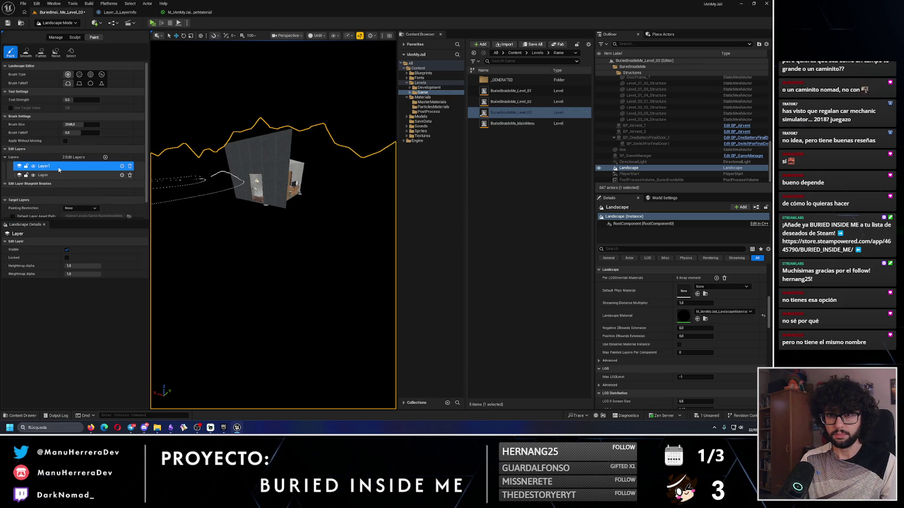
right_click(58, 170)
click(76, 181)
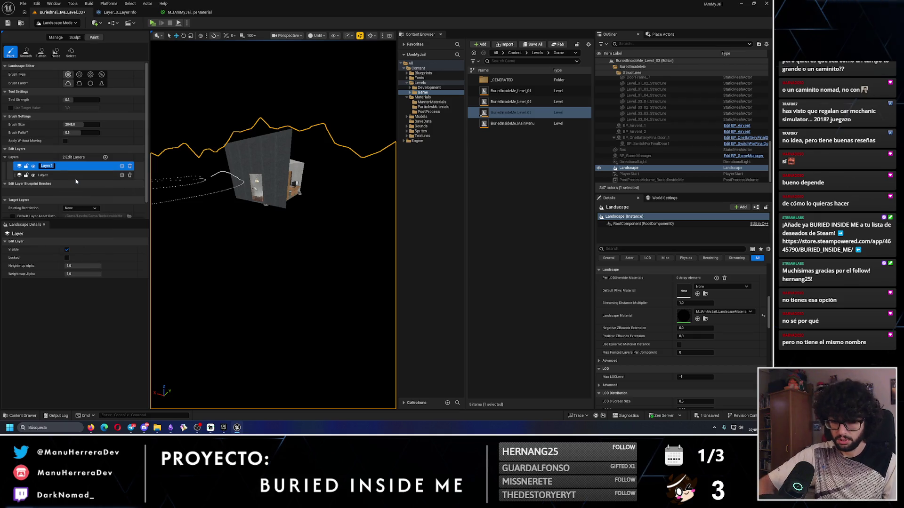
text(LAYERMIA)
key(Return)
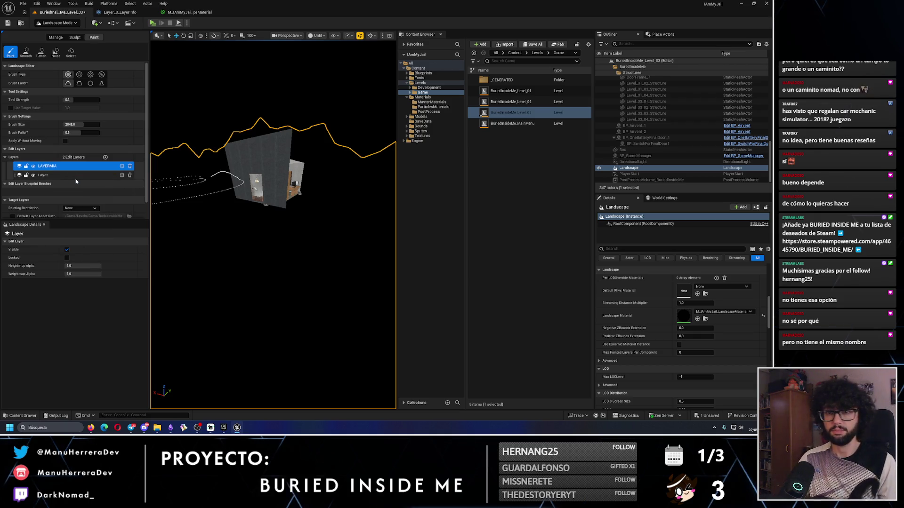
Create target layers from the assigned materials and bring up Auto-Fill for Layer_0
click(45, 225)
click(106, 226)
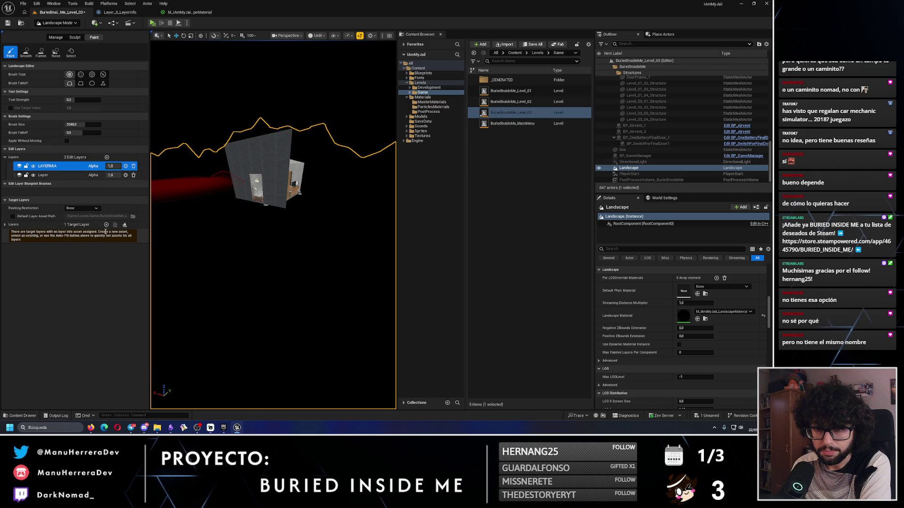
click(42, 224)
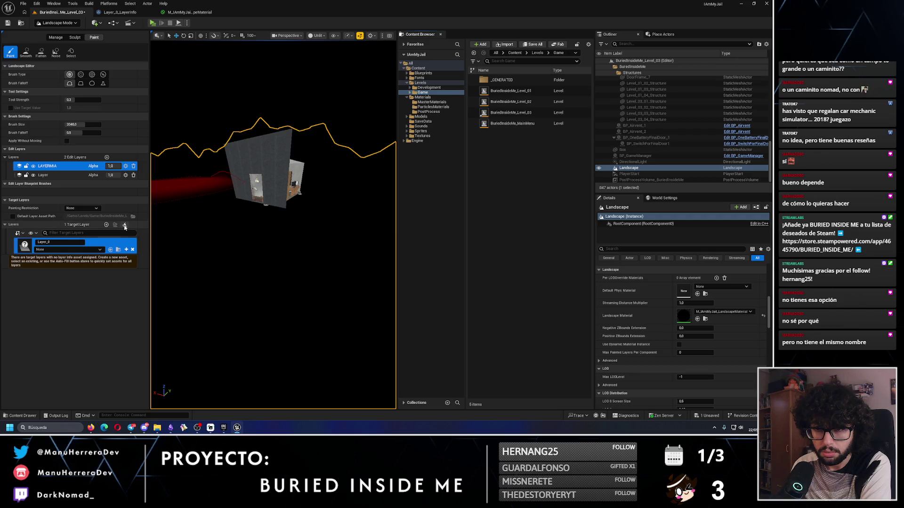
click(124, 226)
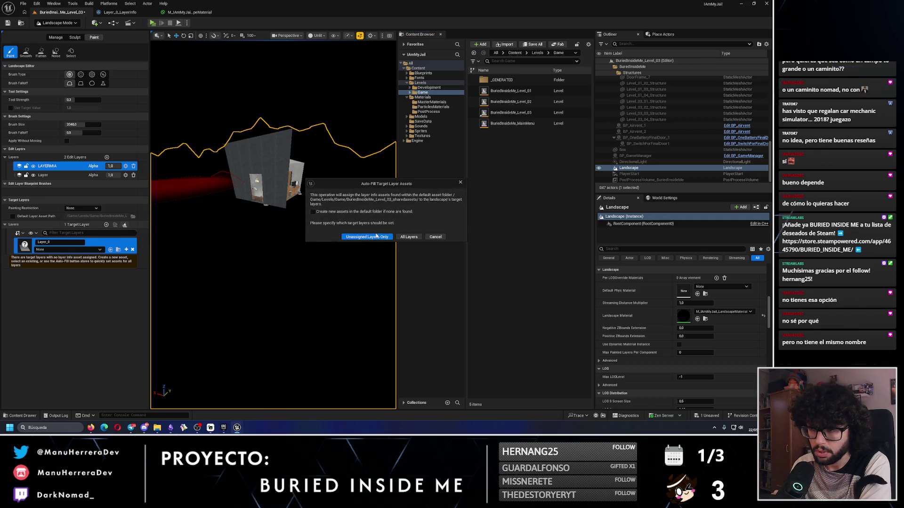
Dismiss Auto-Fill and assign Layer_0_LayerInfo to the Layer_0 target layer
click(459, 182)
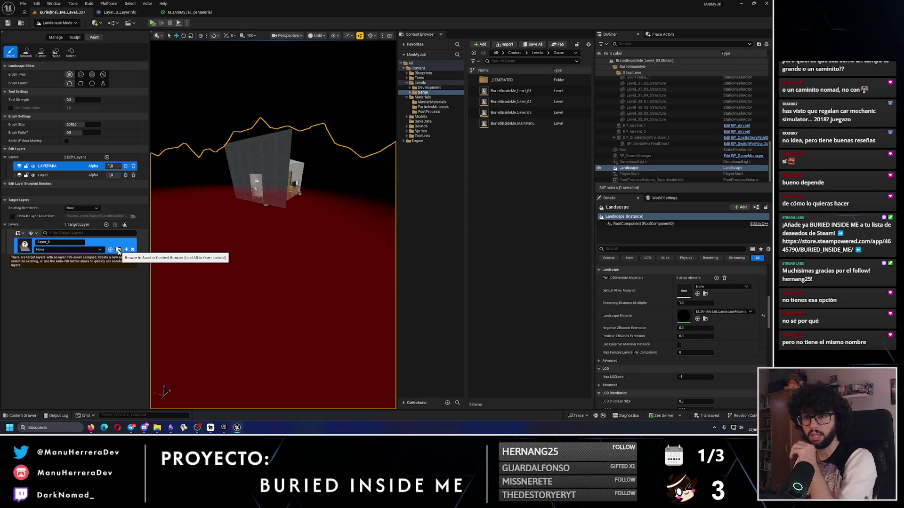
click(68, 250)
click(77, 307)
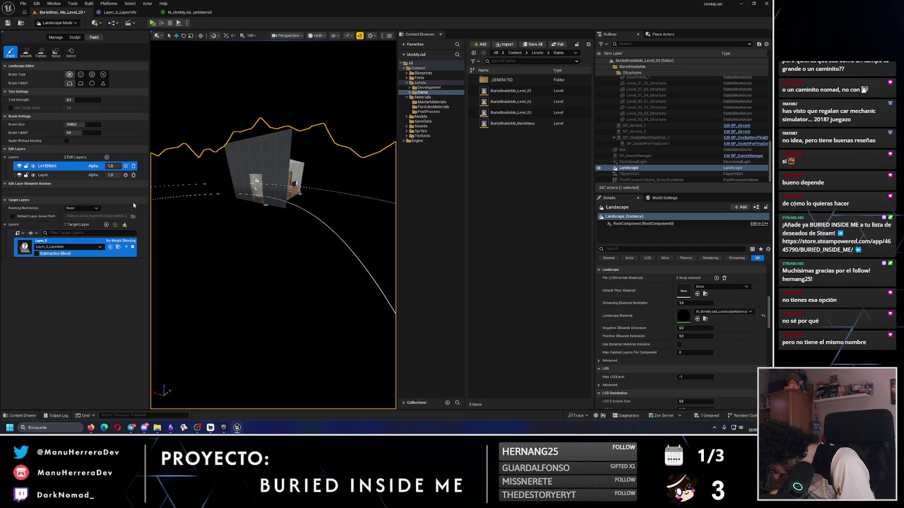
Rename LAYERMIA to LayerColors, auto-fill only unassigned target layers, and select the Layer edit layer
double_click(48, 167)
text(LayerColors)
key(Return)
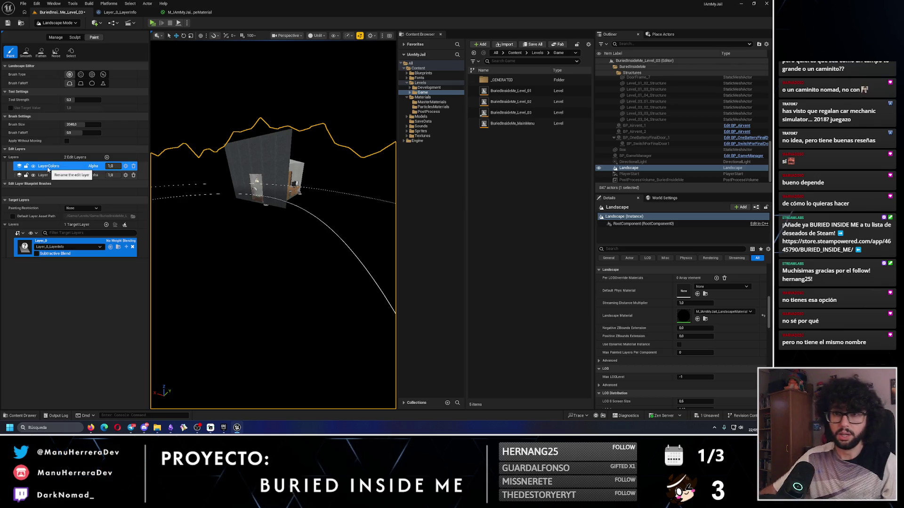
click(125, 224)
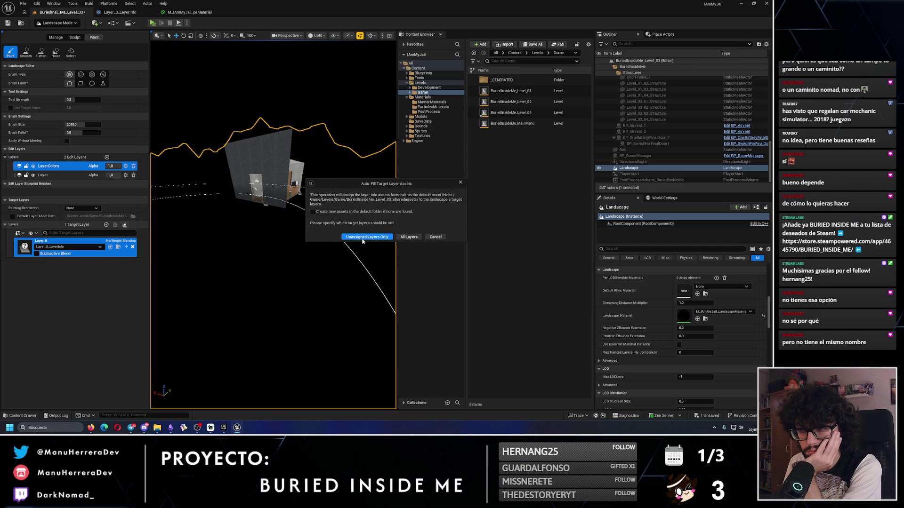
click(362, 239)
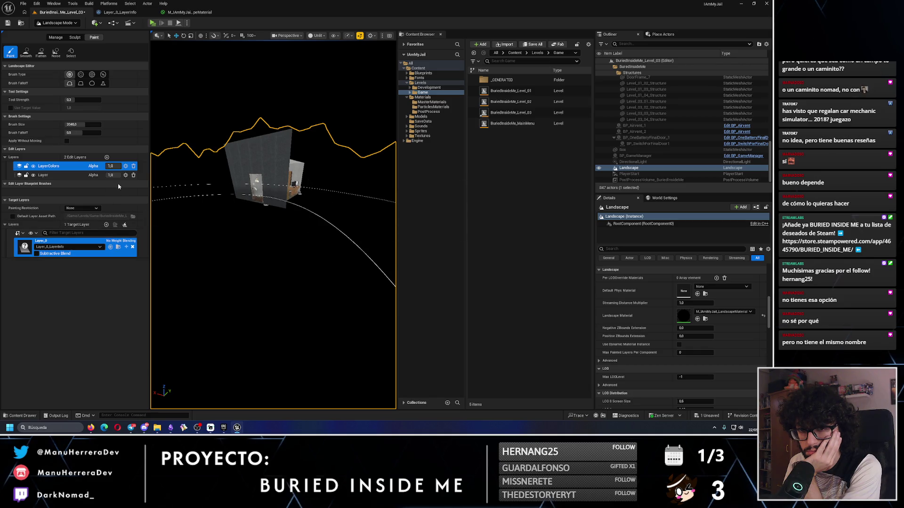
click(57, 175)
Delete the Layer_0 target layer from the landscape and confirm the deletion
click(132, 248)
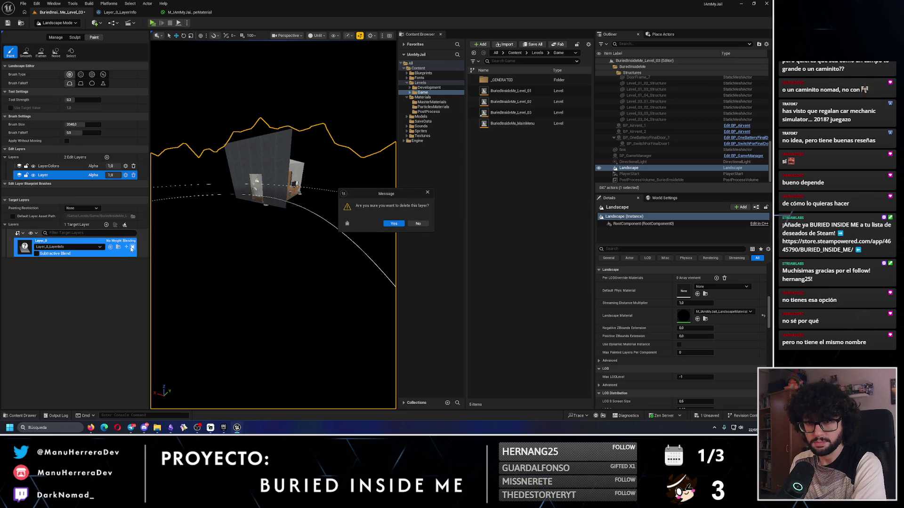
click(393, 223)
click(56, 166)
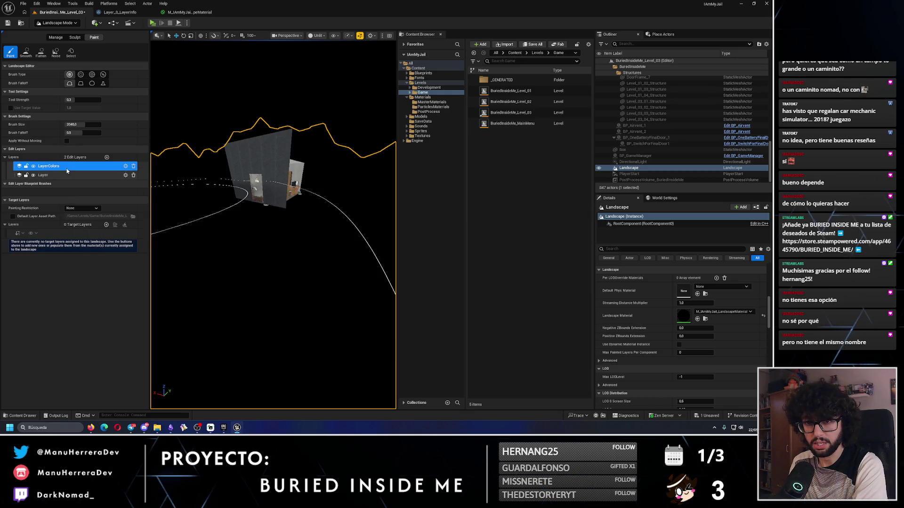
Delete the LayerColors edit layer and confirm, leaving only the Layer edit layer
click(56, 175)
click(47, 167)
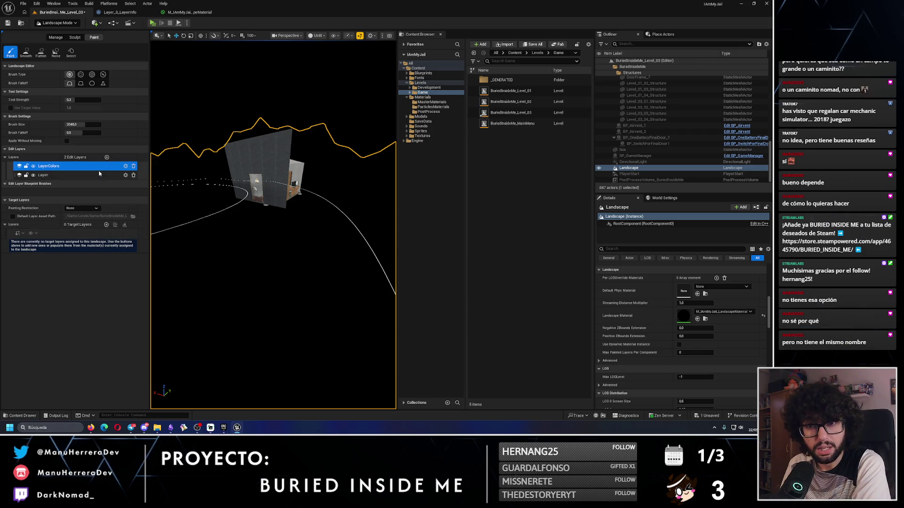
click(134, 167)
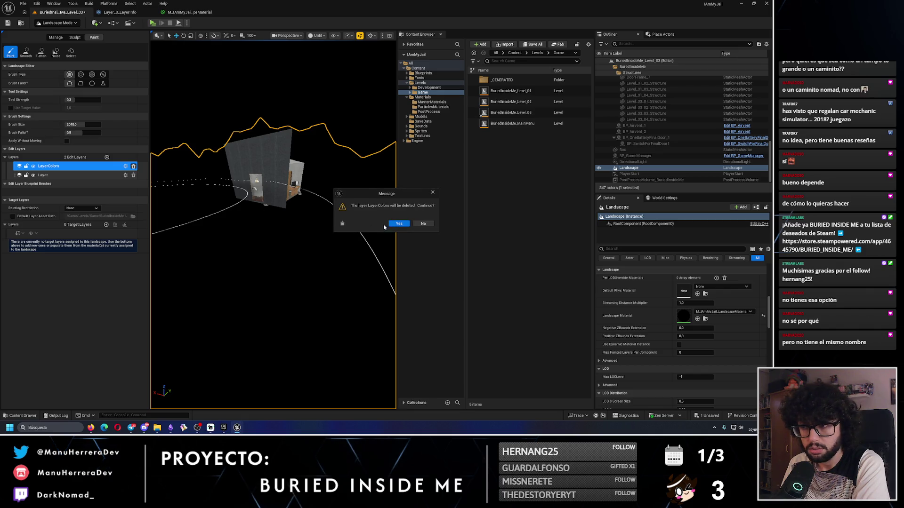
click(395, 224)
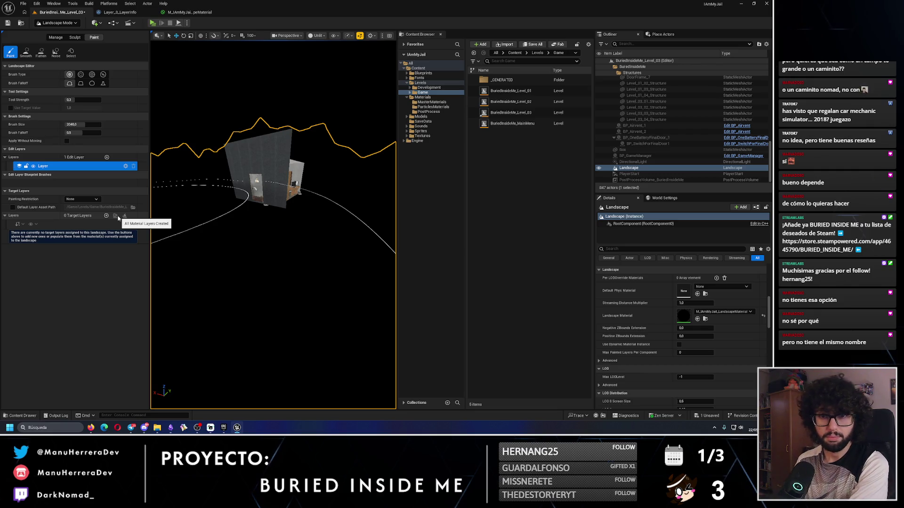
Leave Default Layer Asset Path unset after cancelling its folder picker, then return to the browser tutorial
click(13, 207)
click(133, 208)
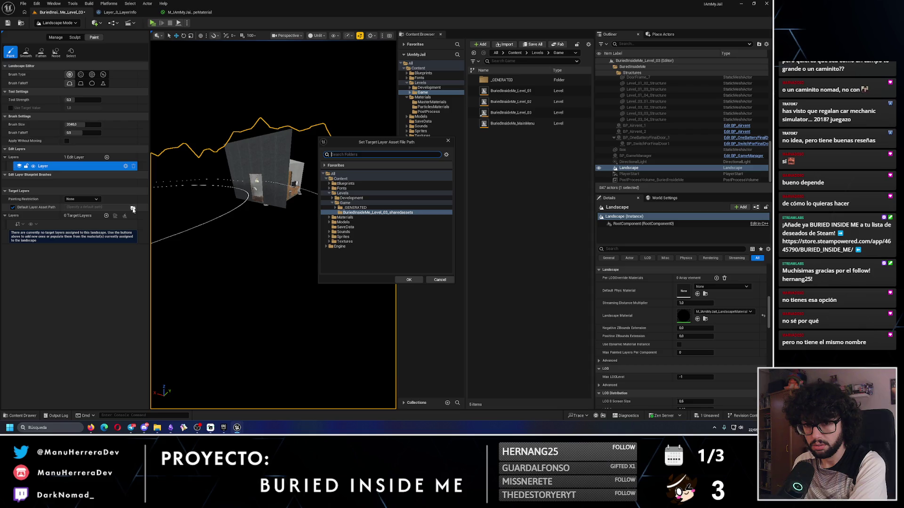
click(439, 279)
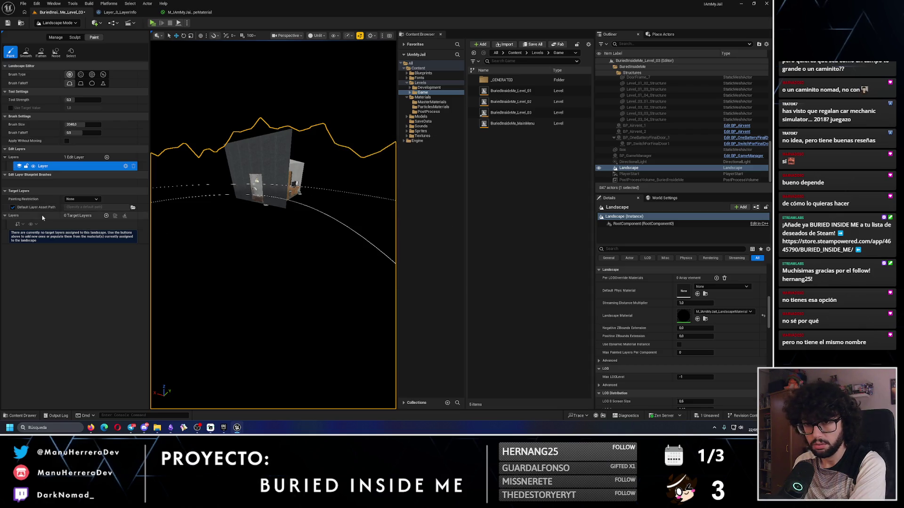
click(13, 208)
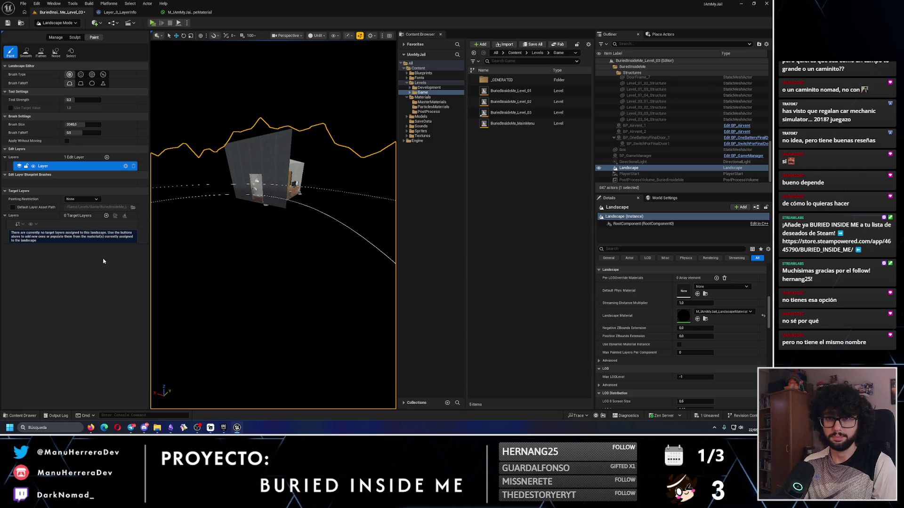
click(89, 427)
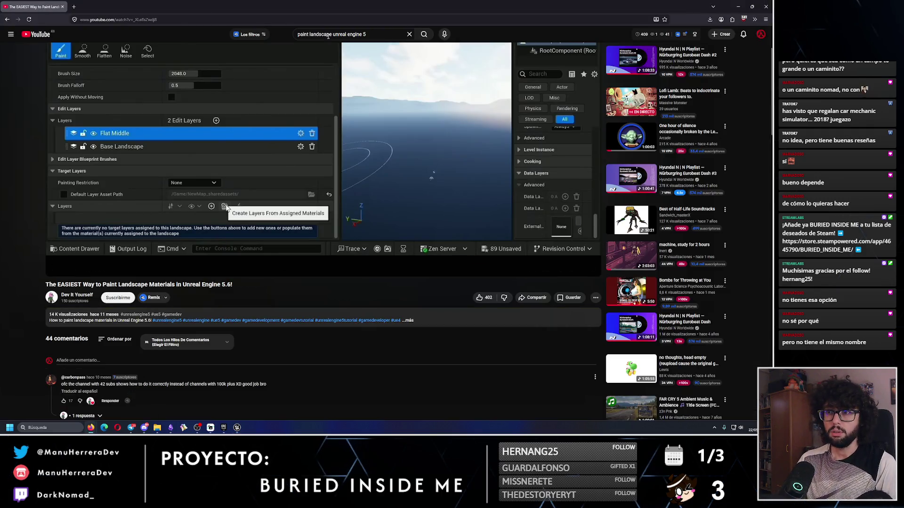
Open YouTube in a new browser tab
click(371, 36)
key(ctrl+t)
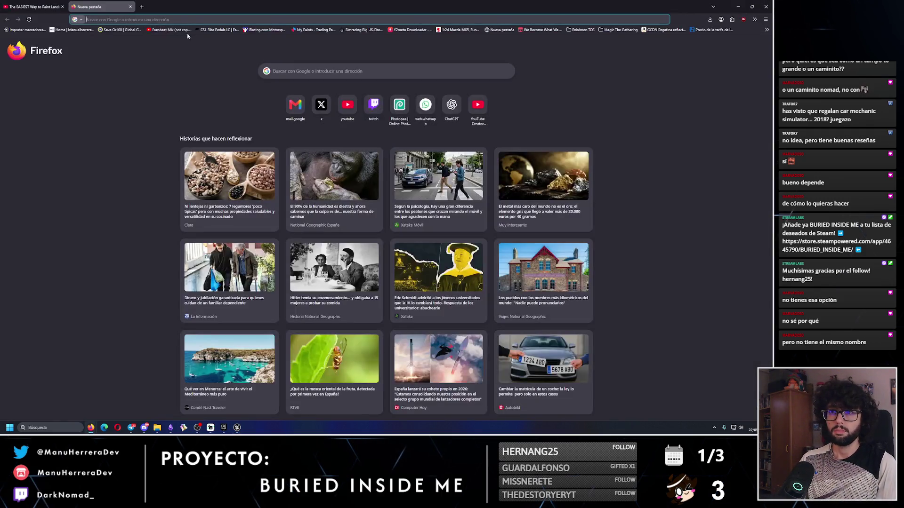
text(youtube.com)
key(Return)
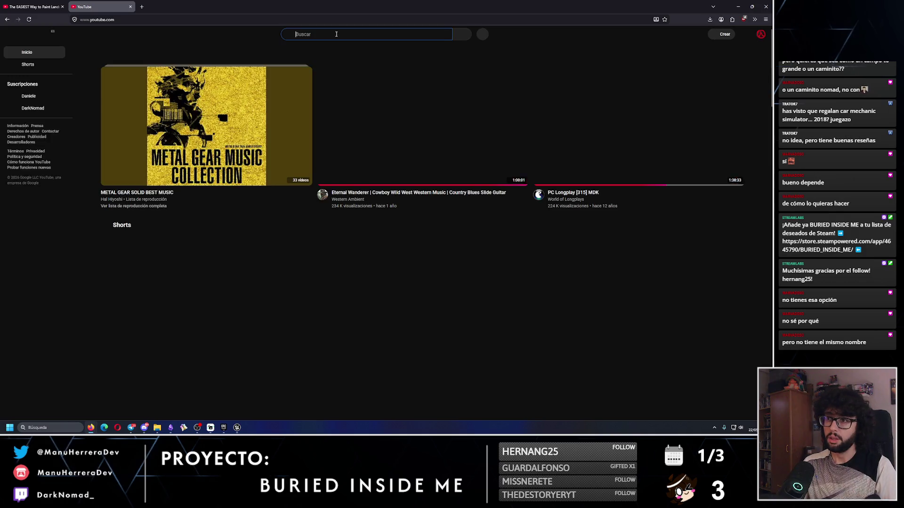
Search YouTube for 'paint landscape unreal engine 5.7' and open the 5.7 landscape-painting tutorial
click(336, 35)
text(paint landscape unreal engine 5)
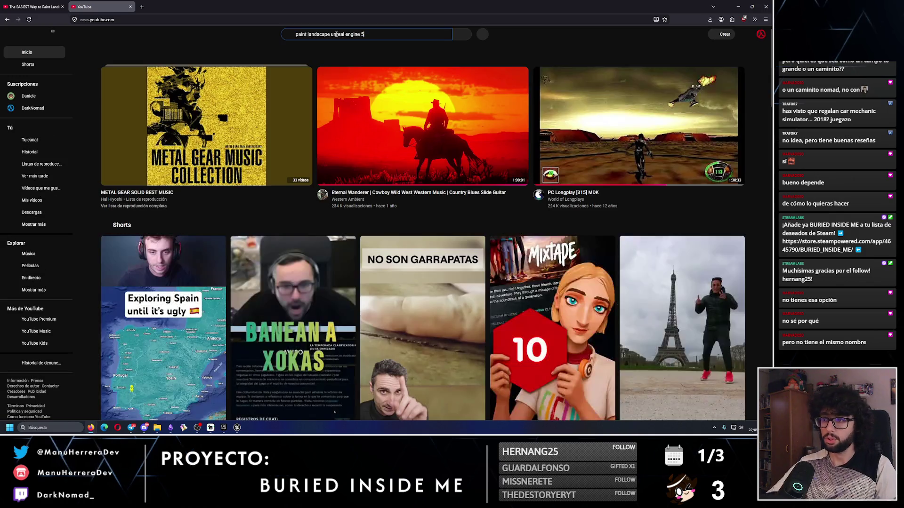
text(.7)
key(Return)
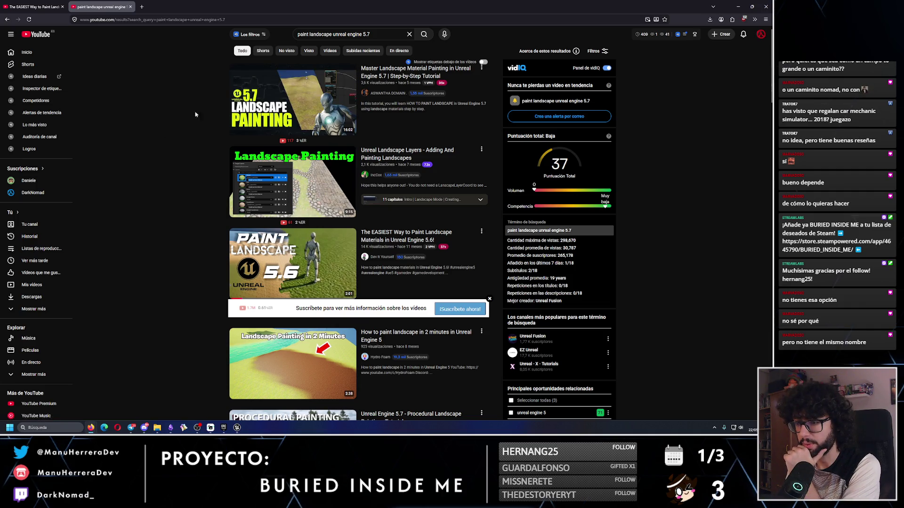
click(277, 98)
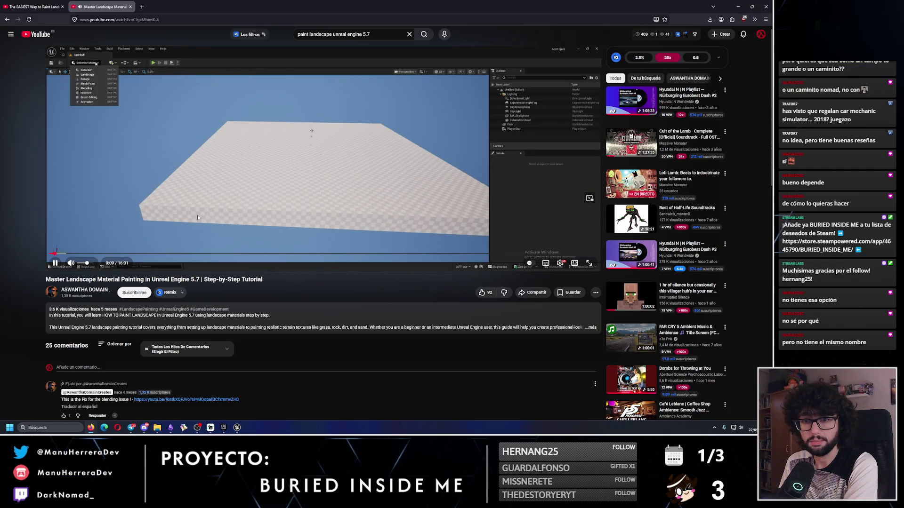
Seek the tutorial forward past 0:57 and 1:17 to about 2:18, where the master material is built
key(Right)
key(Right)
key(Right)
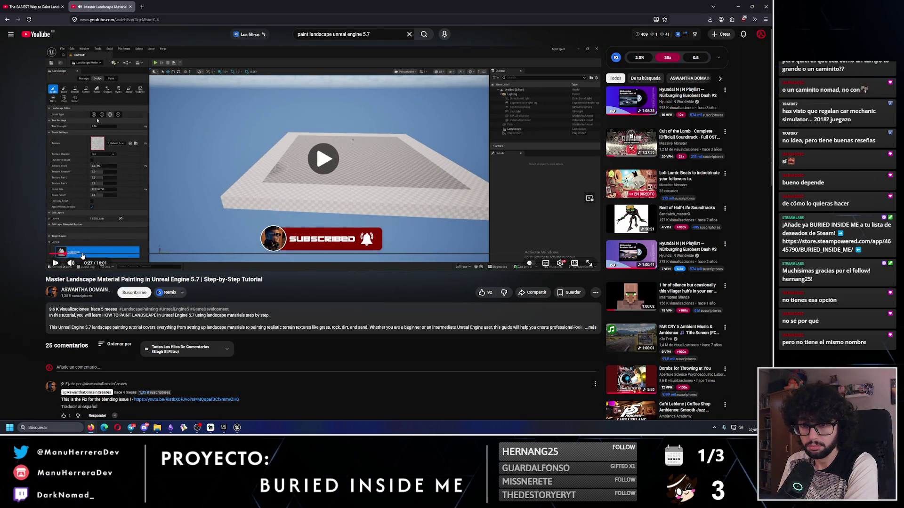
drag(76, 253, 83, 254)
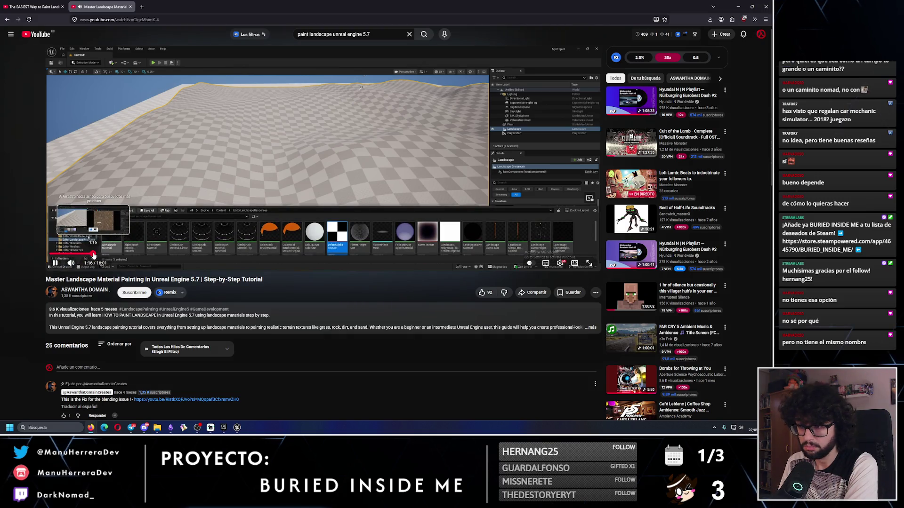
click(94, 256)
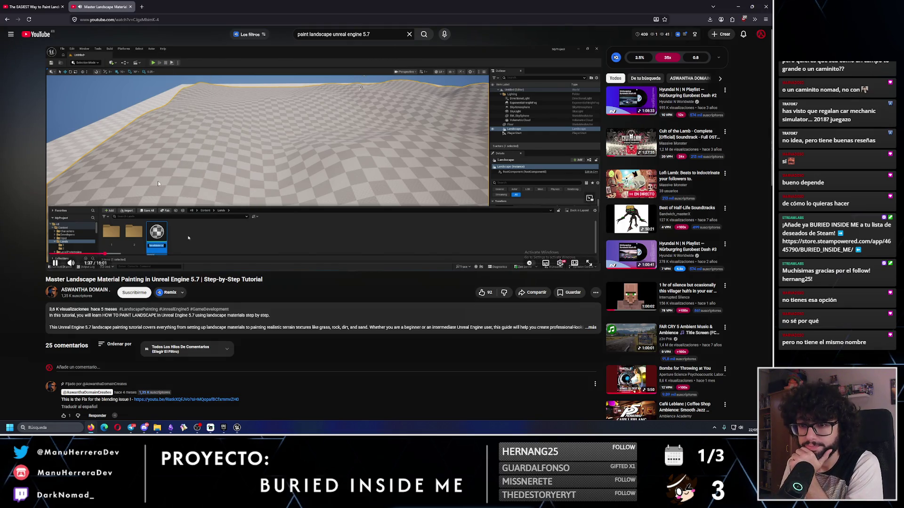
key(Right)
key(Right)
key(Right)
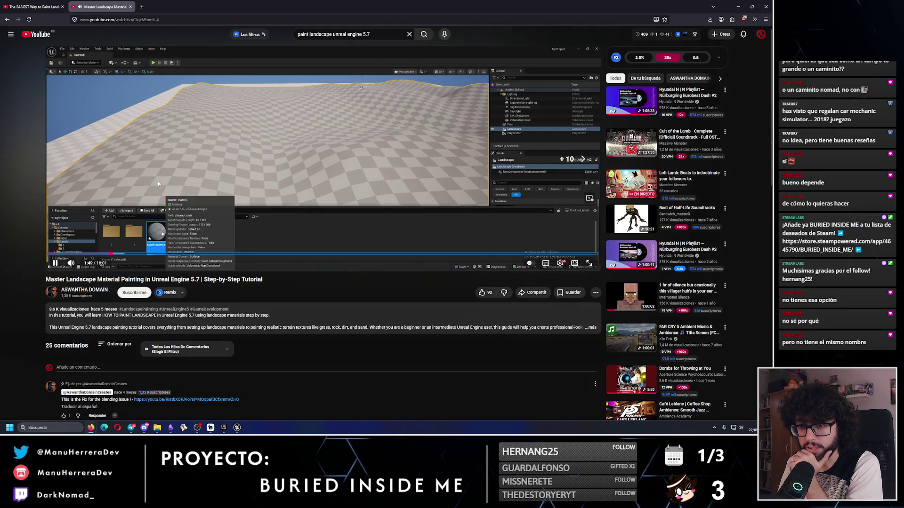
key(Left)
key(Left)
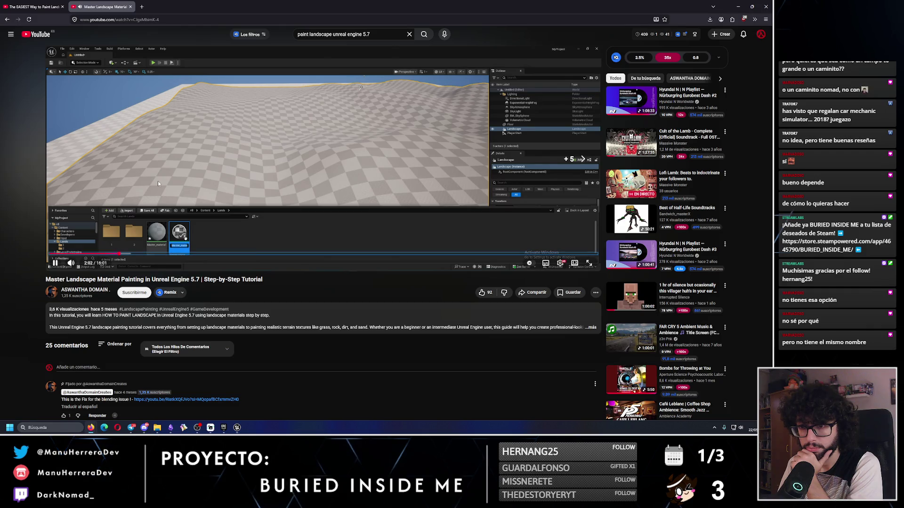
key(Right)
key(Right)
key(Right)
Skip the tutorial ahead to 3:48, where the Landscape Layer Blend node appears, and pause it
key(Right)
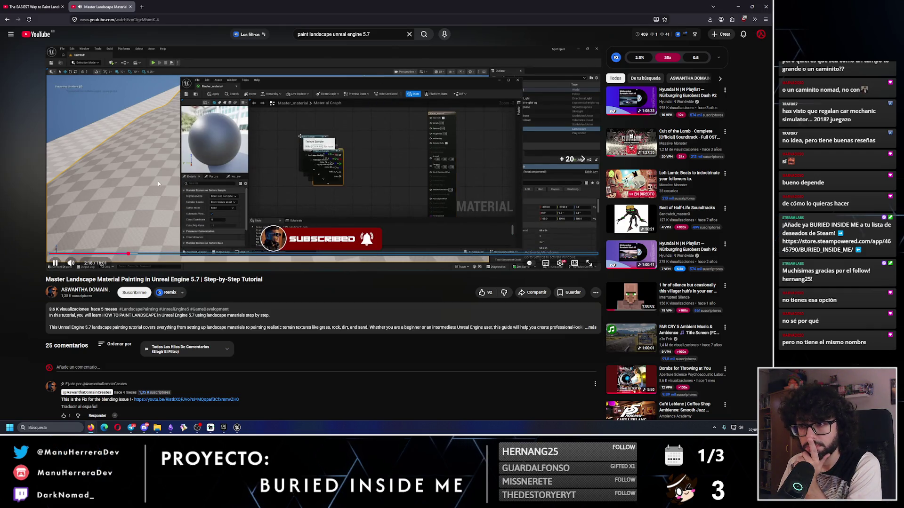
key(Right)
key(Right)
key(Right)
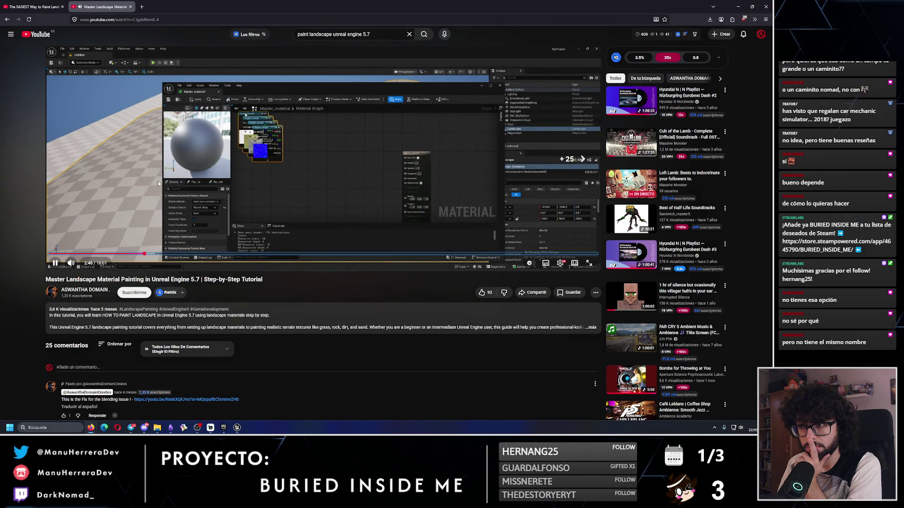
key(Right)
key(Right)
key(Right)
key(Right)
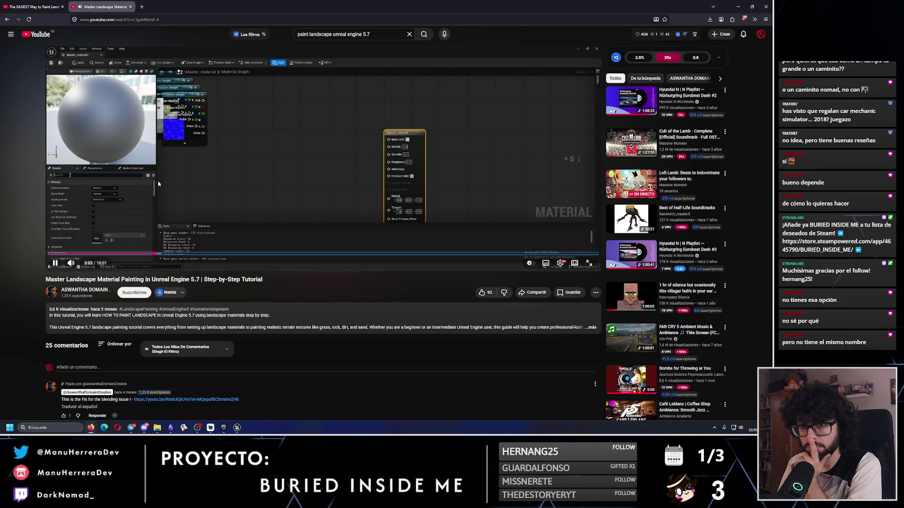
key(Right)
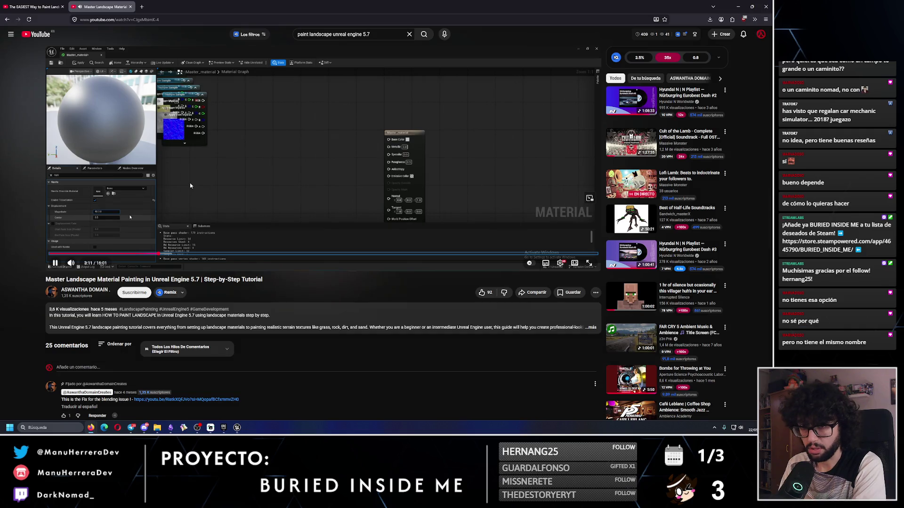
key(Right)
key(Right)
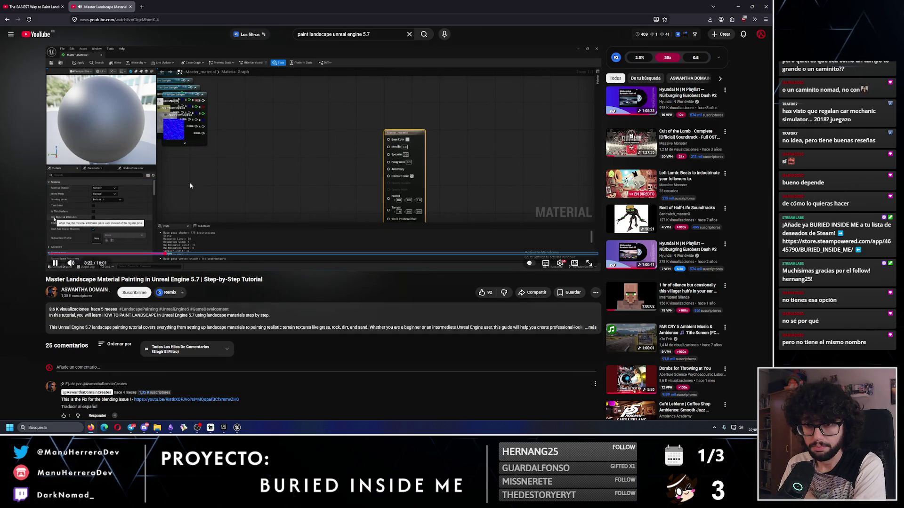
key(Right)
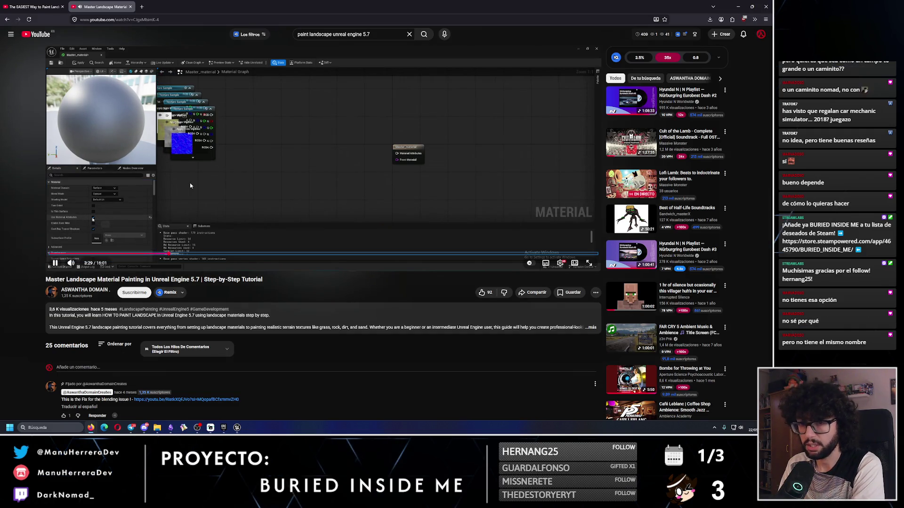
key(Right)
key(Right)
key(Right)
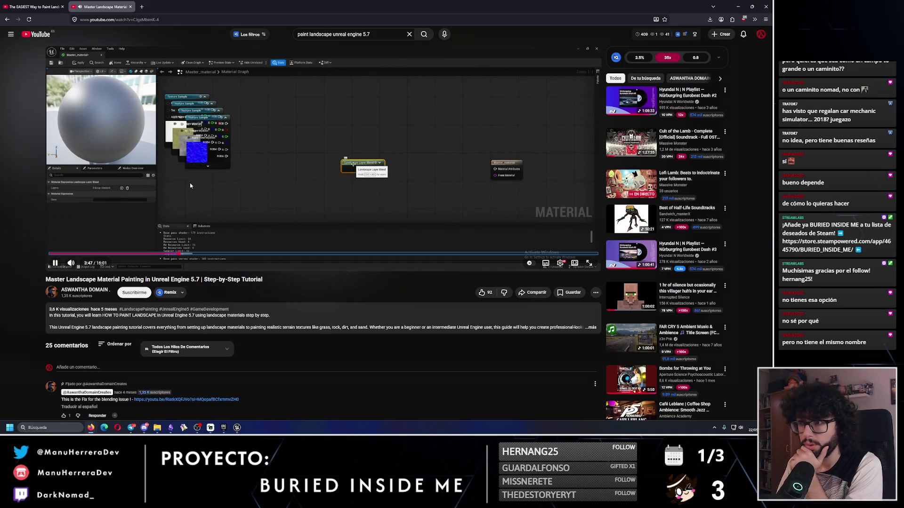
click(283, 160)
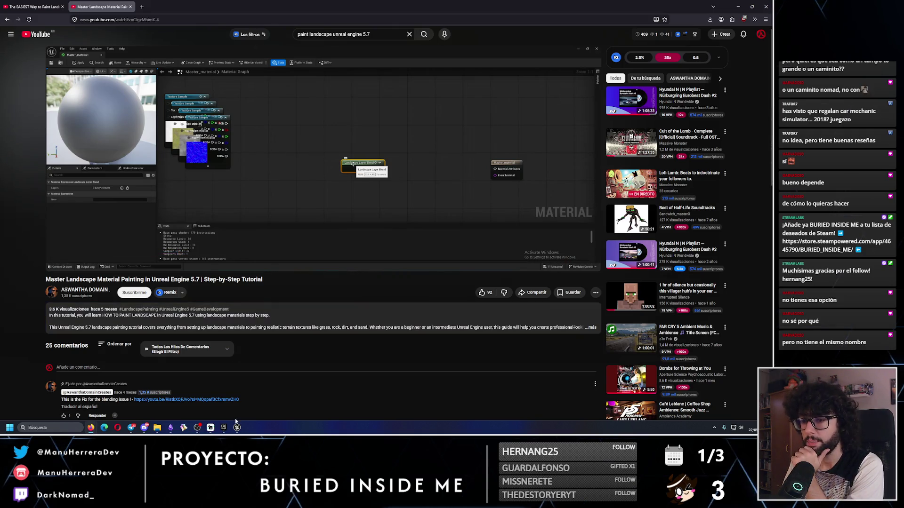
key(alt+Tab)
In M_IAmMyJail, name the Landscape Layer Blend node's three layers Dirt, Grass and Rock
click(195, 12)
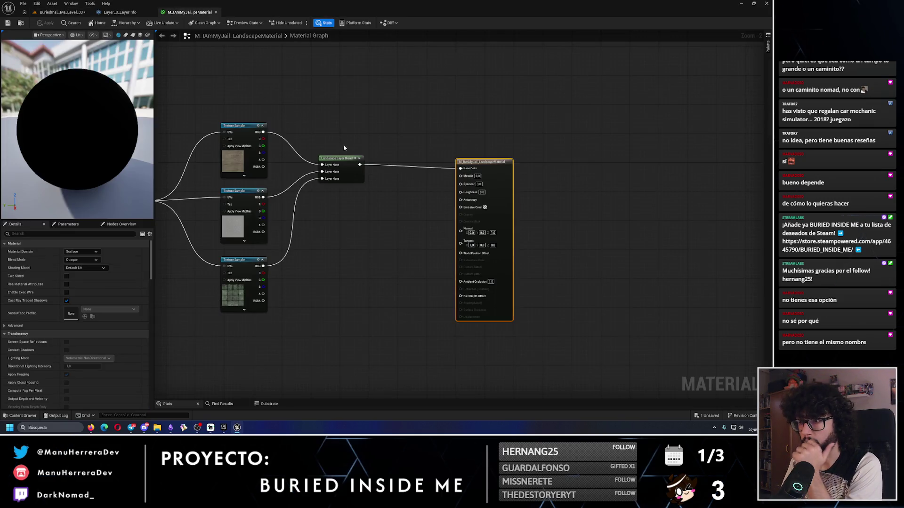
click(362, 199)
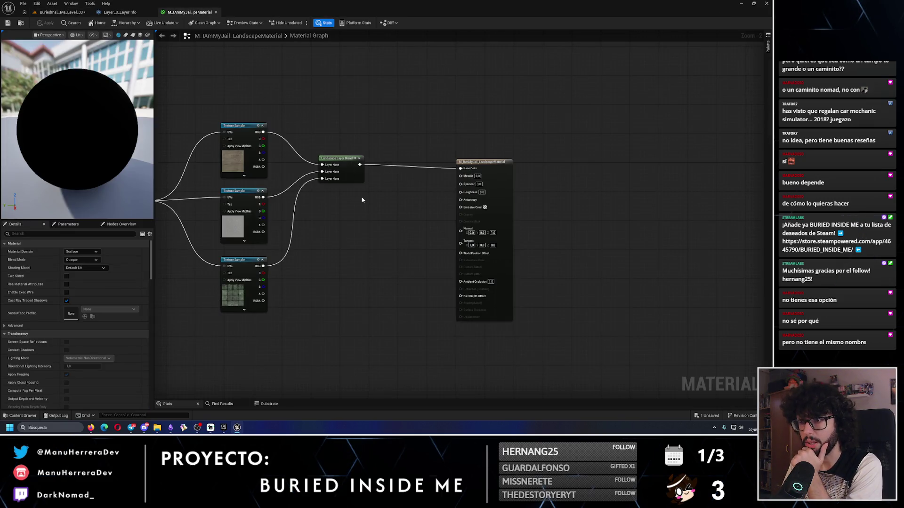
click(339, 157)
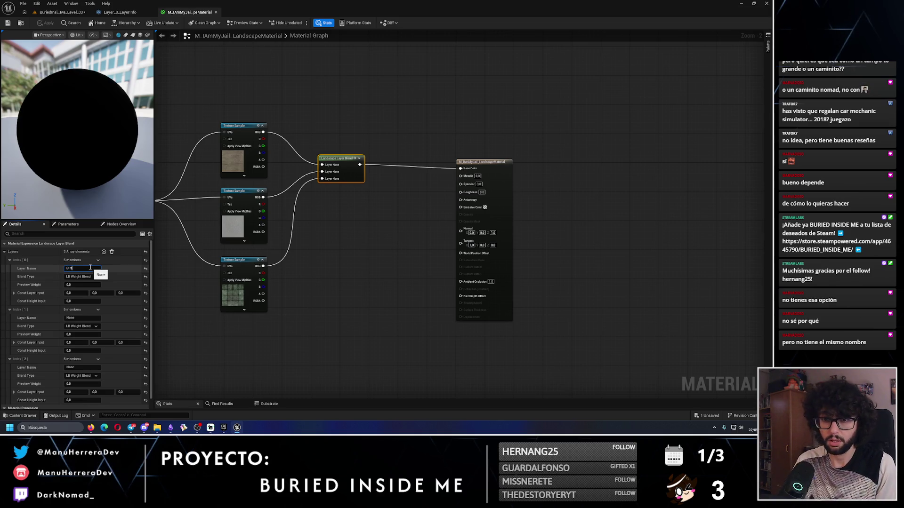
click(72, 317)
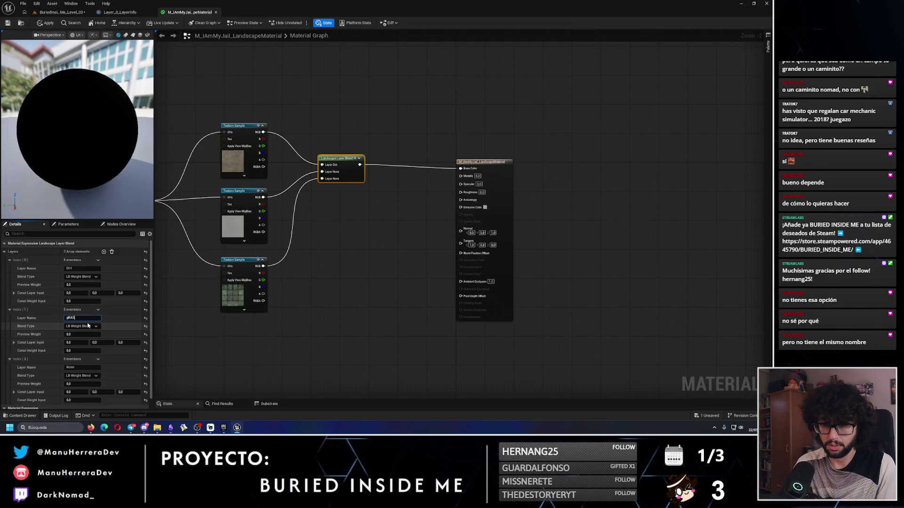
text(ss)
click(80, 368)
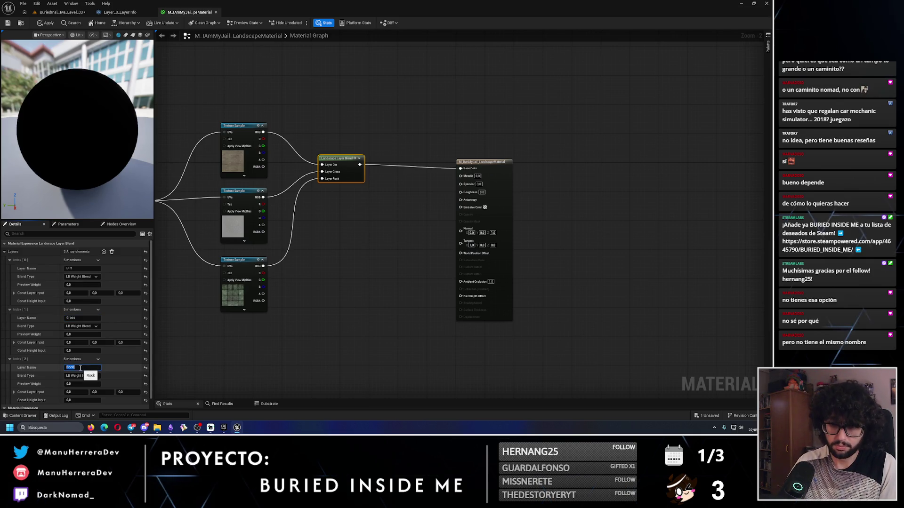
key(Return)
key(alt+Tab)
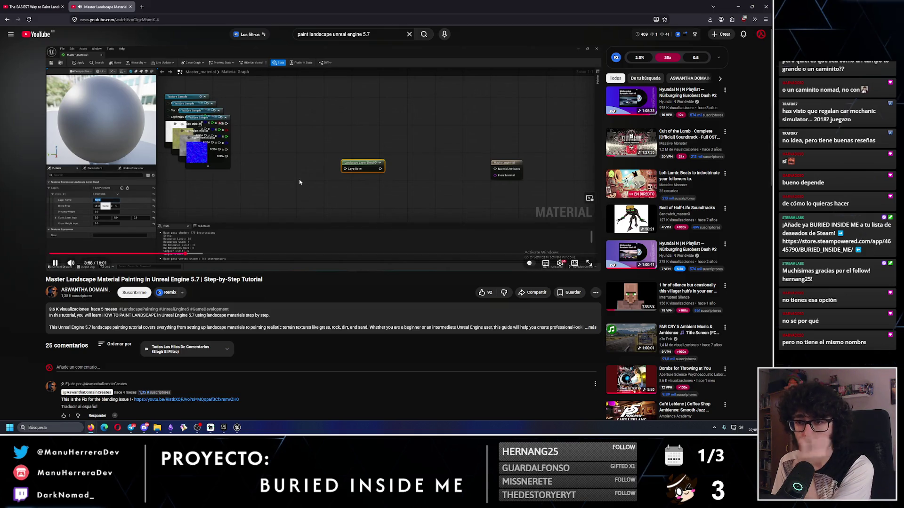
Skip forward 10 s, rewind briefly, then advance the tutorial to about 5:00
key(l)
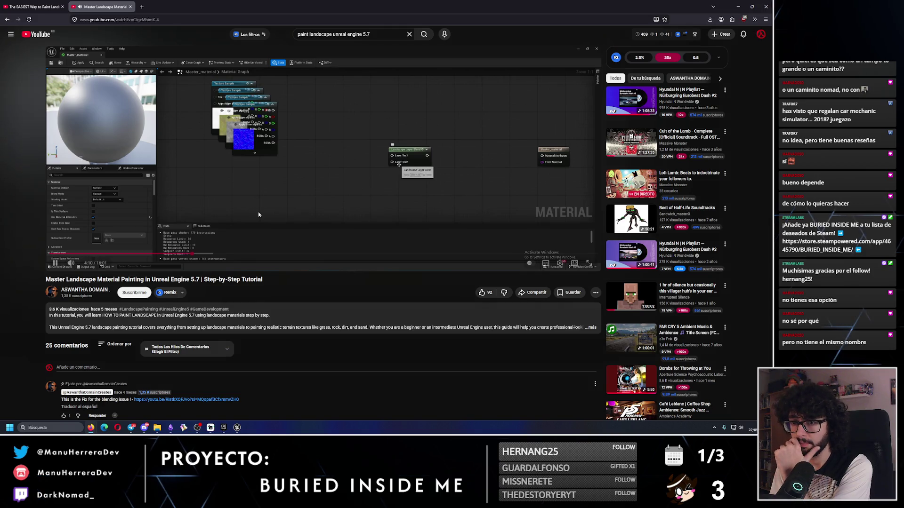
key(Left)
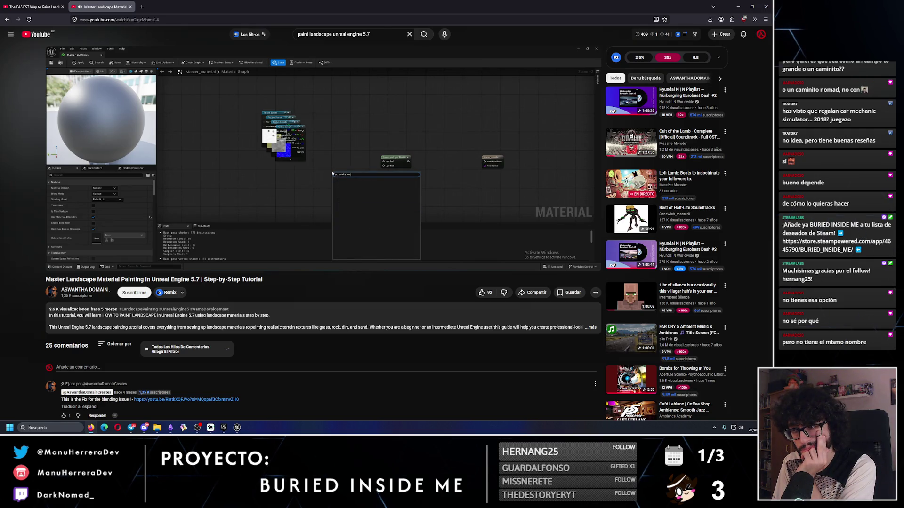
key(Right)
key(Right)
key(Right)
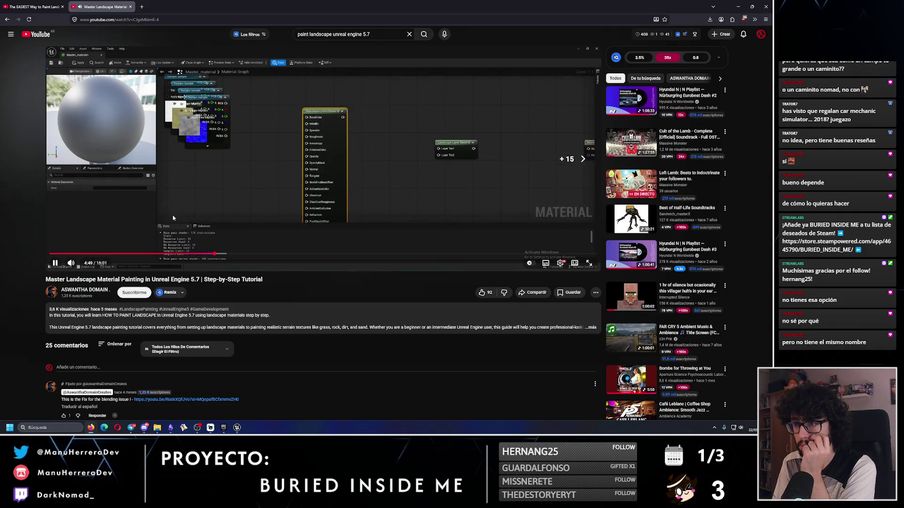
key(Right)
key(Right)
key(Right)
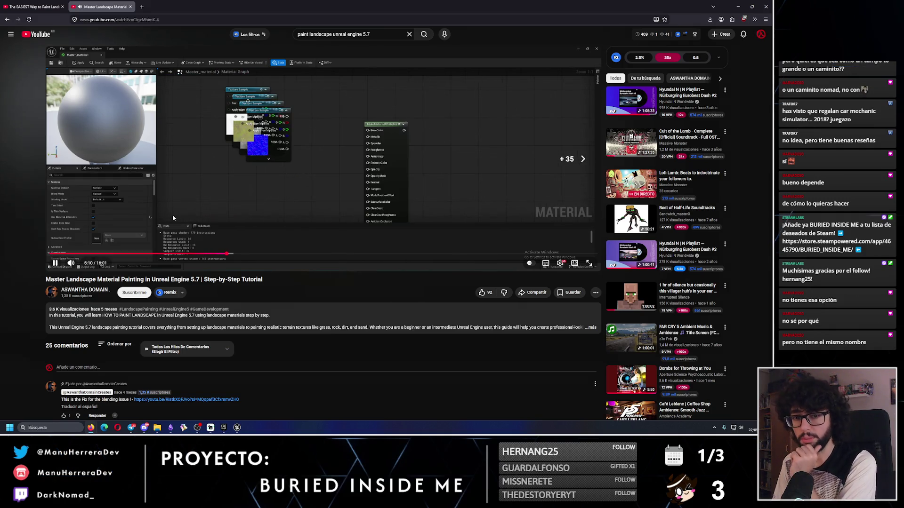
Skim the tutorial forward through about 6:48 to roughly 7:20
key(Right)
key(Right)
key(Right)
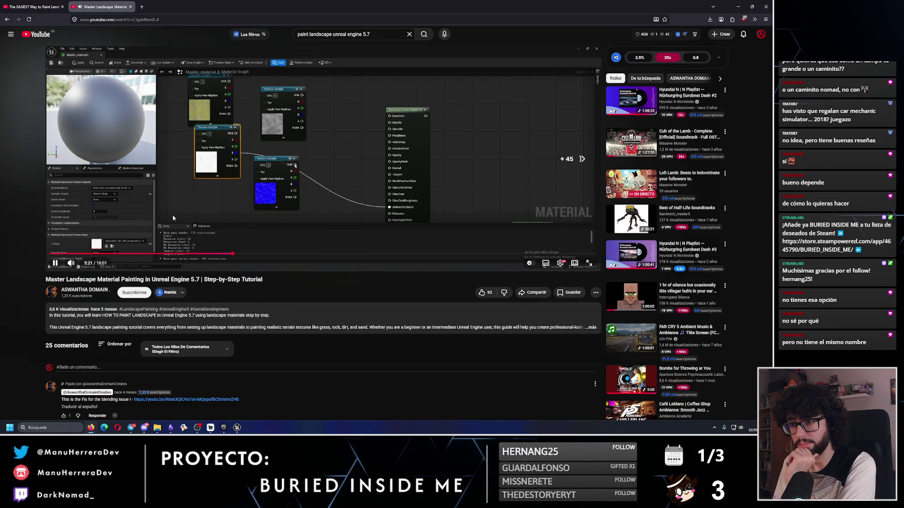
key(Right)
key(Right)
key(Right)
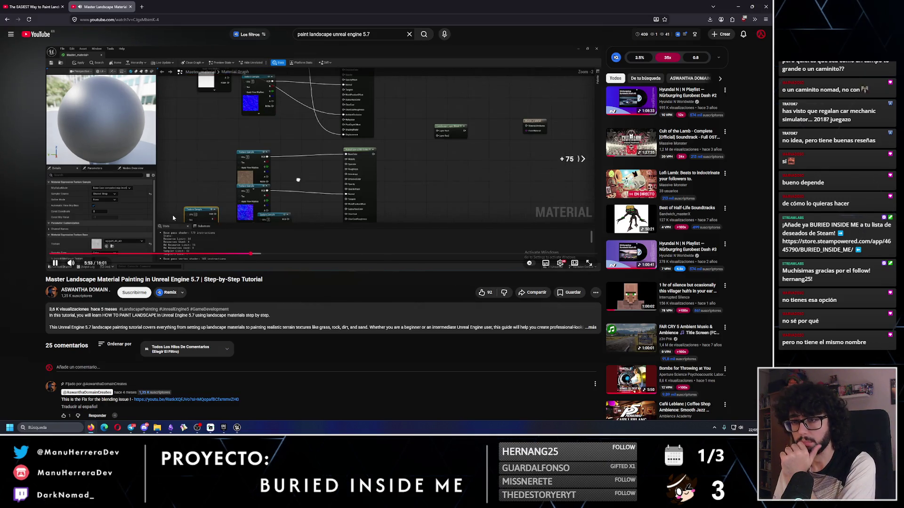
key(Right)
key(Right)
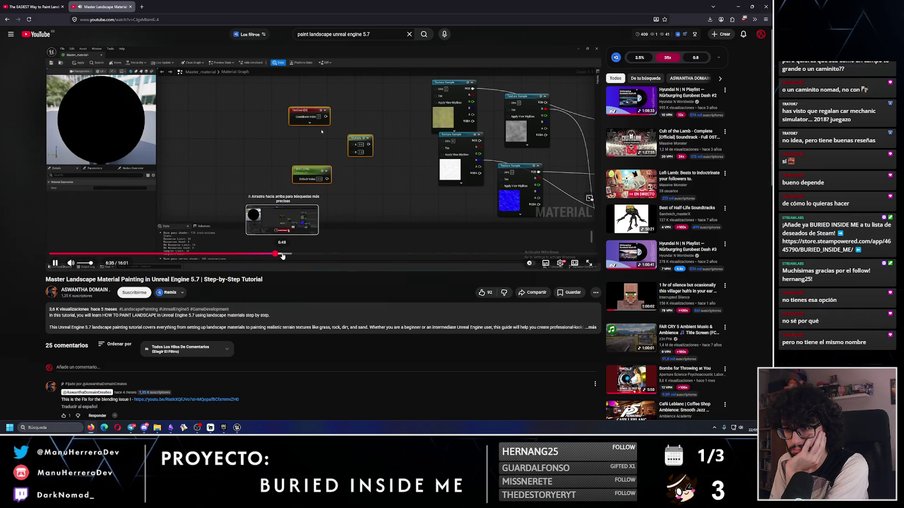
click(283, 255)
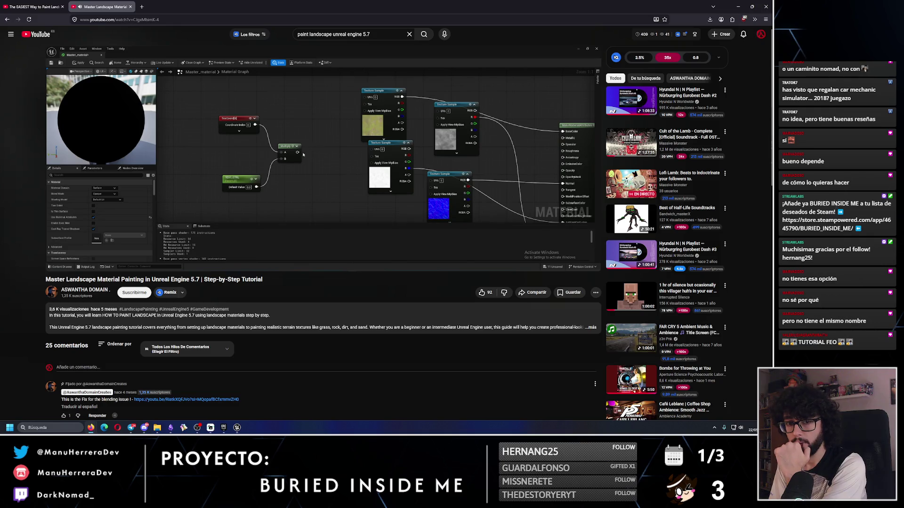
mouse_move(300, 202)
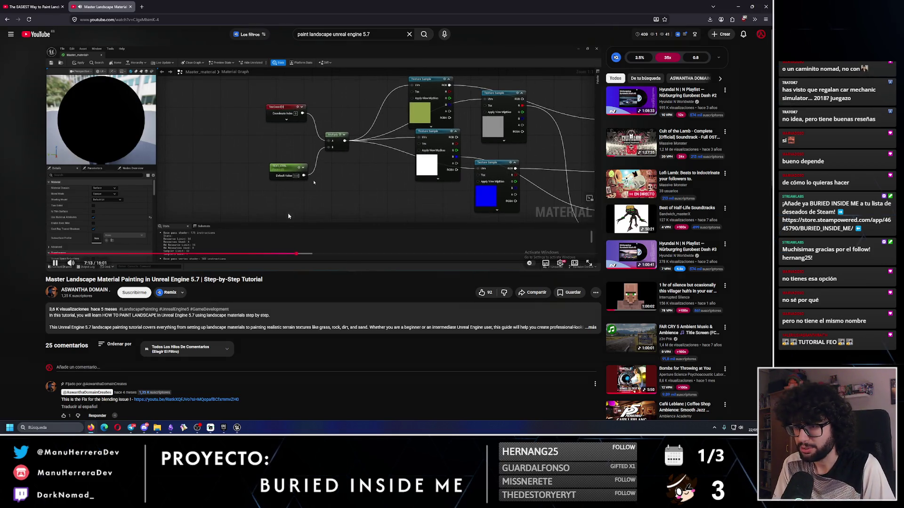
mouse_move(300, 255)
mouse_down()
mouse_move(309, 253)
mouse_move(316, 214)
mouse_up()
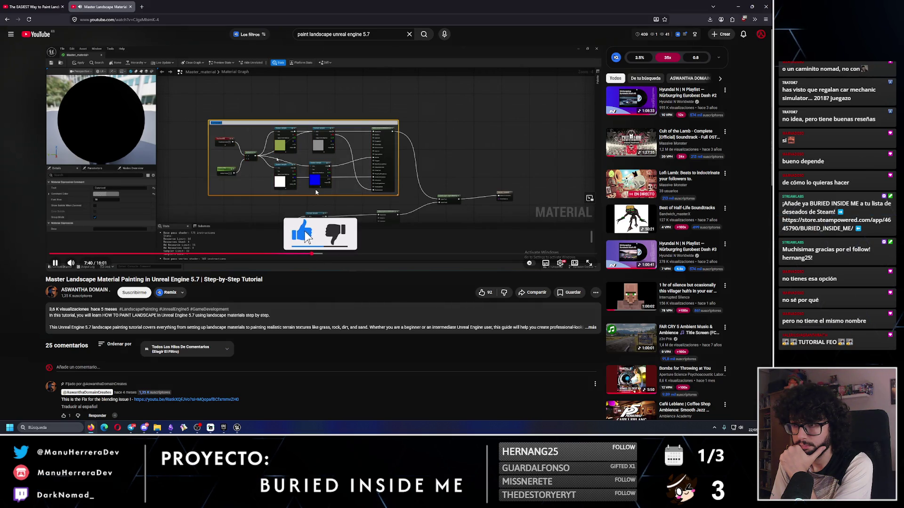
Advance to about 8:25, pause, and return to the BuriedInsideMe_Level_03 level editor
key(Right)
key(Right)
key(Right)
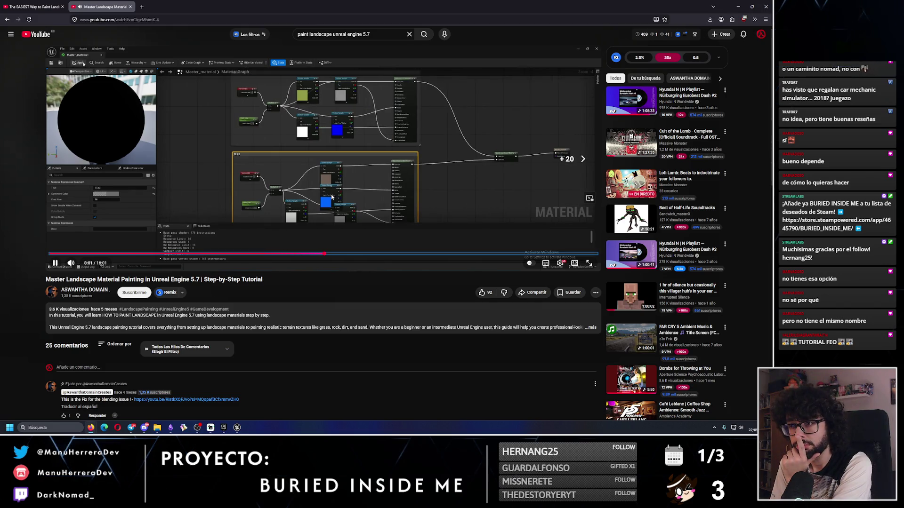
key(Right)
key(Right)
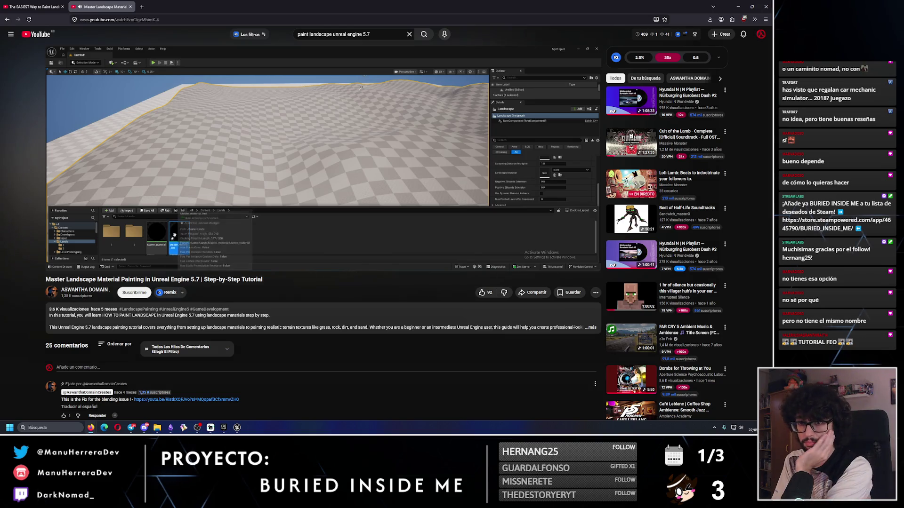
click(328, 178)
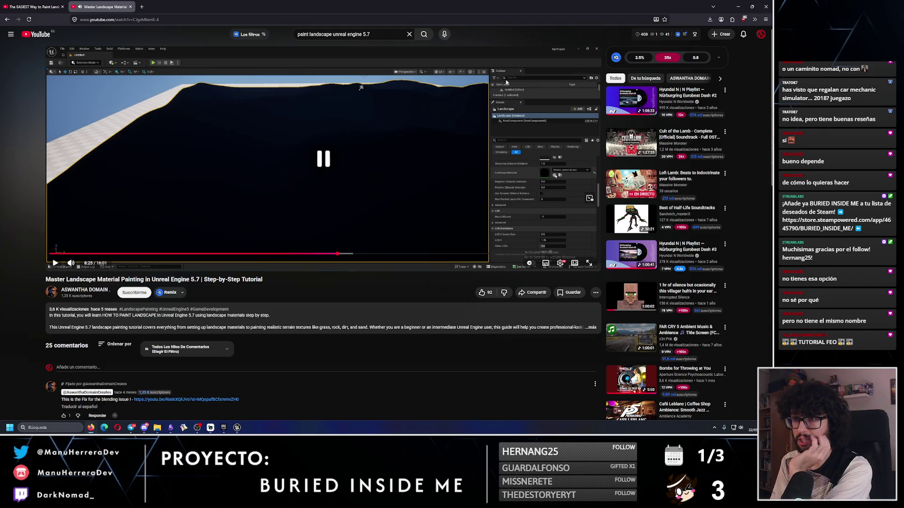
key(alt+Tab)
click(59, 12)
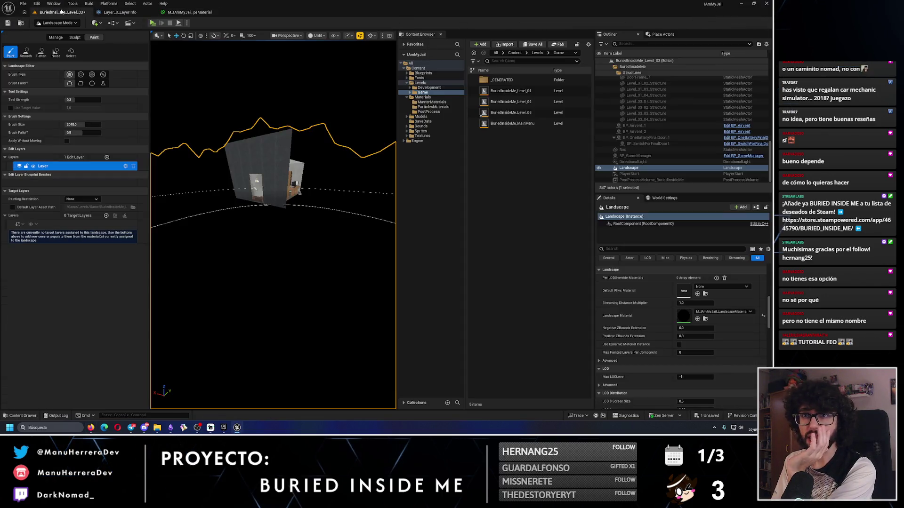
Create a material instance of the landscape material named MI_IAmMyJail_LandscapeMaterial
click(430, 101)
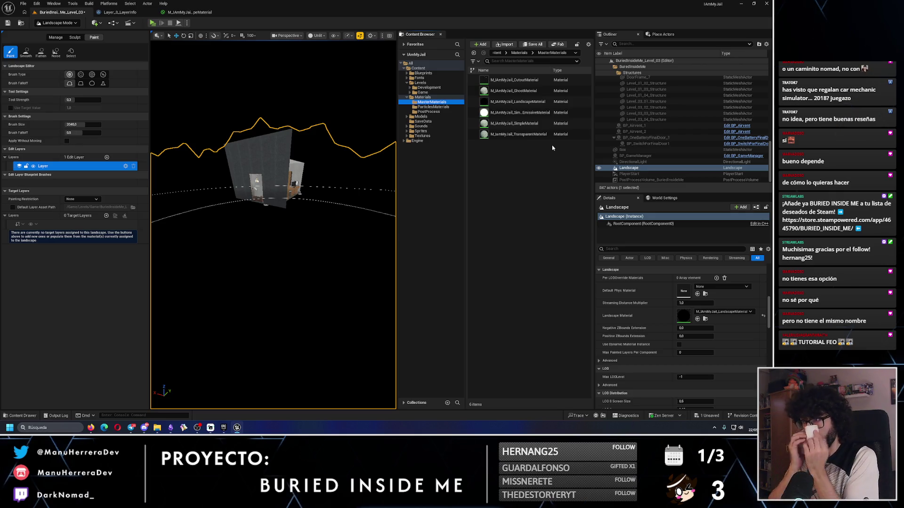
right_click(534, 102)
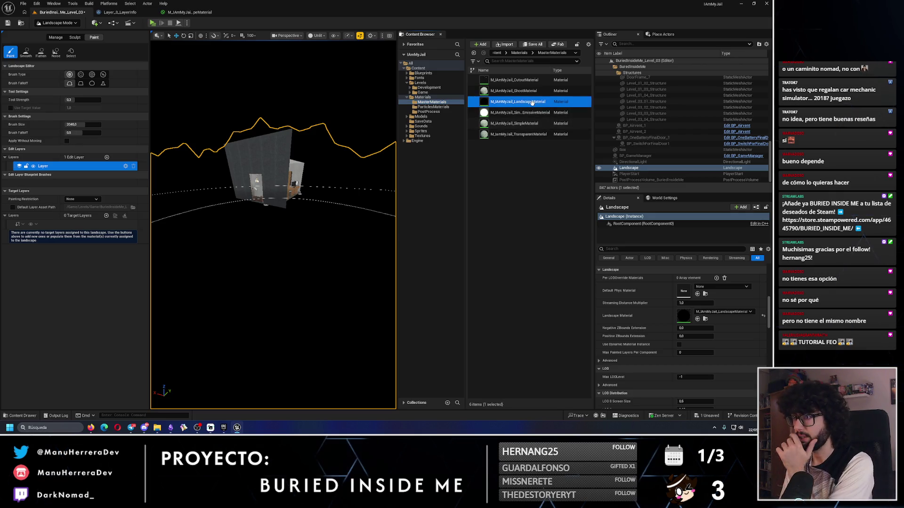
click(568, 130)
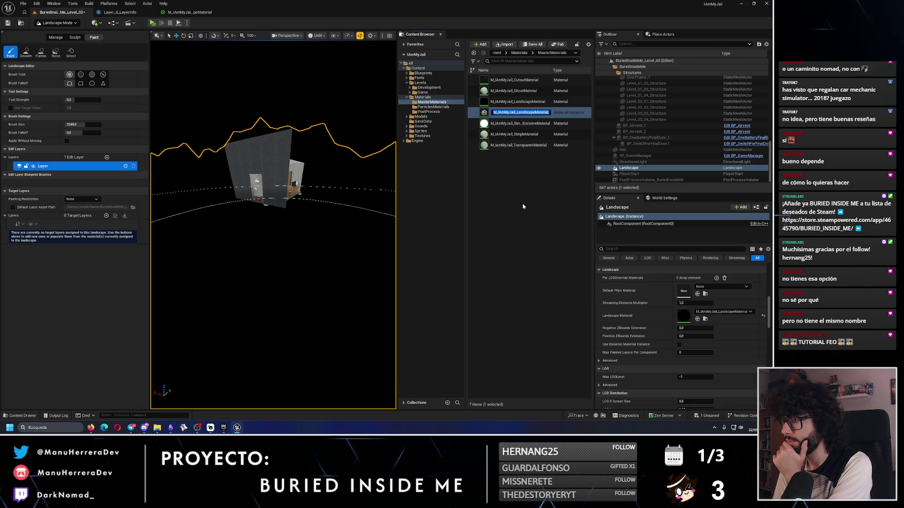
key(End)
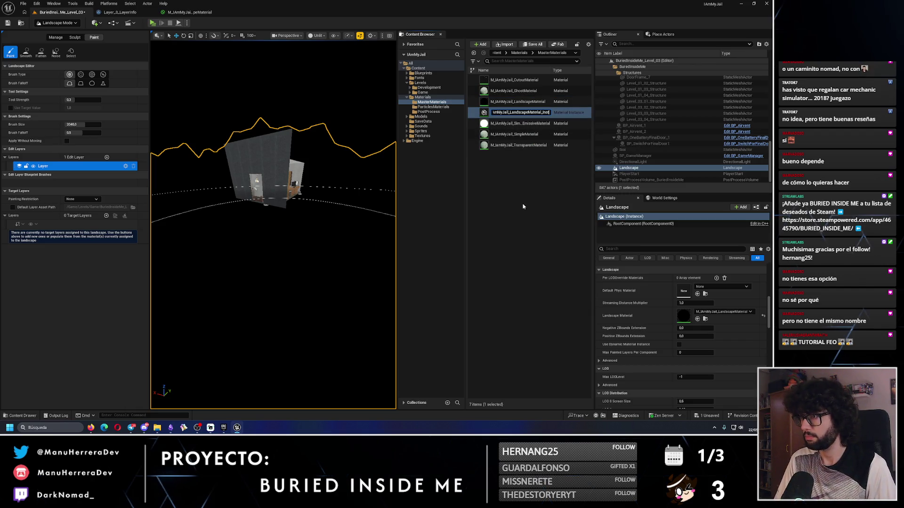
key(BackSpace)
key(BackSpace)
key(BackSpace)
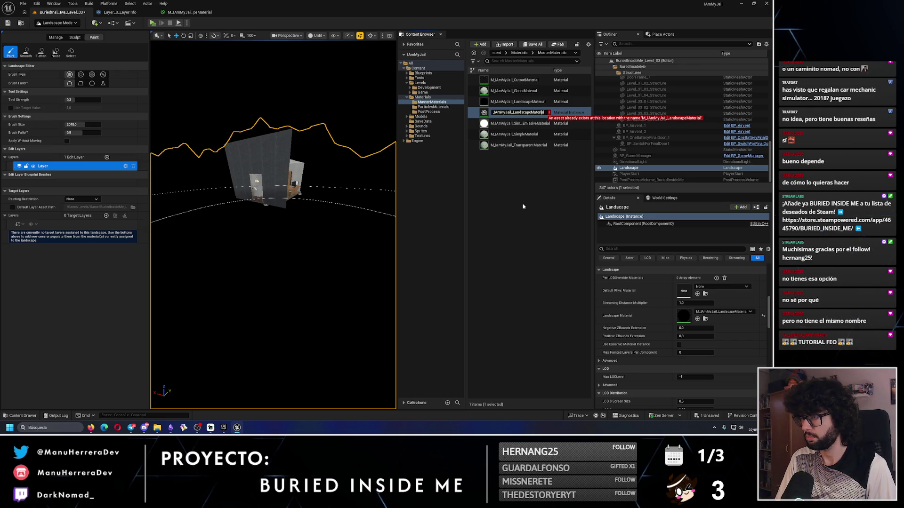
text(I)
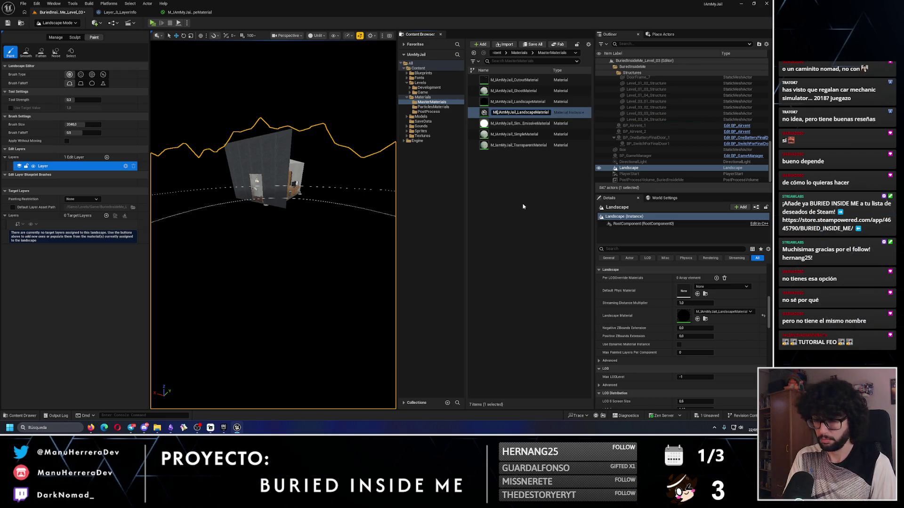
key(Return)
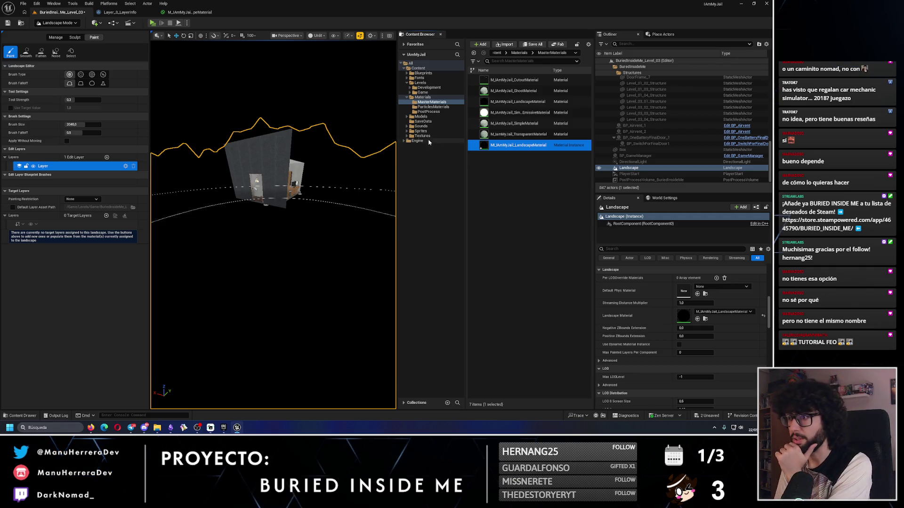
Move the material instance from MasterMaterials into the Landscape/Materials folder
click(407, 136)
click(410, 141)
click(412, 150)
click(411, 152)
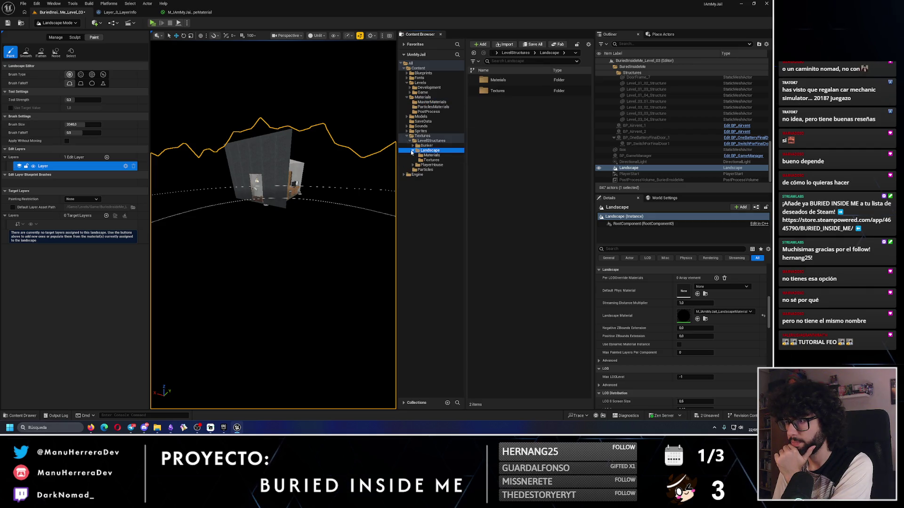
click(431, 102)
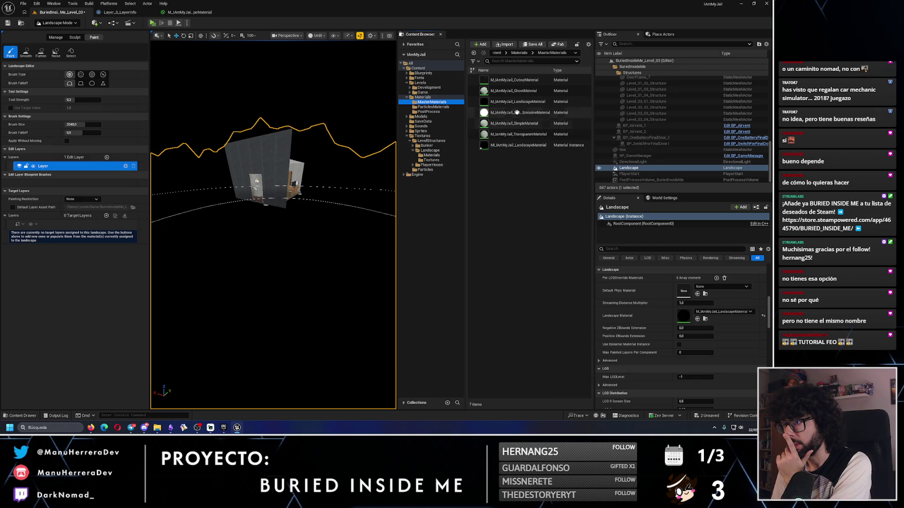
drag(518, 145, 432, 156)
click(440, 168)
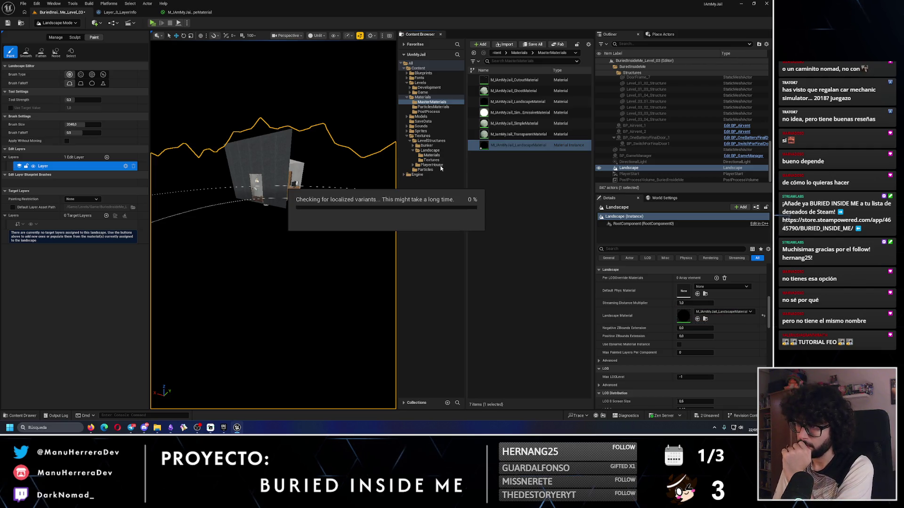
click(436, 157)
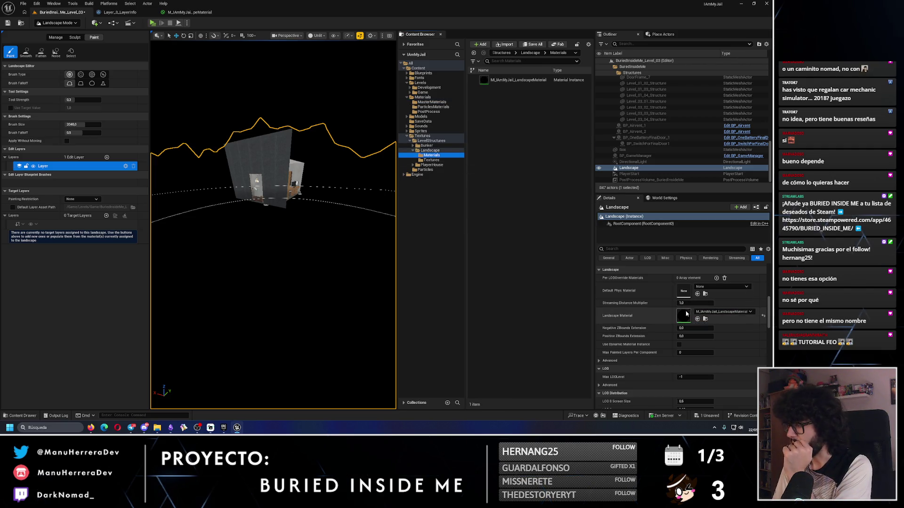
Assign the new material instance as the landscape's Landscape Material
click(723, 311)
text(mi_iam)
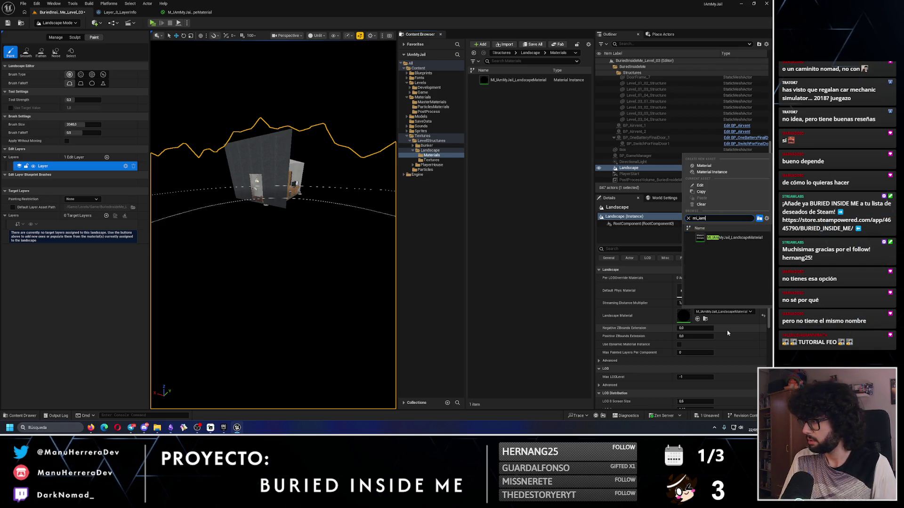
click(735, 237)
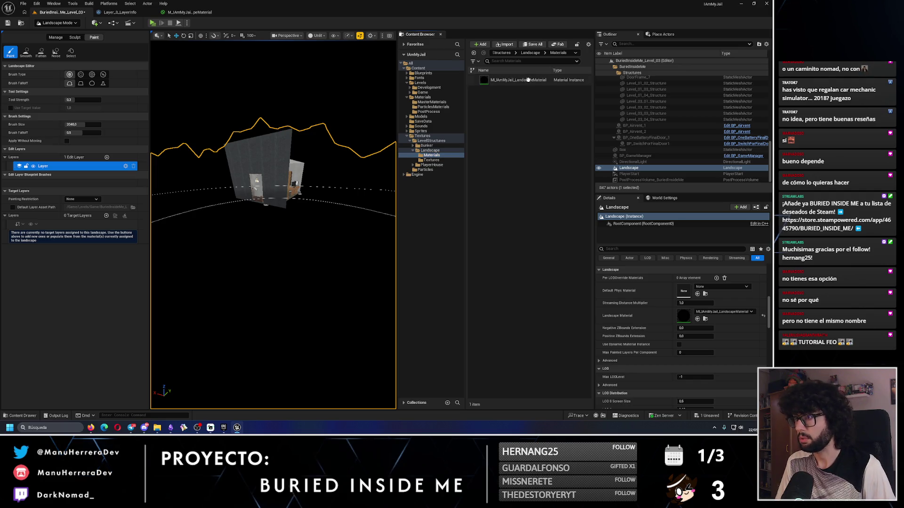
Rename the instance to MI_LandscapeMaterial and save the level
key(F2)
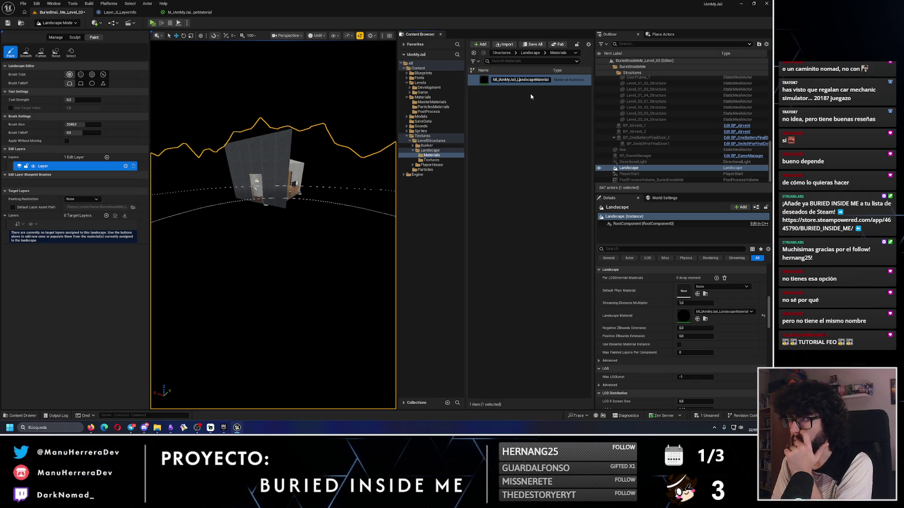
key(End)
key(ctrl+Left)
key(BackSpace)
key(BackSpace)
key(BackSpace)
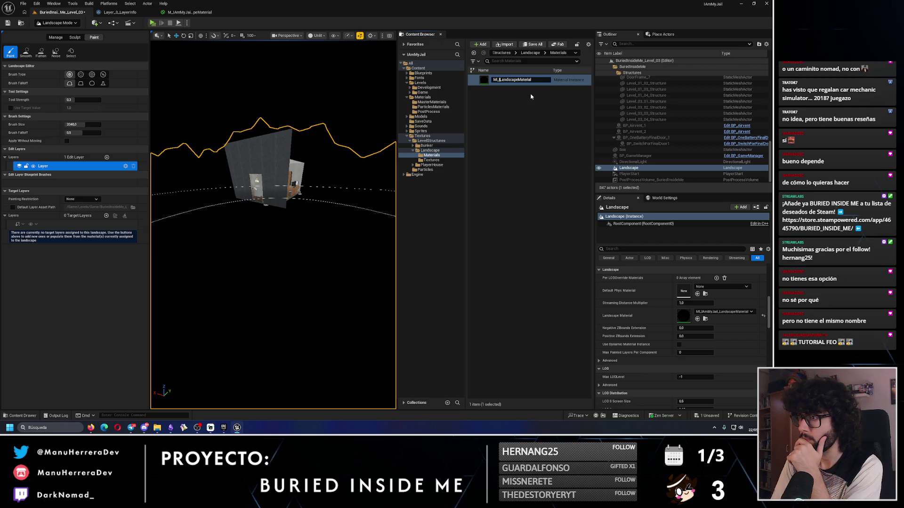
key(Return)
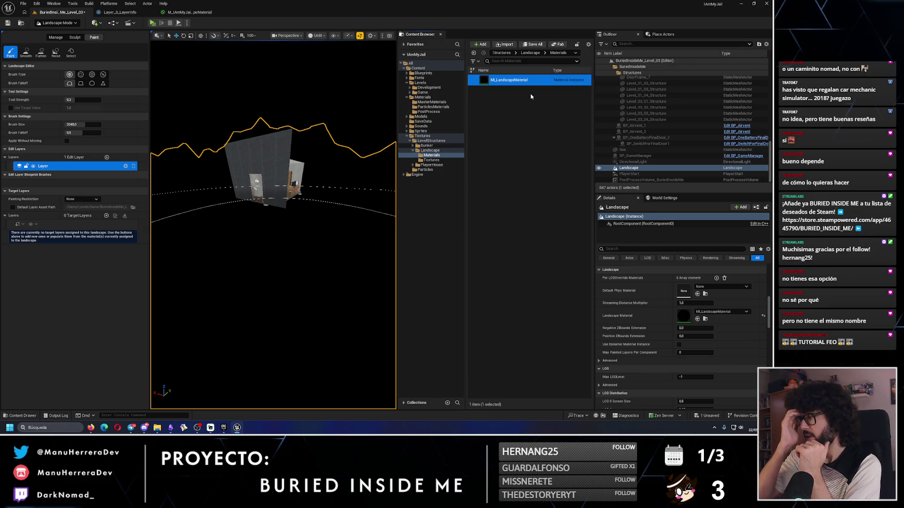
key(ctrl+s)
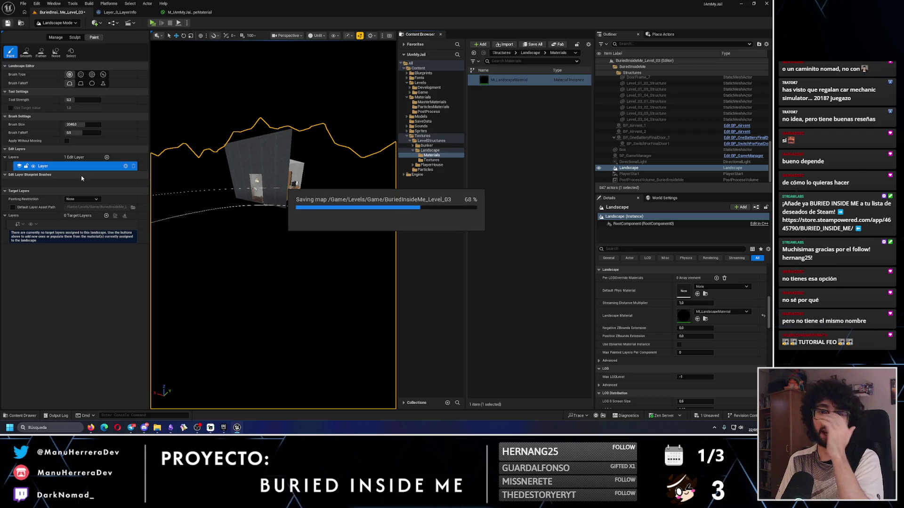
Play the tutorial to 8:41, pause it there, and switch back to Unreal Engine
click(91, 427)
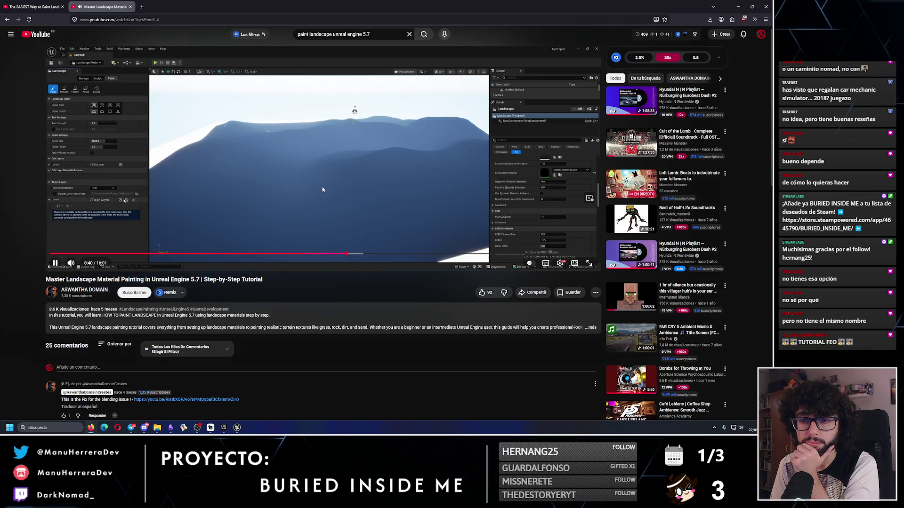
click(322, 188)
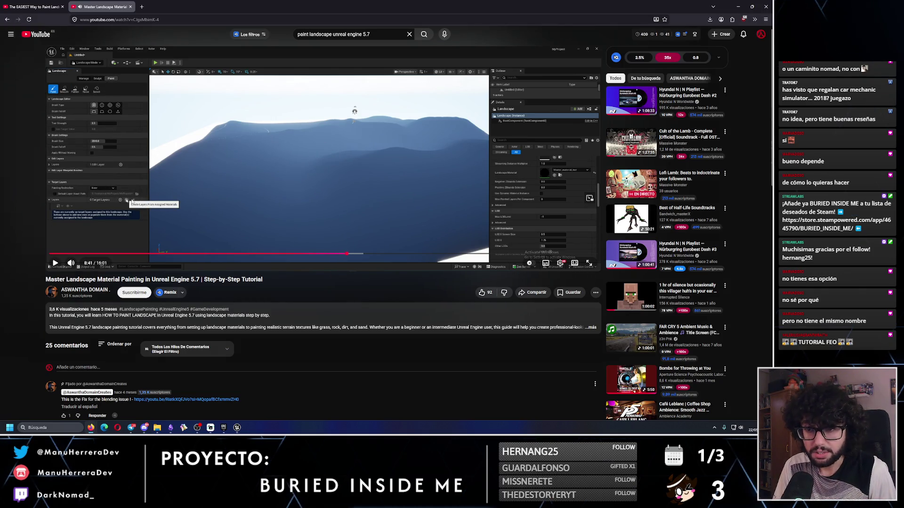
key(alt+Tab)
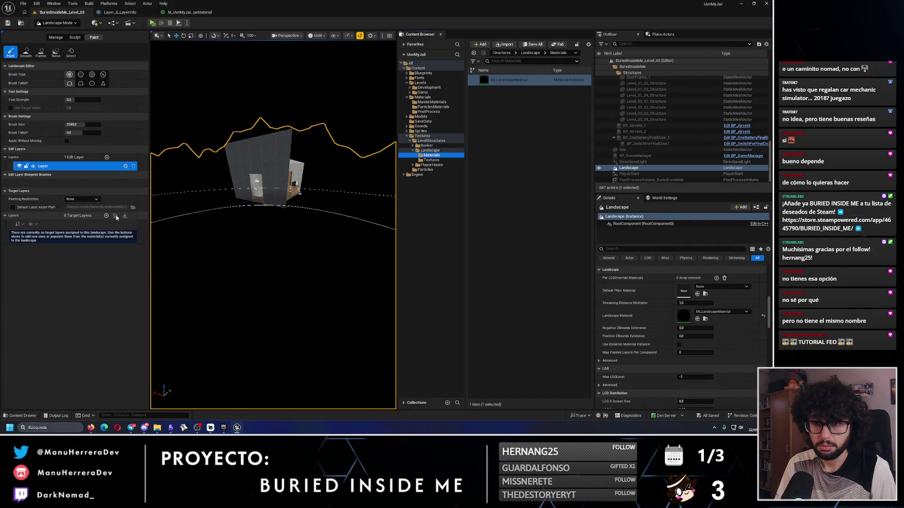
Select the Landscape in the Outliner and switch the editor to Selection mode
click(643, 167)
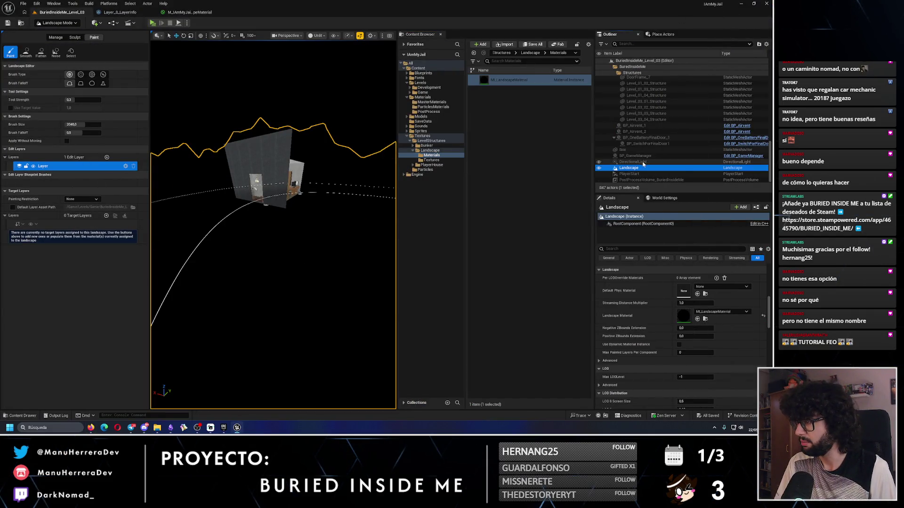
click(57, 22)
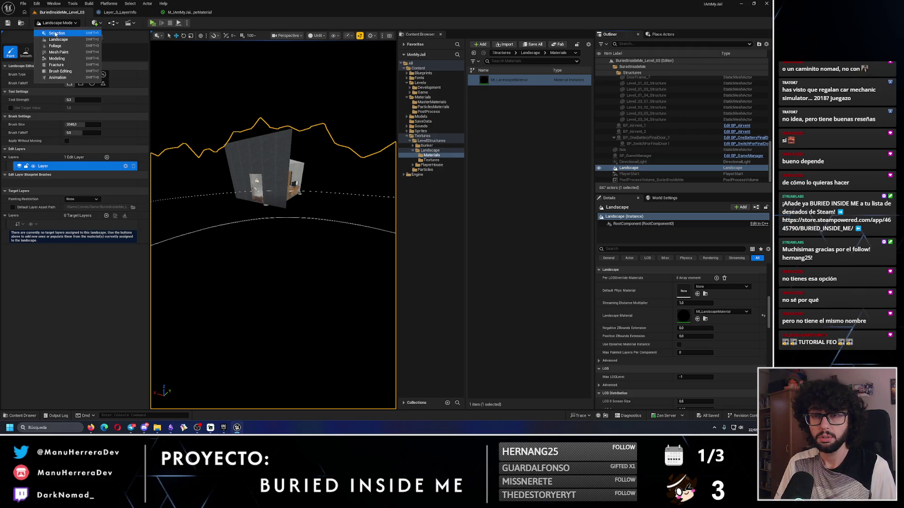
click(57, 33)
Reselect the Landscape, return to Landscape mode, and bring the tutorial browser back in front
click(633, 162)
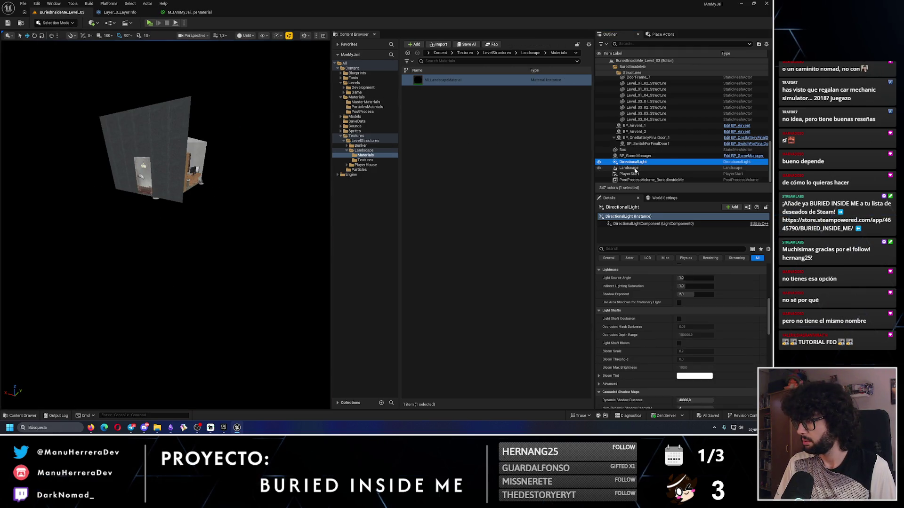
click(631, 168)
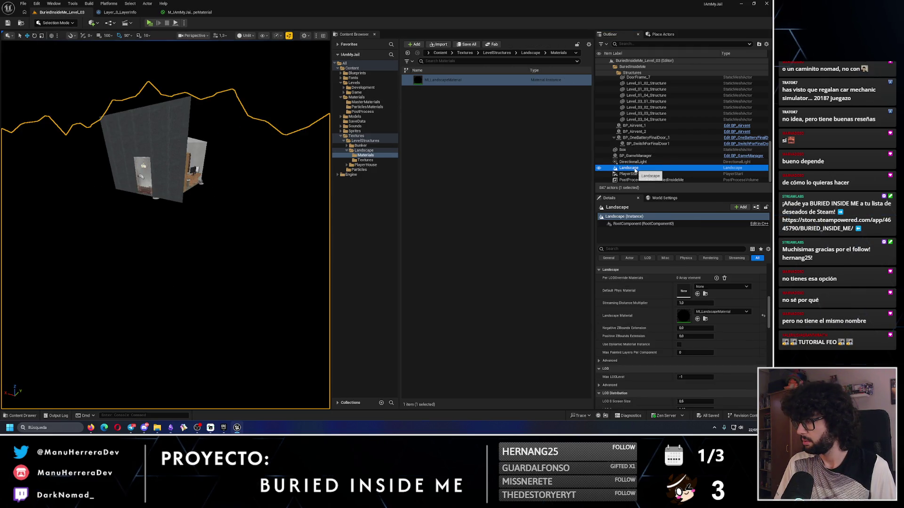
click(43, 23)
click(56, 33)
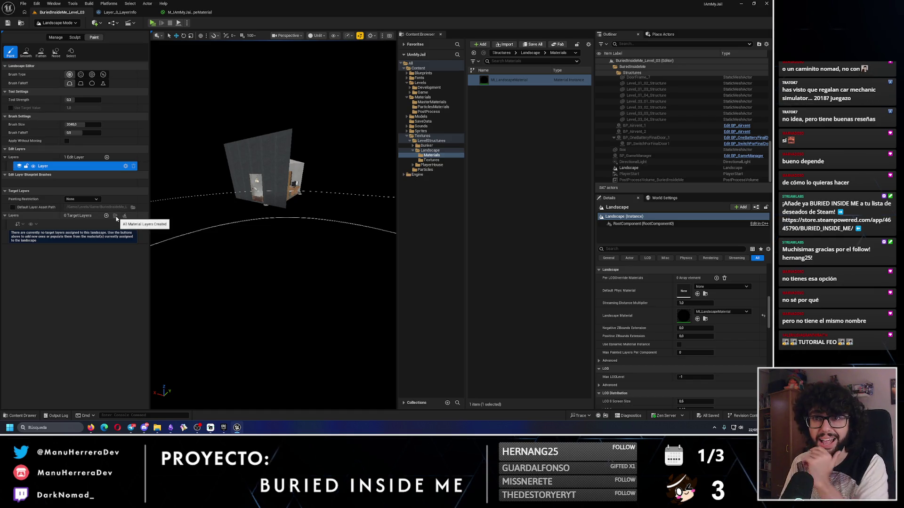
mouse_move(91, 428)
click(117, 398)
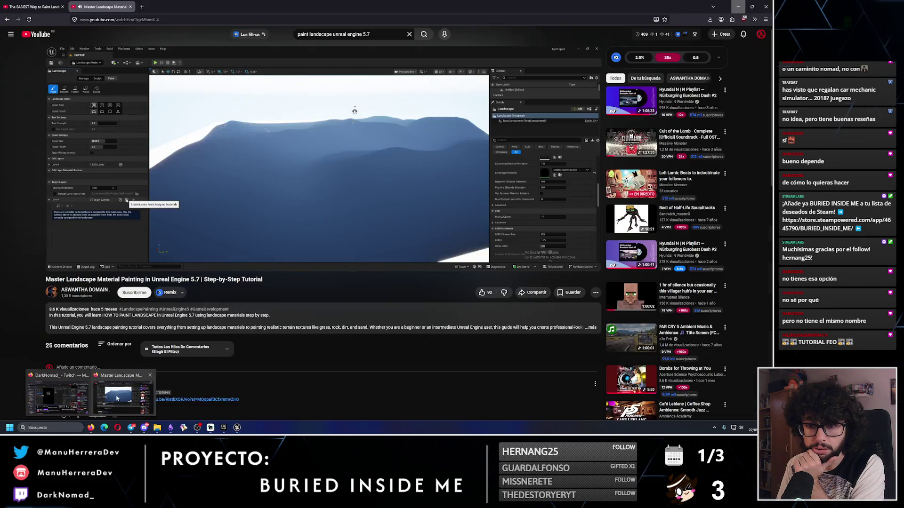
Scroll down to the tutorial's comments and read one about layer blending problems
click(118, 398)
click(117, 398)
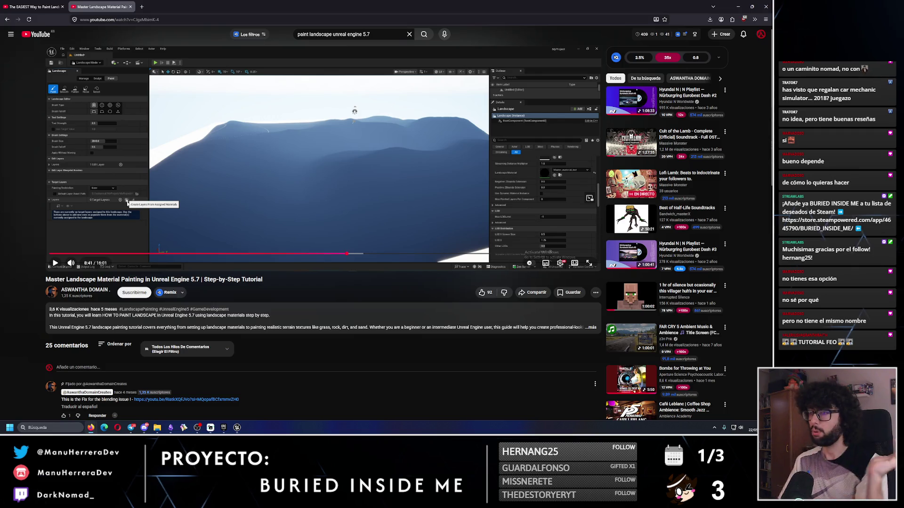
scroll(213, 271, down, 6)
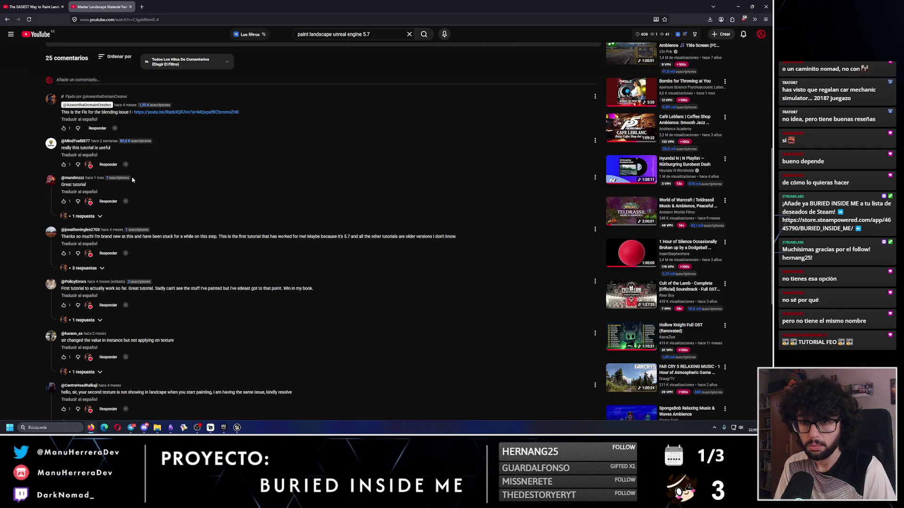
scroll(132, 180, down, 4)
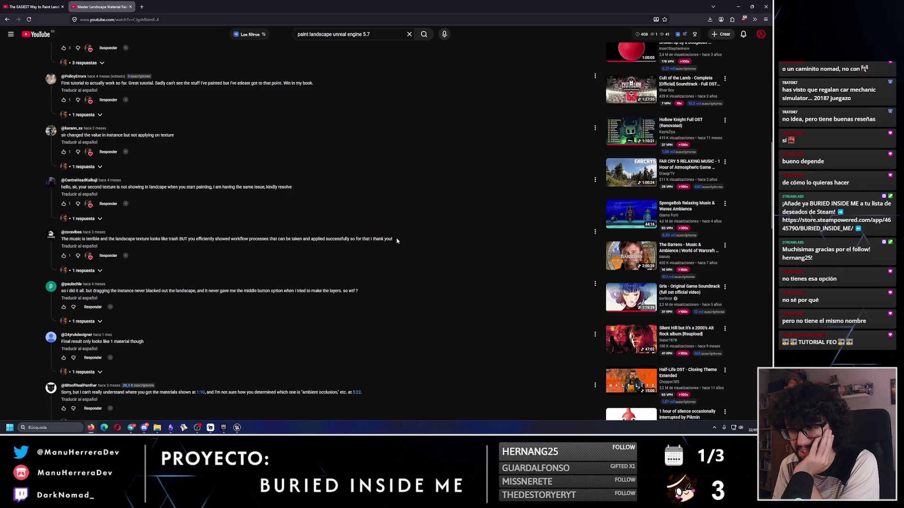
drag(396, 240, 118, 242)
click(174, 237)
Expand '1 respuesta' under the last comment and read the author's reply about the second layer
scroll(174, 239, down, 2)
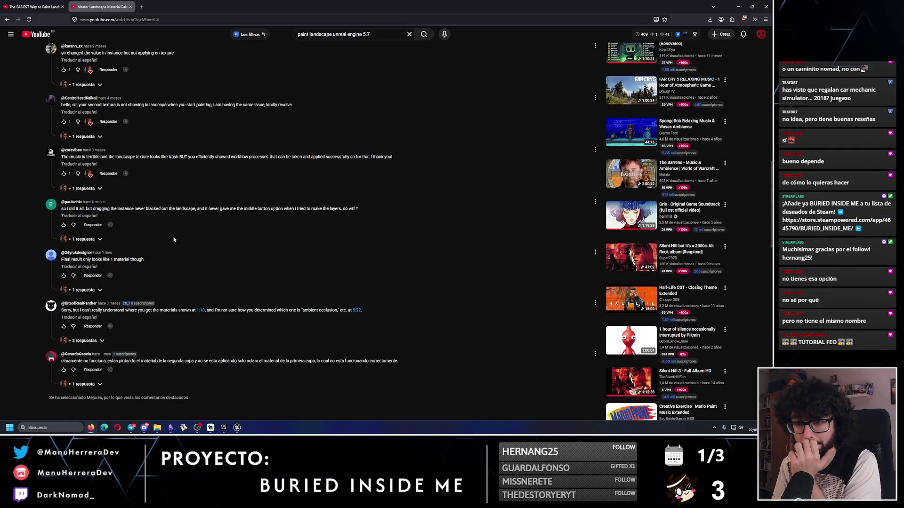
scroll(174, 240, down, 1)
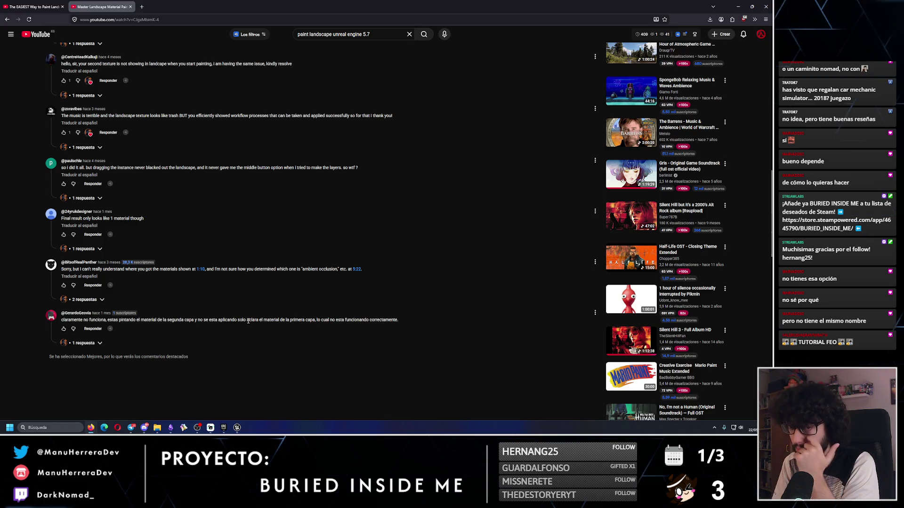
click(83, 343)
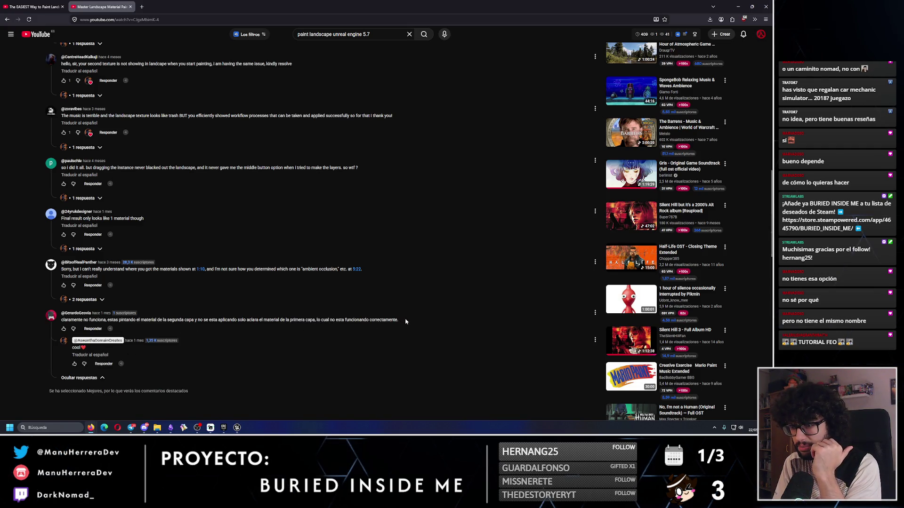
drag(390, 319, 294, 320)
drag(73, 348, 78, 348)
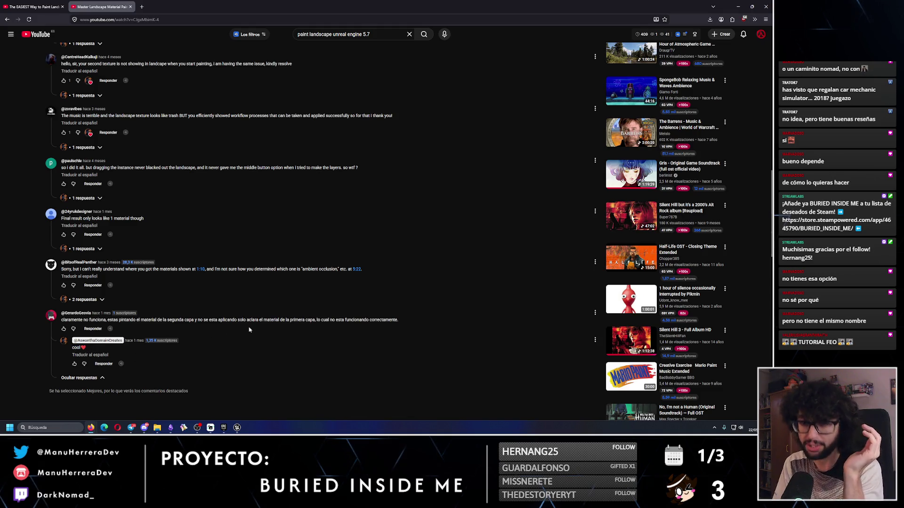
Scroll back up to the video player
scroll(218, 286, down, 2)
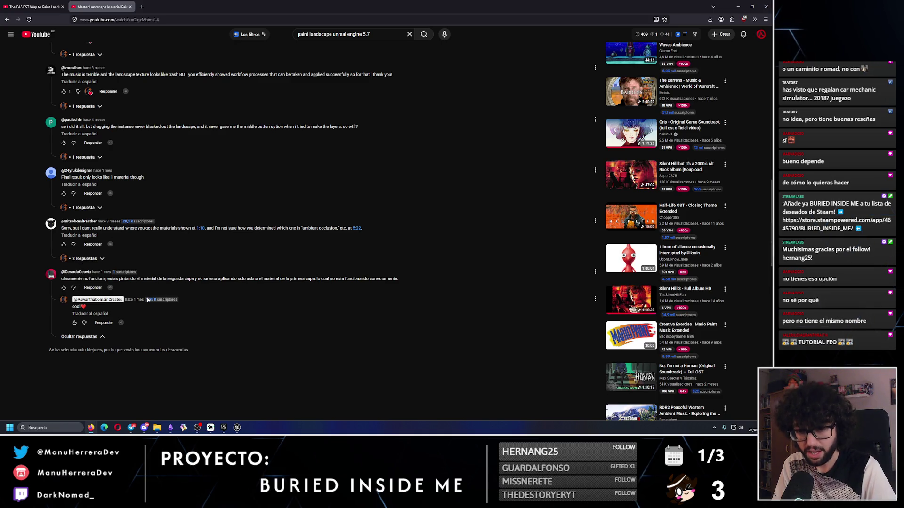
scroll(151, 292, up, 4)
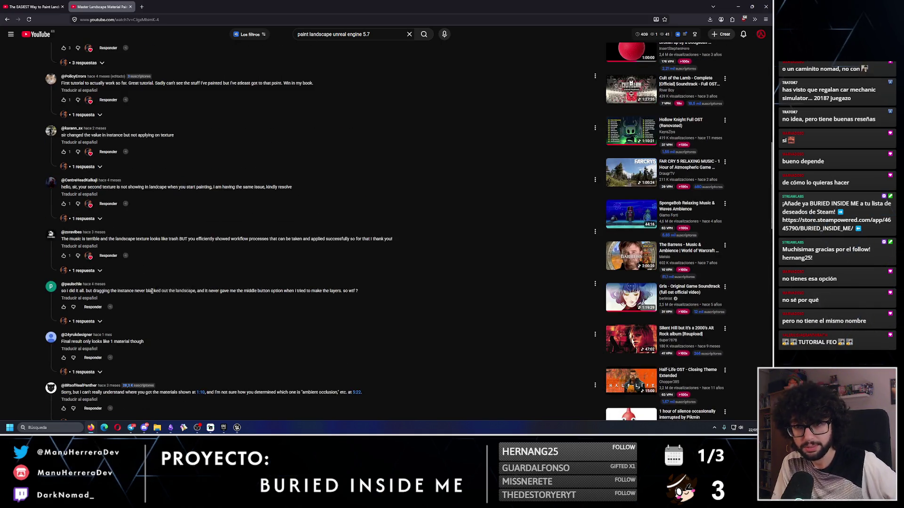
scroll(151, 292, up, 5)
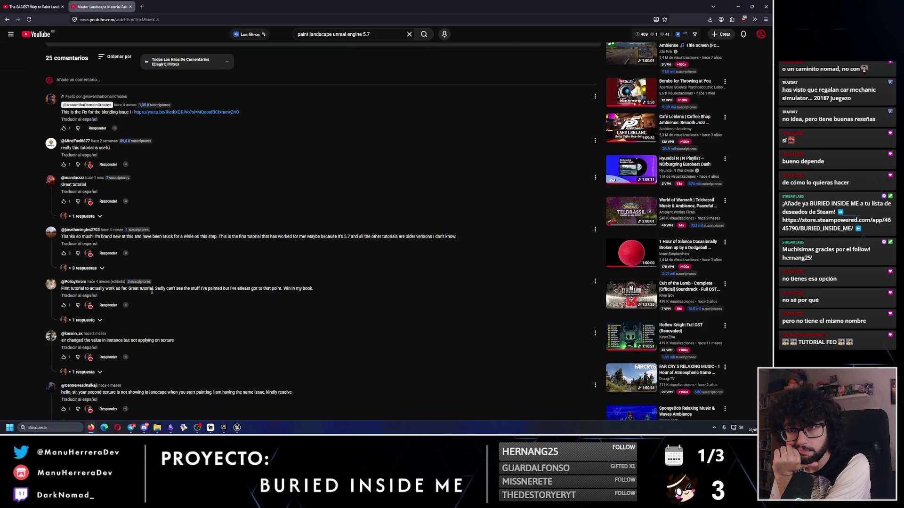
scroll(151, 291, up, 7)
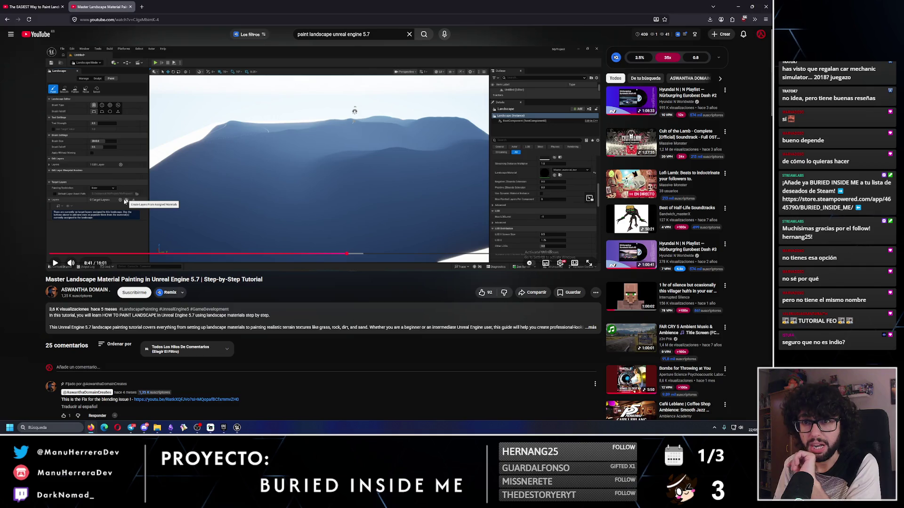
Switch from the browser back to the Unreal Editor with Alt+Tab
key(alt+Tab)
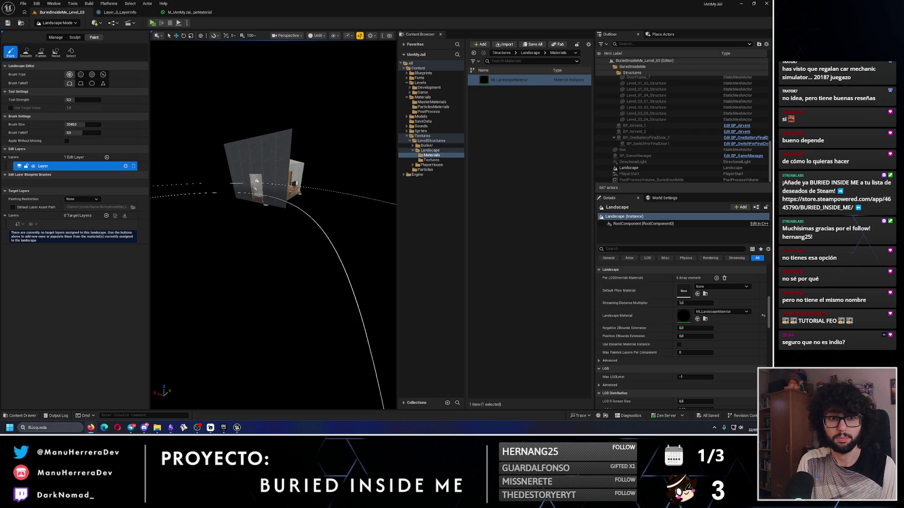
click(189, 12)
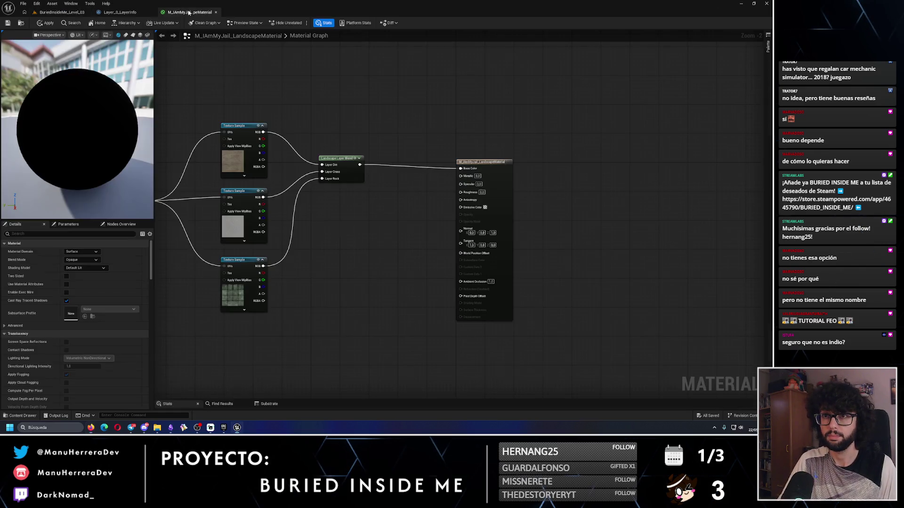
click(72, 14)
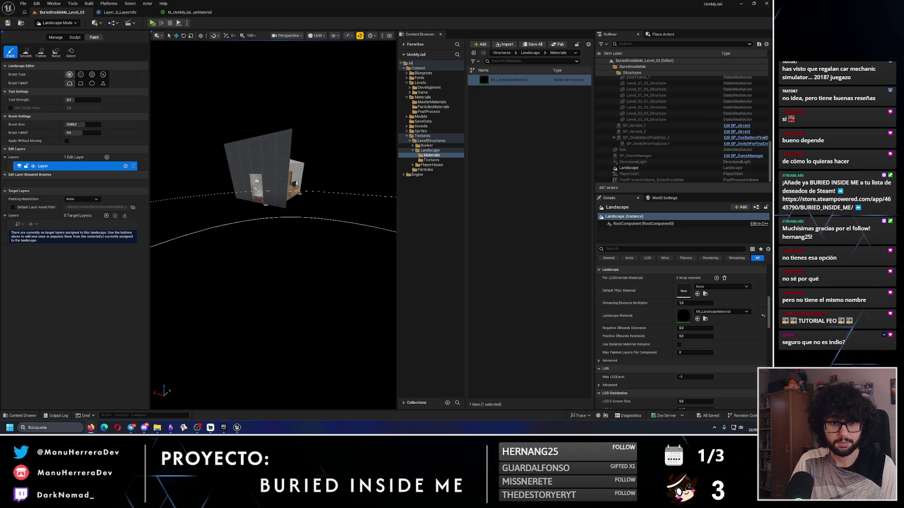
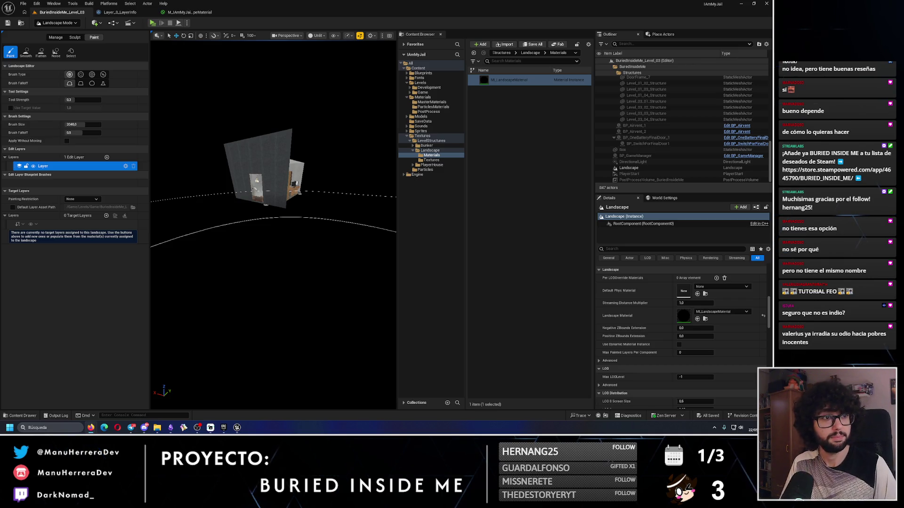
Scroll through ChatGPT's troubleshooting answer
key(alt+Tab)
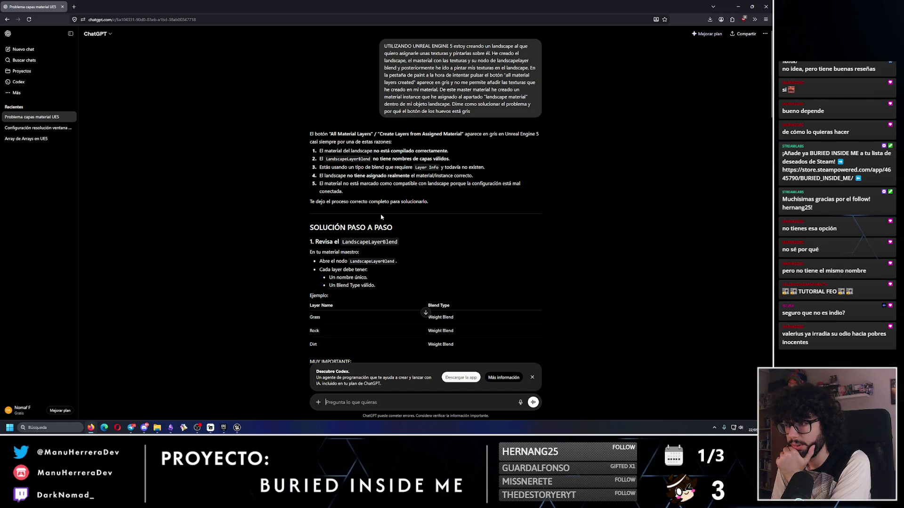
scroll(364, 197, down, 1)
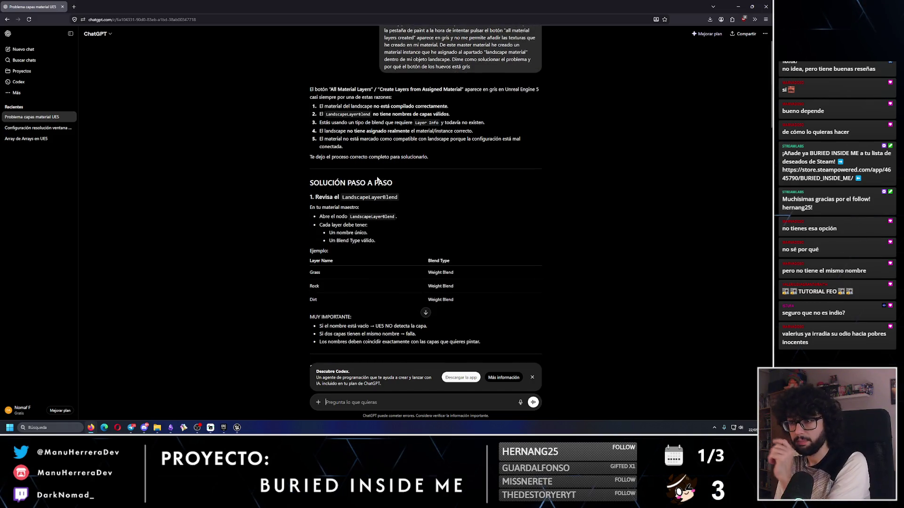
scroll(376, 180, down, 1)
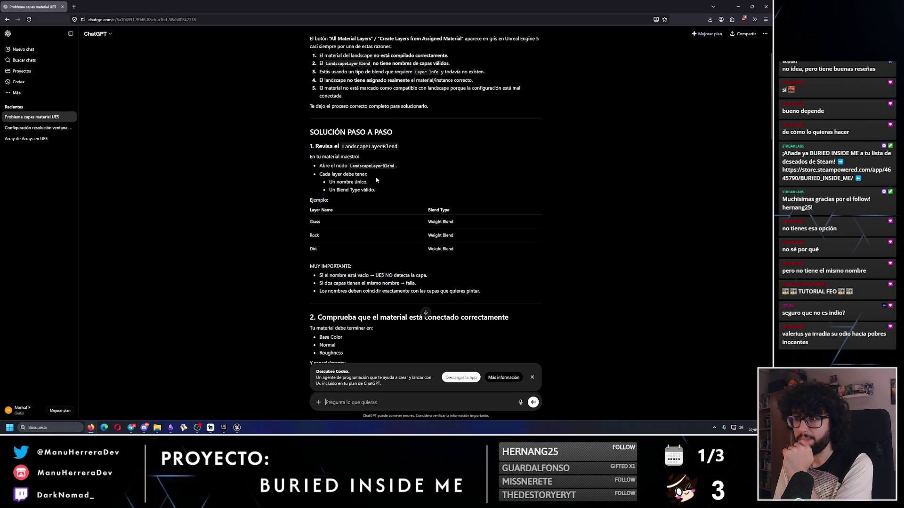
key(alt+Tab)
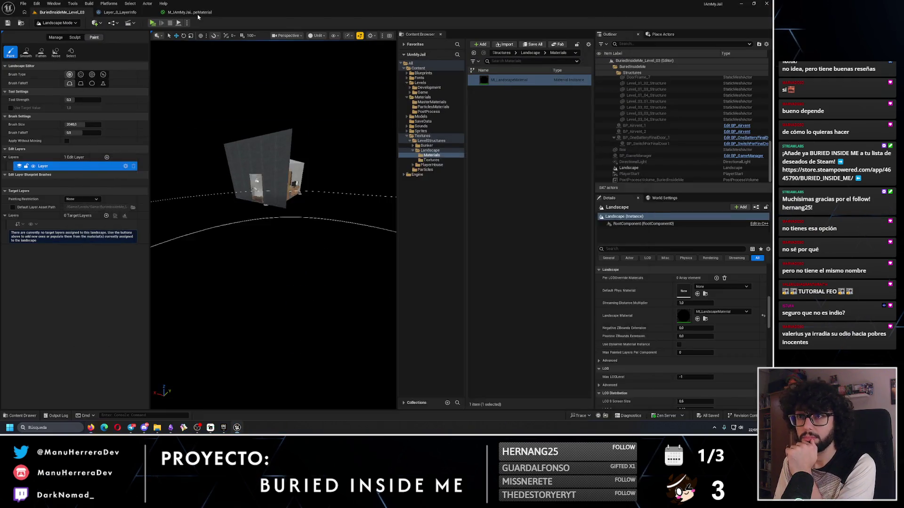
In the landscape material graph, inspect the Landscape Layer Blend node and keep Dirt's blend type as Weight Blend
click(197, 13)
click(331, 164)
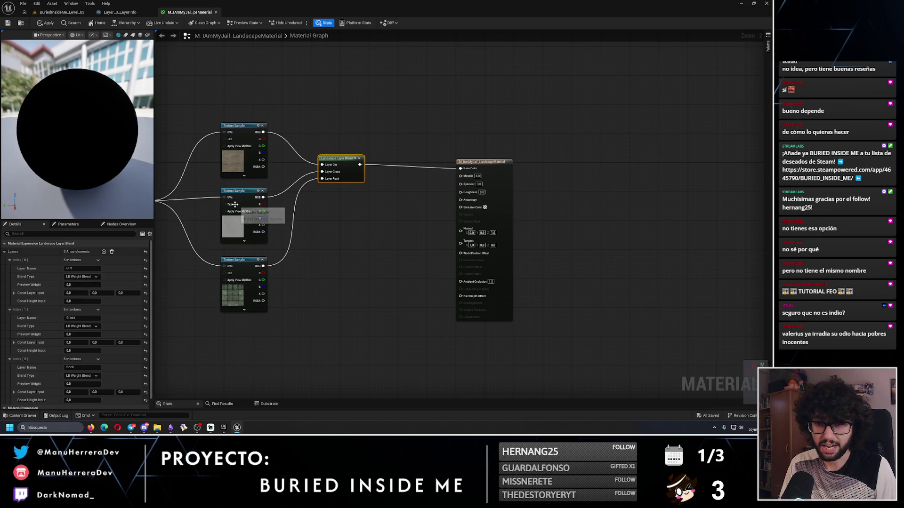
key(alt+Tab)
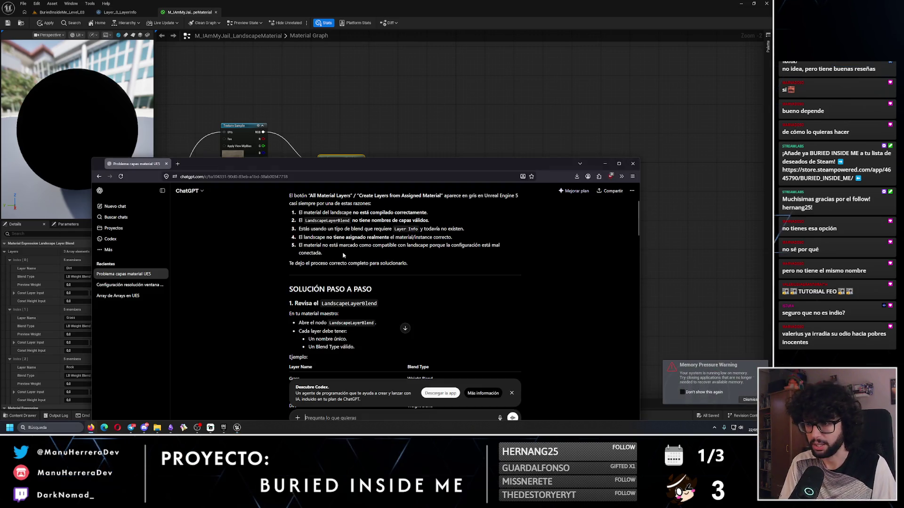
drag(354, 172, 408, 107)
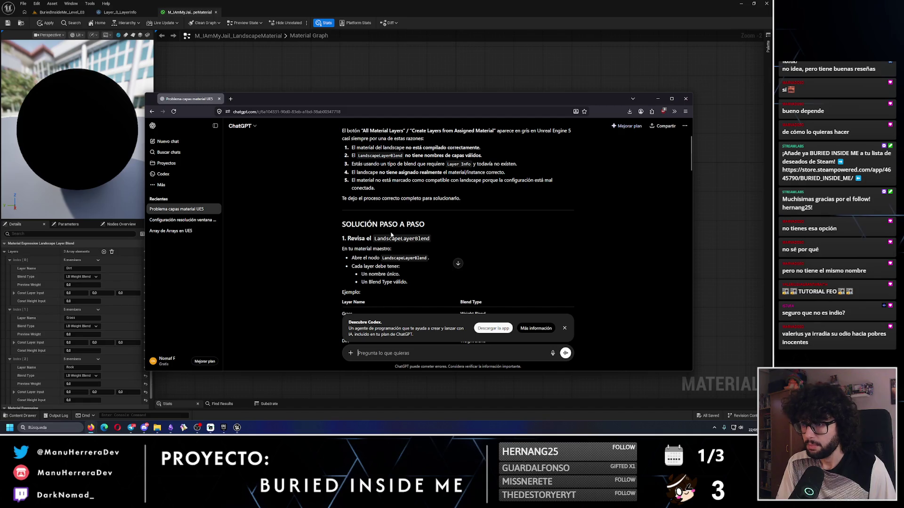
scroll(356, 255, down, 2)
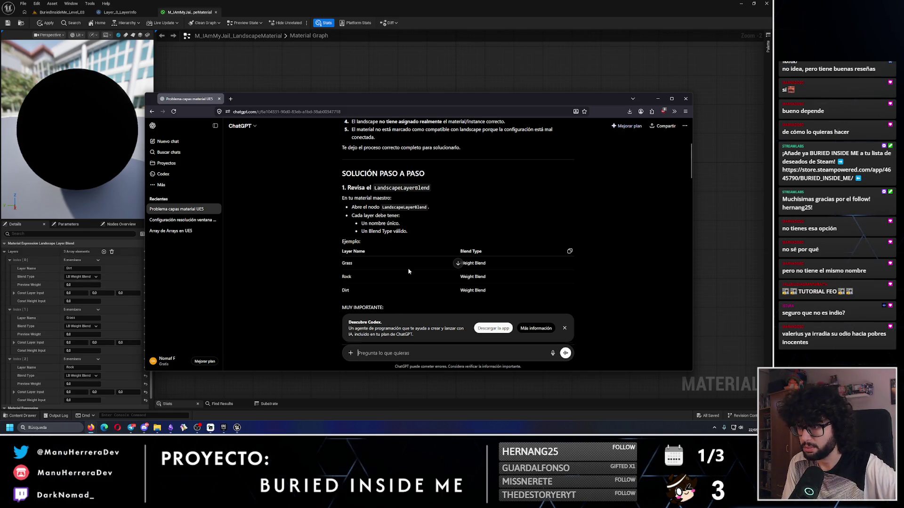
scroll(408, 271, down, 2)
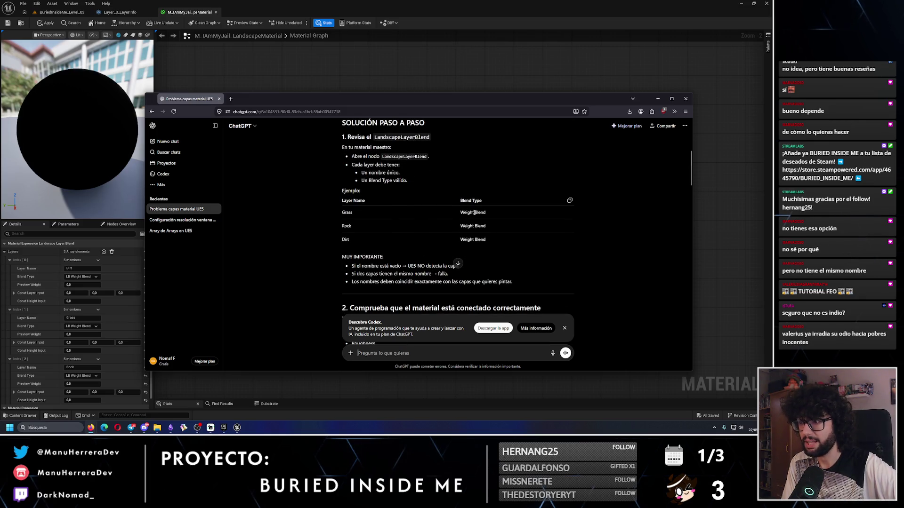
click(91, 277)
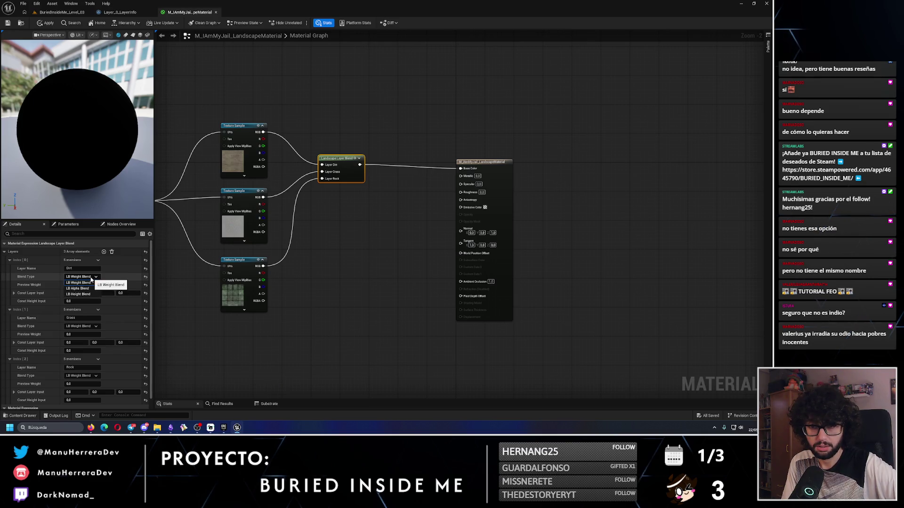
click(89, 282)
Reread the ChatGPT answer, then pan the graph to reveal the Landscape Coords node
scroll(96, 325, down, 1)
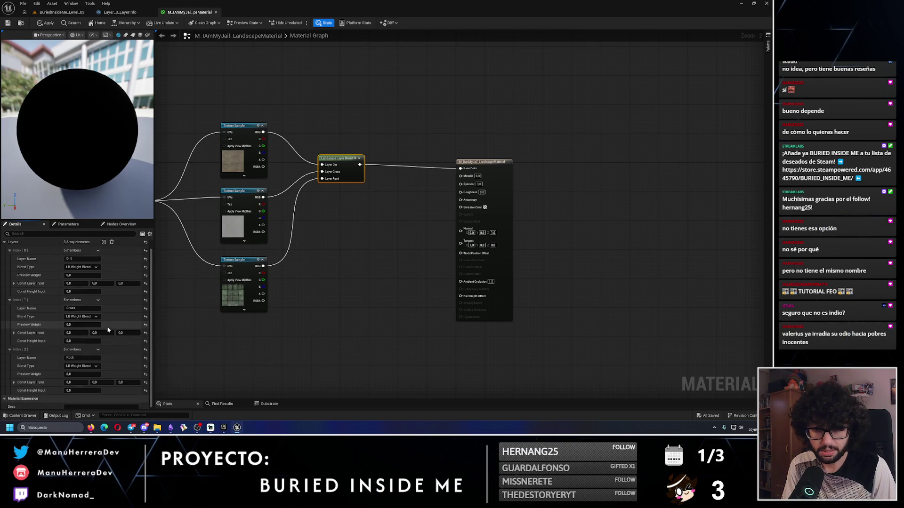
key(alt+Tab)
scroll(443, 297, down, 1)
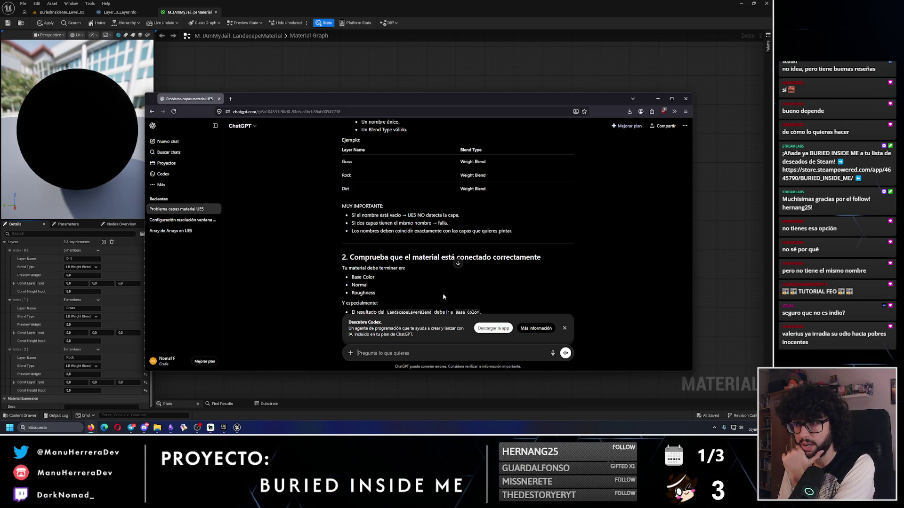
scroll(443, 296, down, 1)
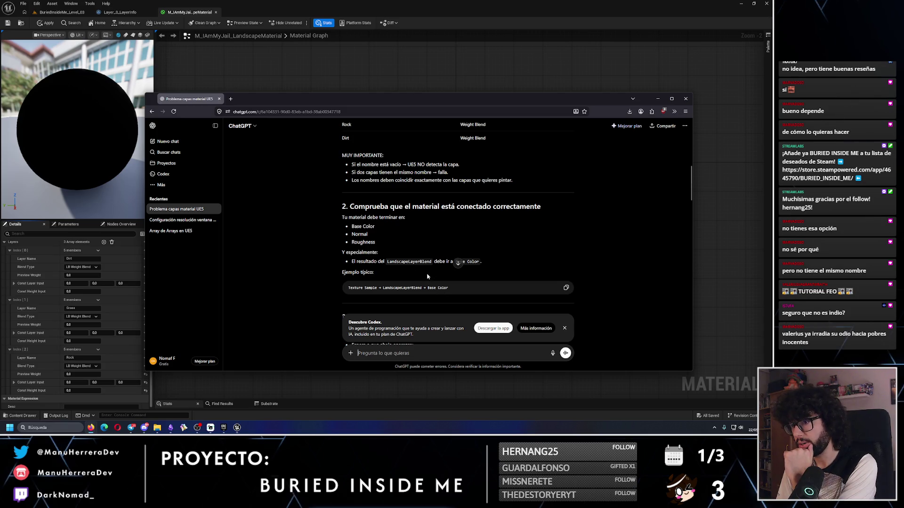
key(alt+Tab)
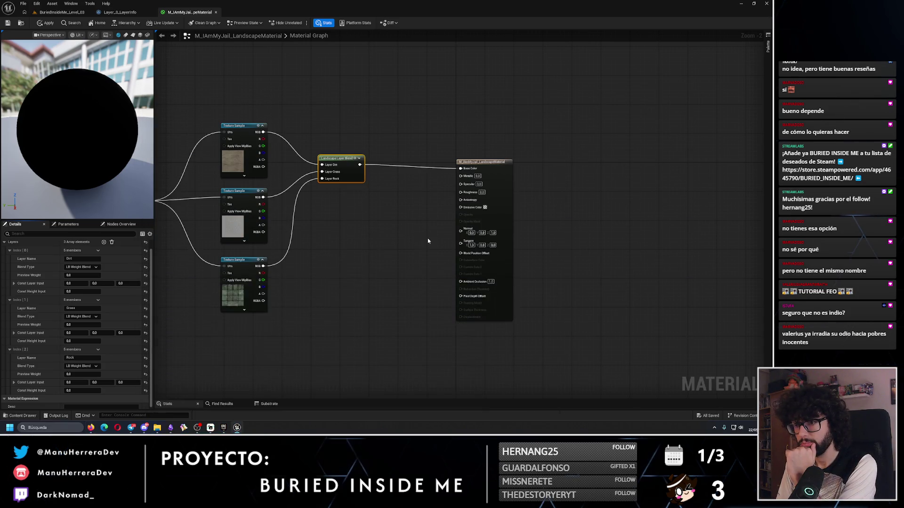
drag(428, 241, 526, 222)
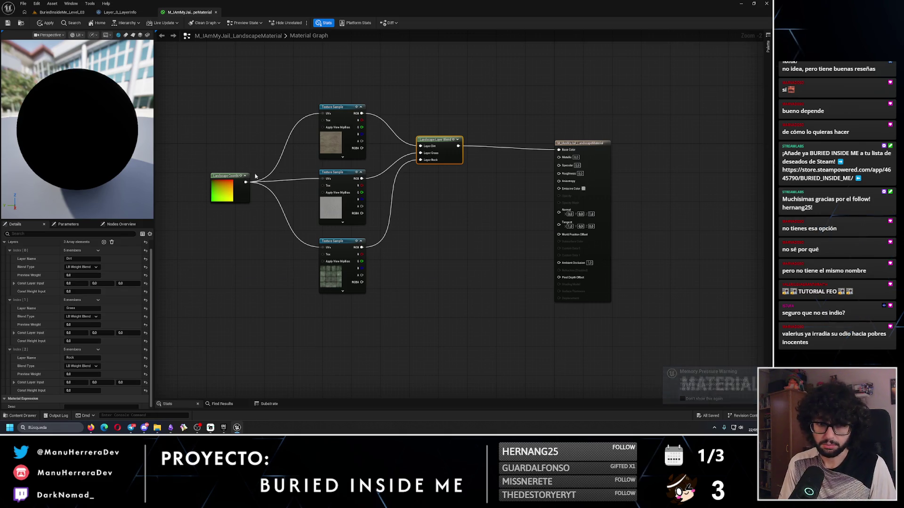
key(alt+Tab)
Read ChatGPT's compile and material-instance sections, then return to the BuriedInsideMe_Level_03 editor
scroll(460, 250, down, 2)
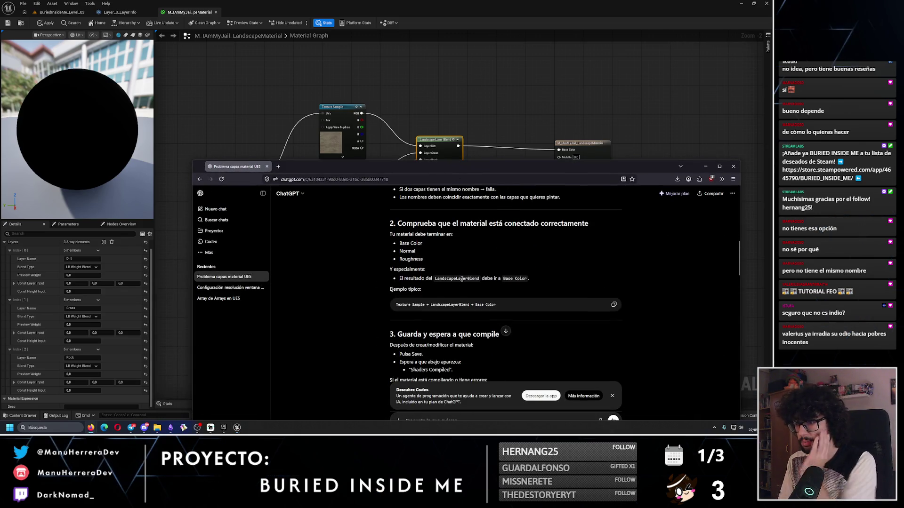
scroll(451, 307, down, 1)
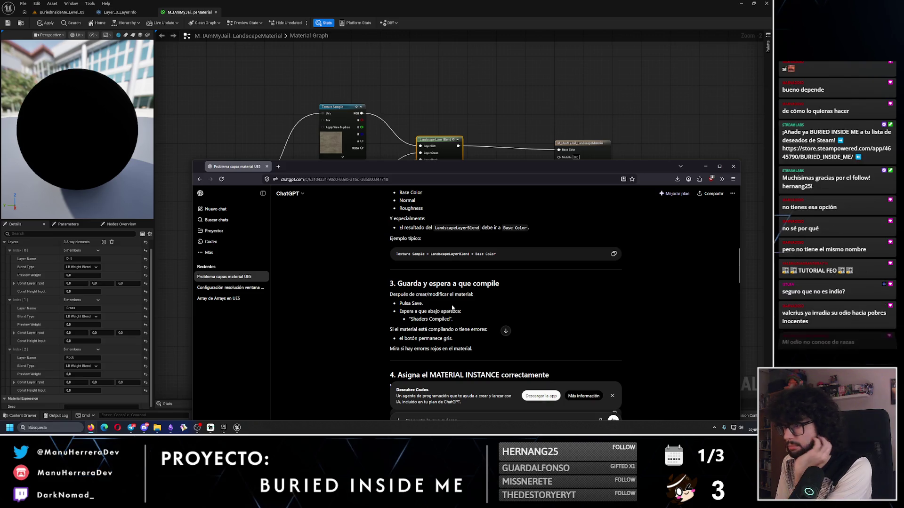
drag(426, 163, 428, 90)
scroll(457, 259, down, 1)
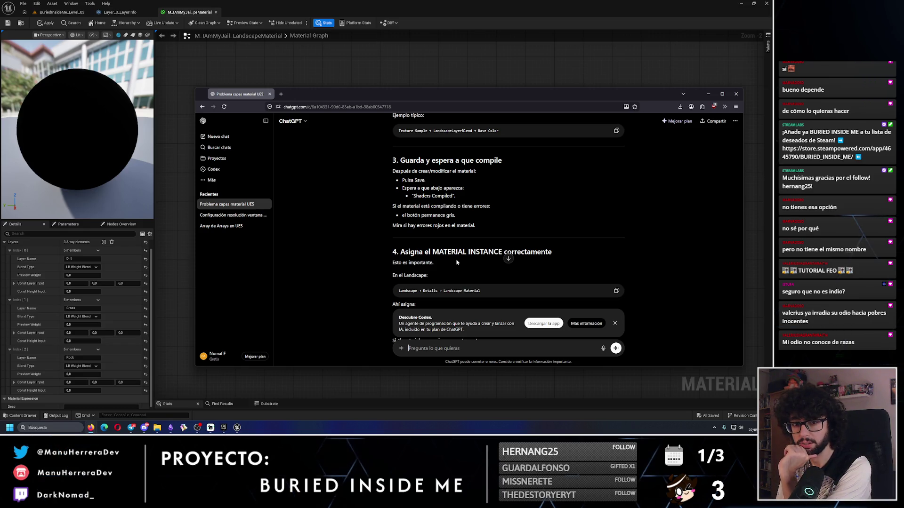
scroll(455, 263, down, 2)
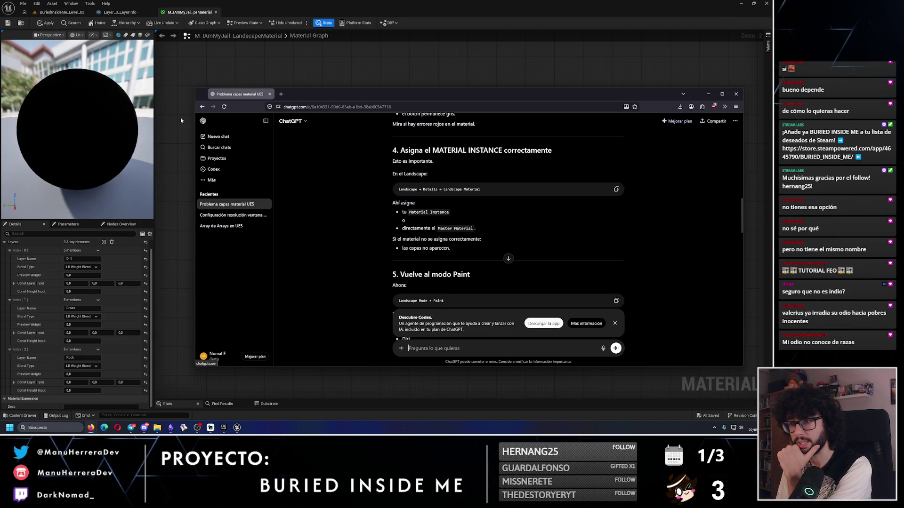
click(90, 428)
click(64, 12)
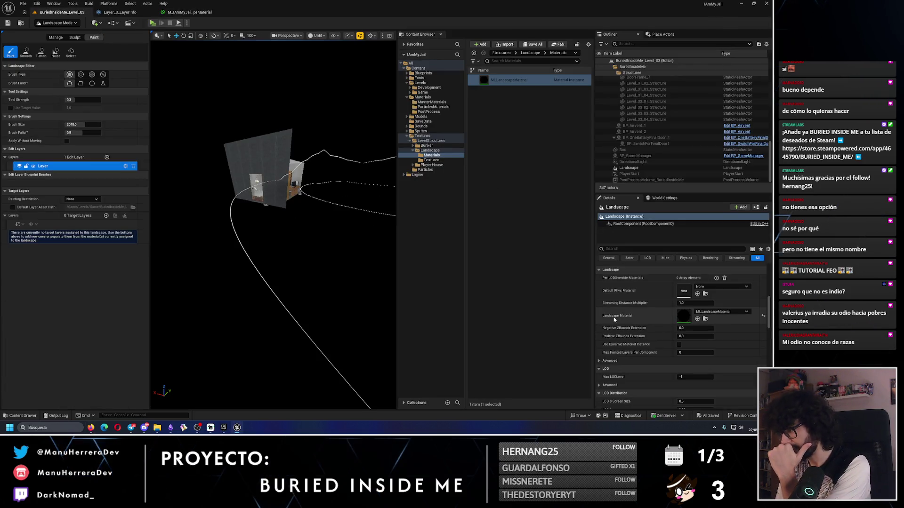
Open the ML_LandscapeMaterial instance from the Content Browser and orbit its preview sphere
click(705, 319)
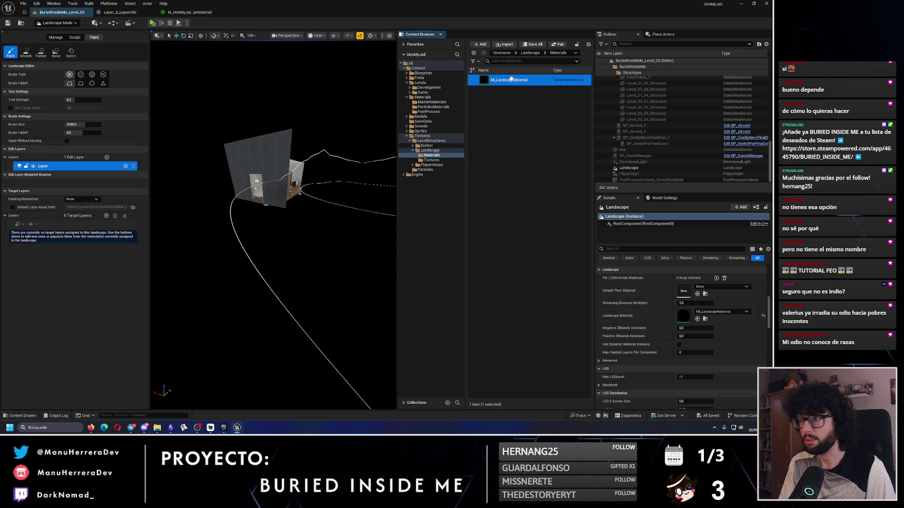
key(Return)
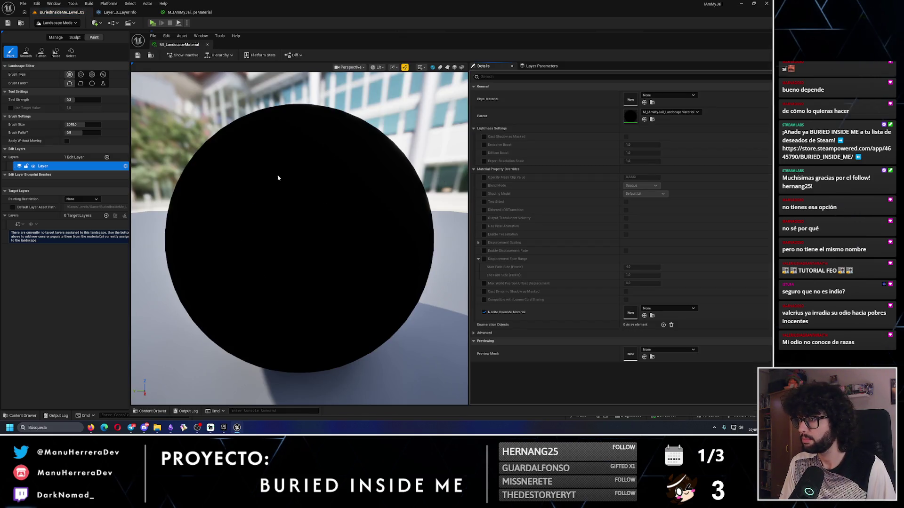
mouse_move(278, 178)
mouse_down()
mouse_move(269, 165)
mouse_move(171, 120)
mouse_up()
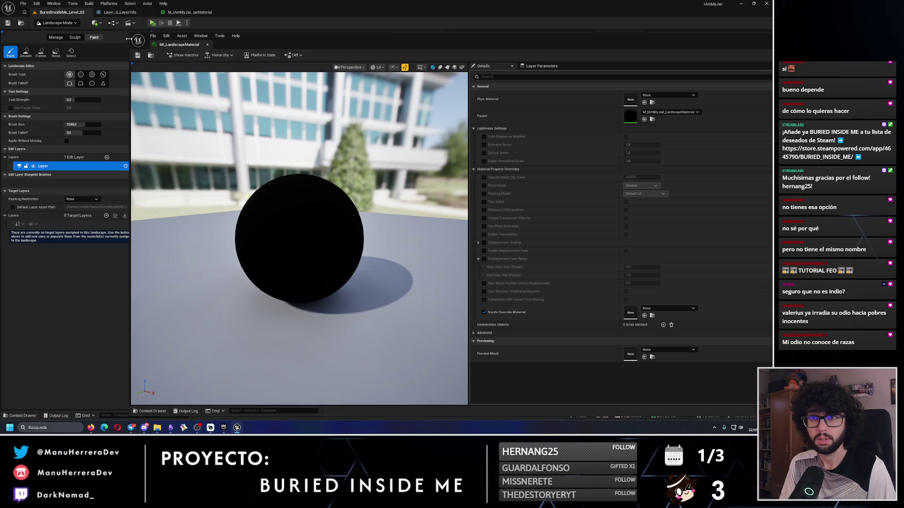
drag(236, 45, 146, 44)
key(alt+Tab)
Ask ChatGPT a follow-up ("En el punto 5…") about the step 5 layers not appearing
scroll(446, 239, down, 2)
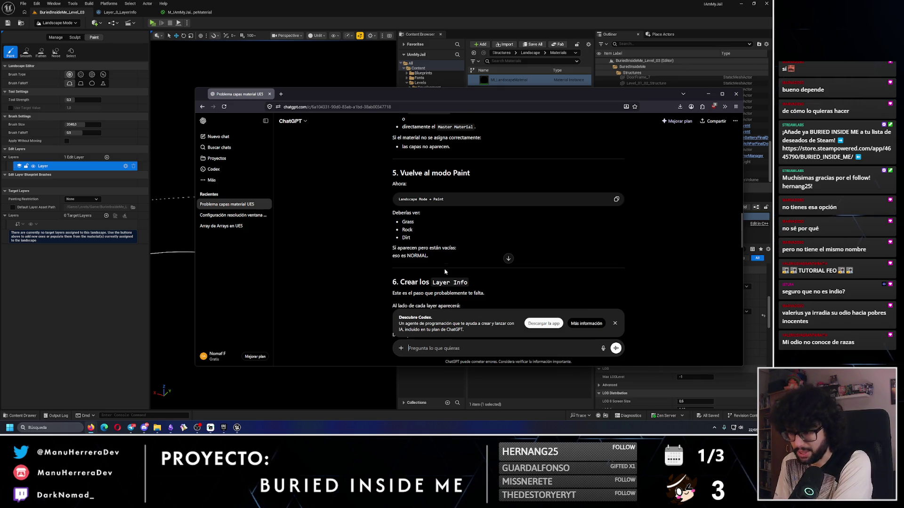
scroll(445, 272, down, 3)
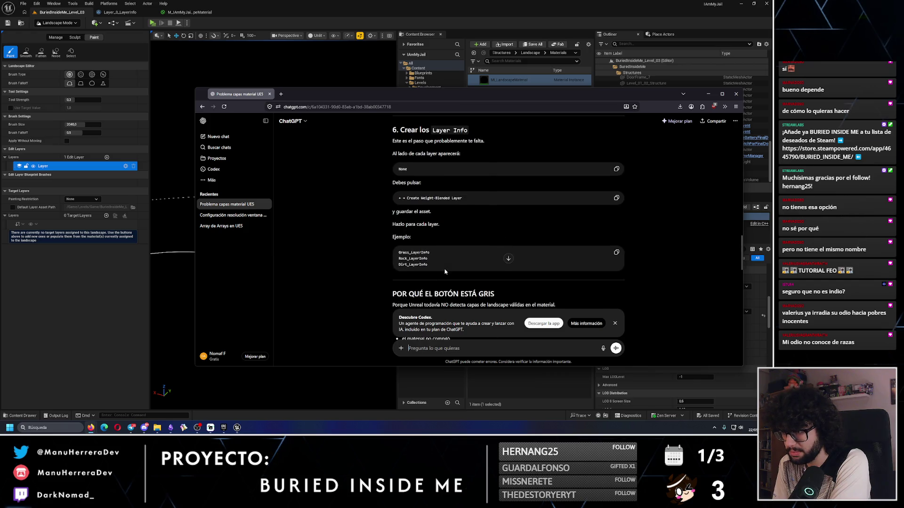
scroll(445, 270, up, 2)
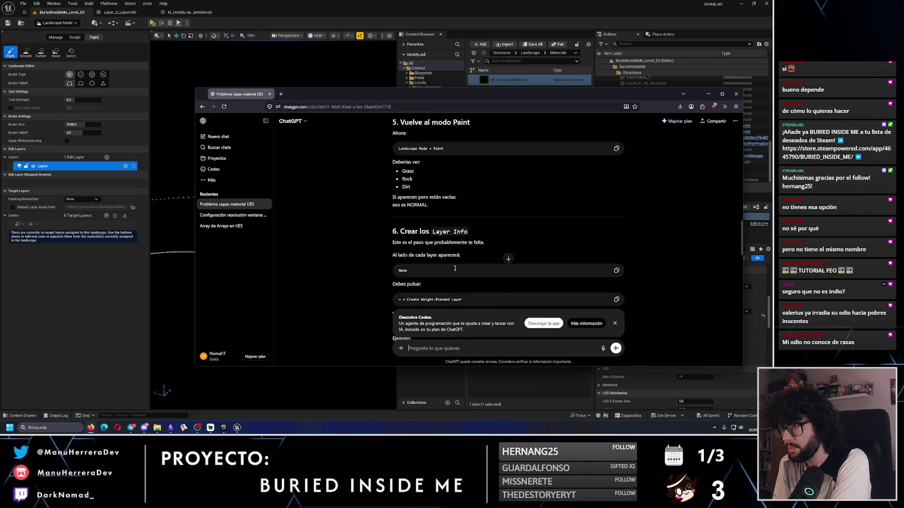
text(En el punto 5 no ap)
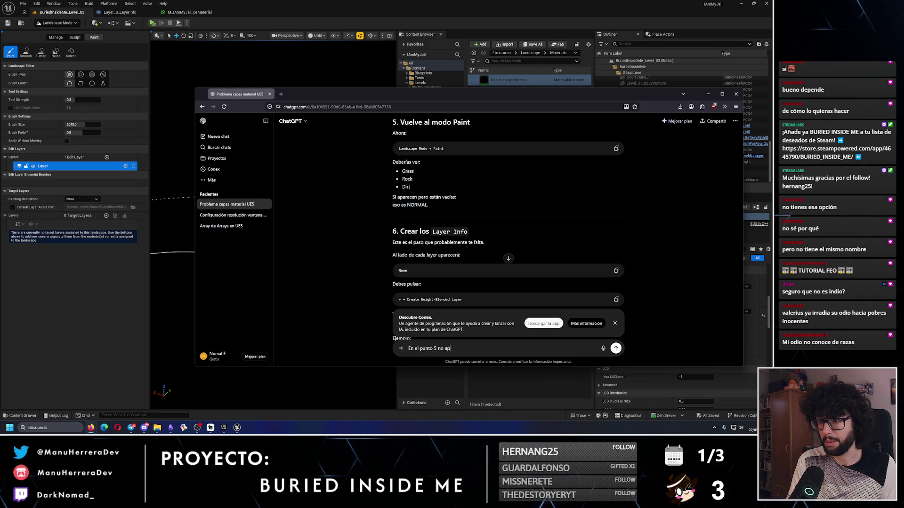
key(Return)
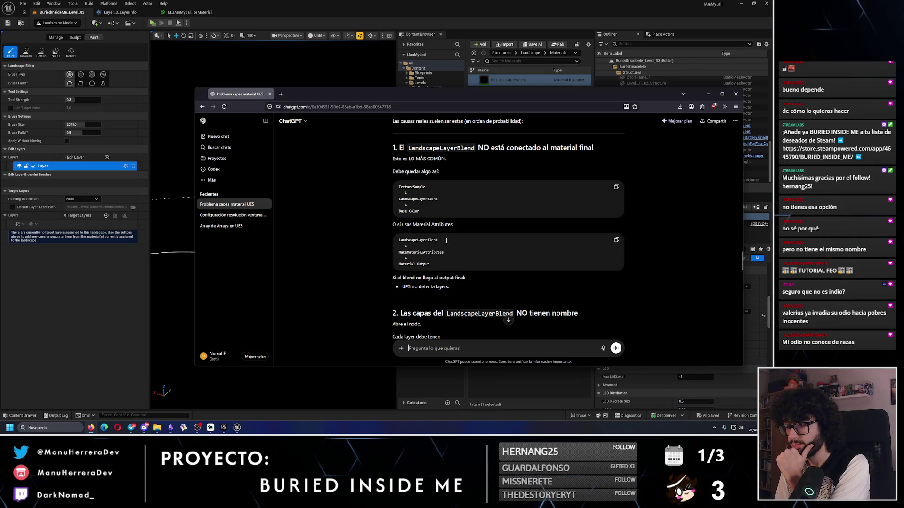
Read ChatGPT's list of causes, down to assigning the master material directly
scroll(447, 240, down, 1)
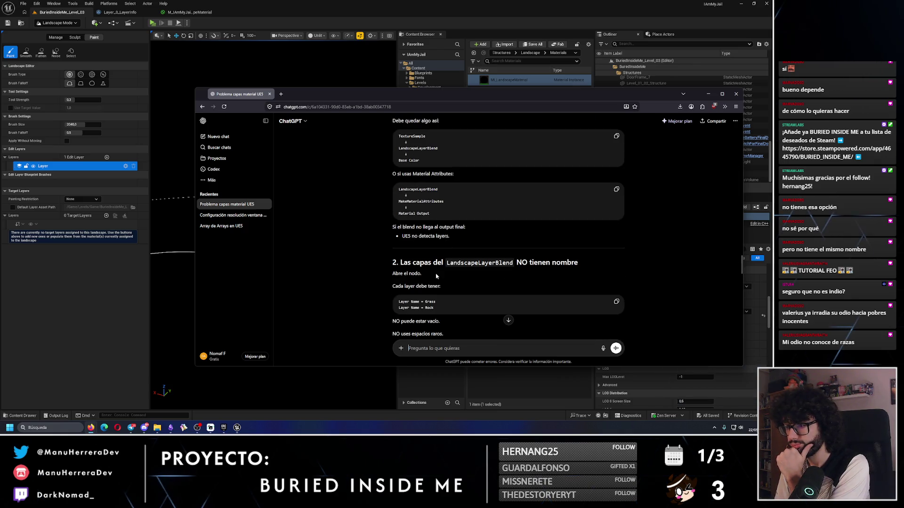
scroll(436, 276, down, 1)
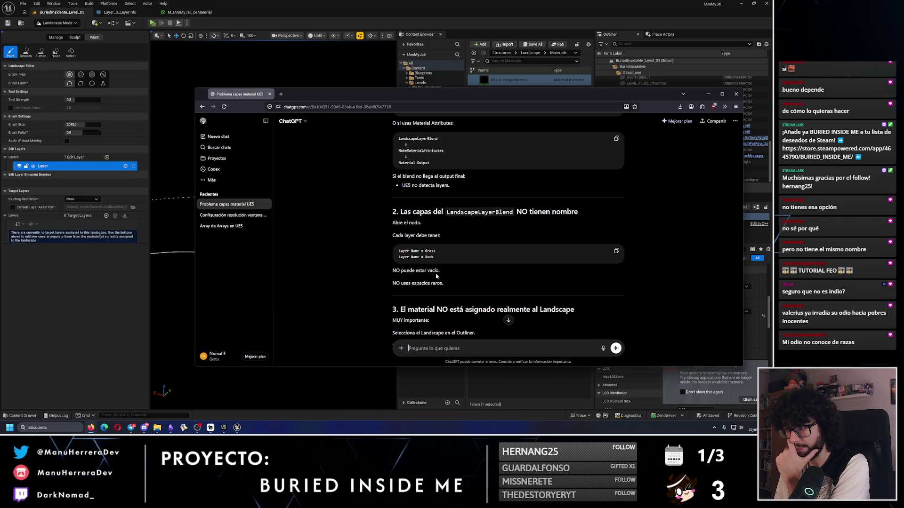
scroll(436, 276, down, 2)
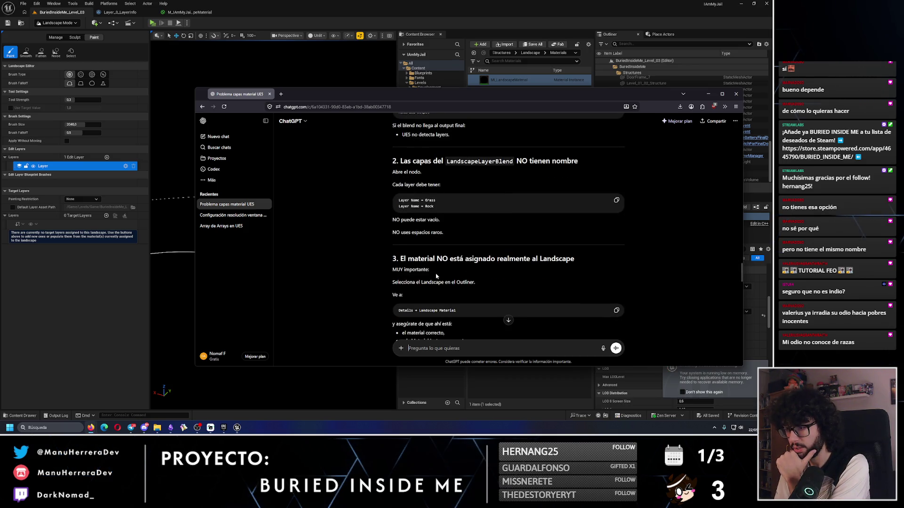
scroll(437, 275, down, 1)
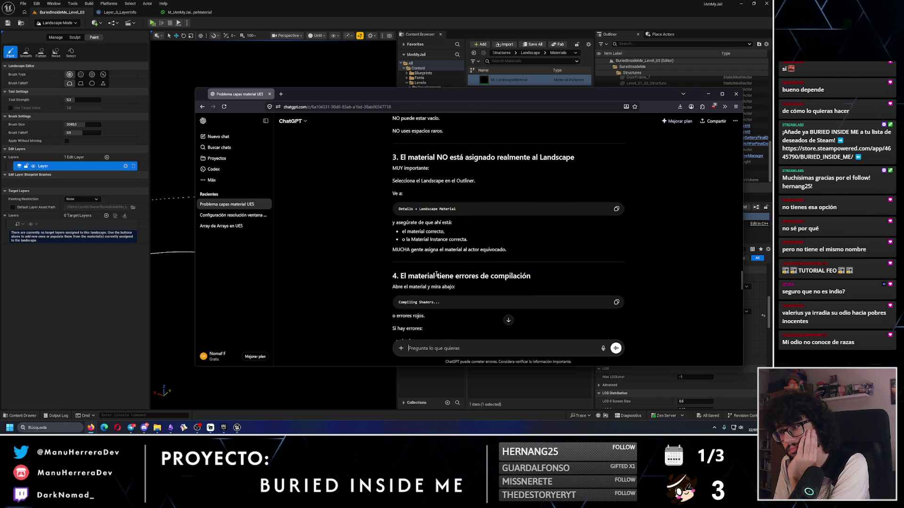
scroll(436, 275, down, 2)
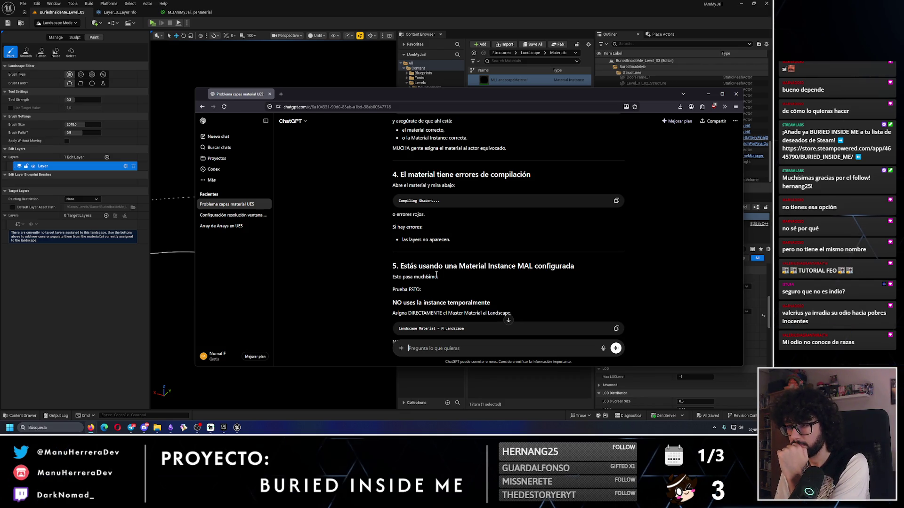
click(201, 12)
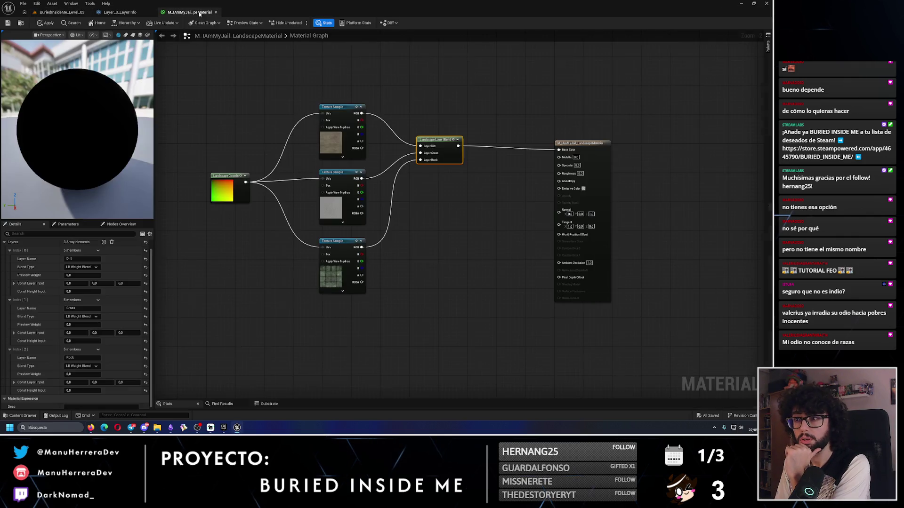
Wire the top texture straight into Base Color, apply, and check the landscape in the level
alt+click(489, 146)
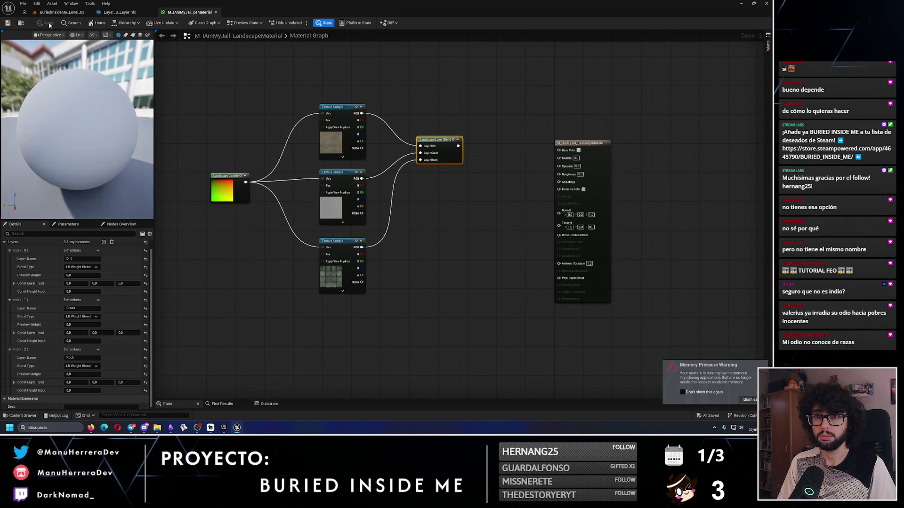
click(62, 12)
drag(329, 220, 329, 220)
click(188, 12)
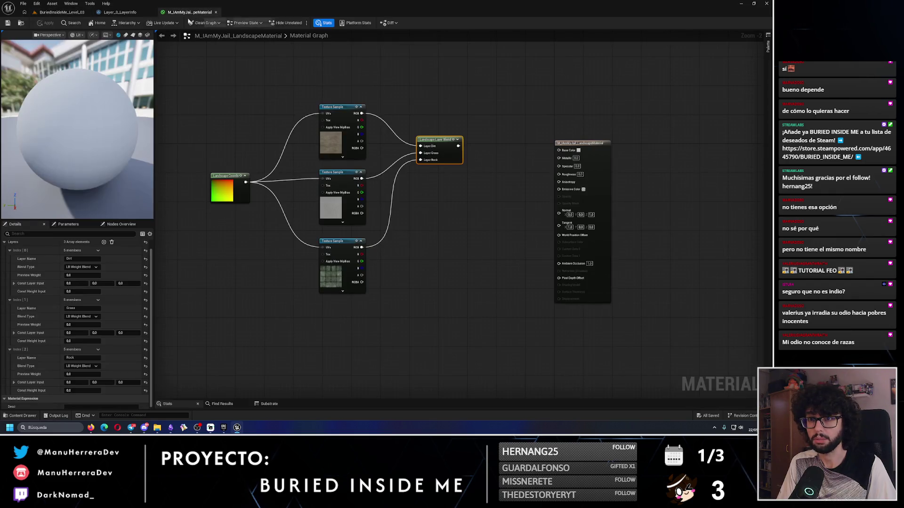
click(58, 13)
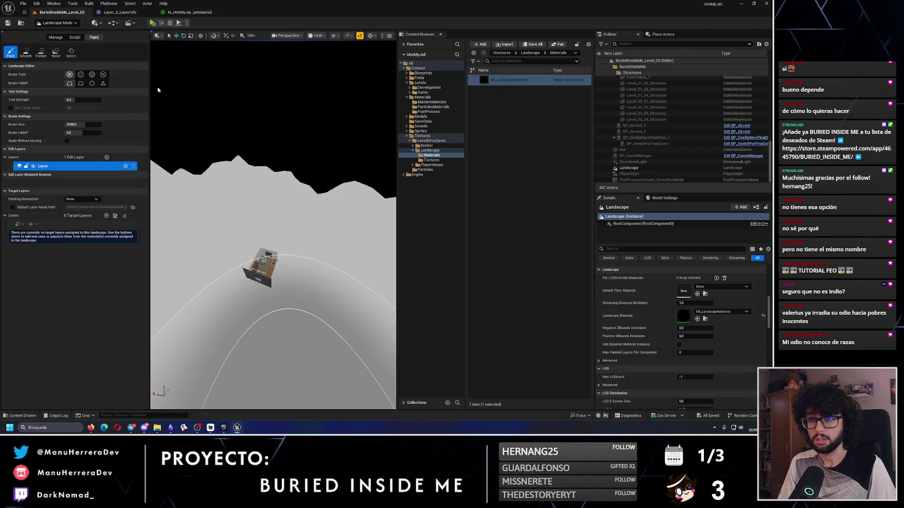
click(188, 13)
drag(362, 113, 558, 150)
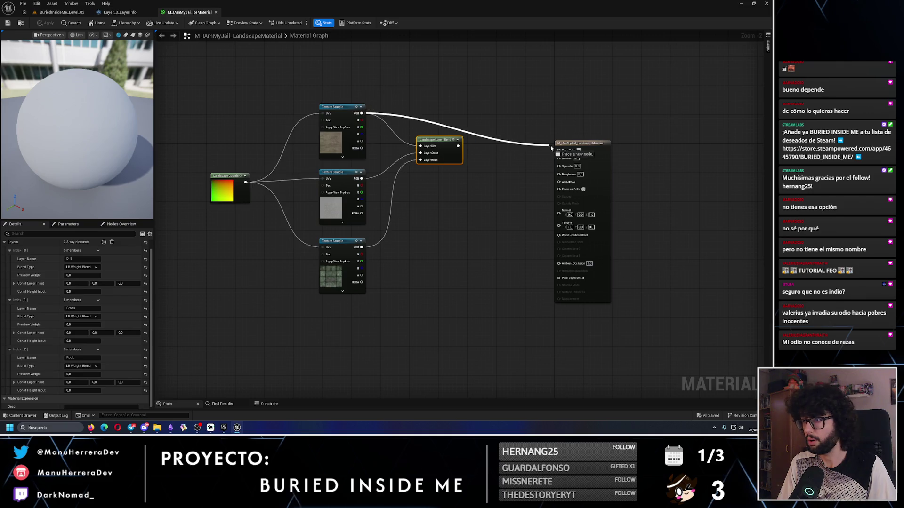
click(45, 22)
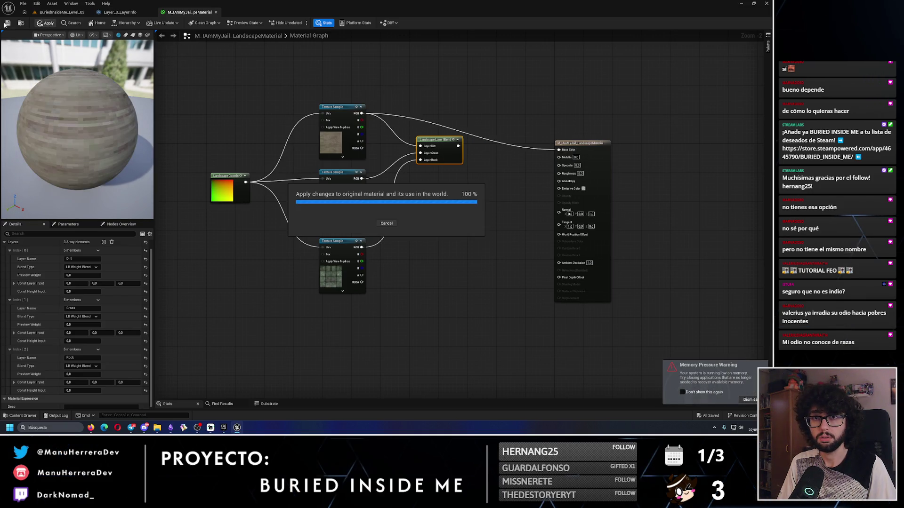
click(62, 12)
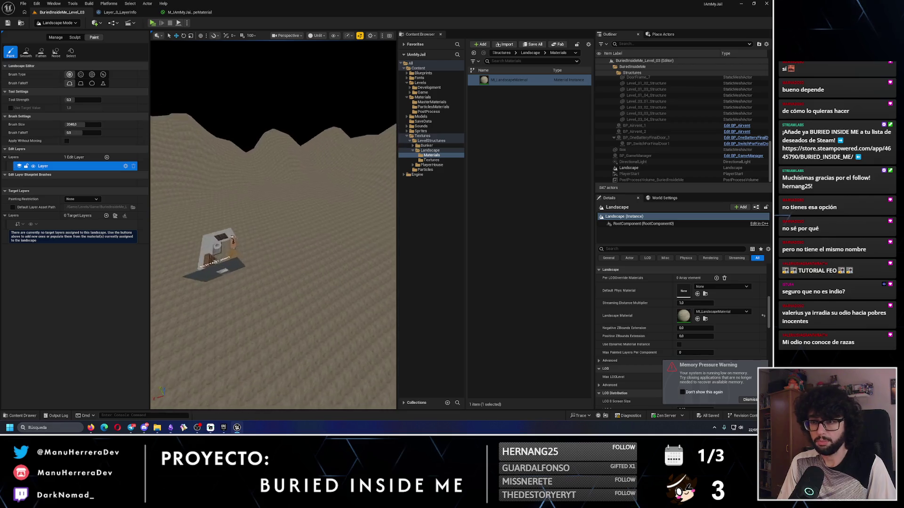
Reconnect the Landscape Layer Blend to Base Color, apply, and set Dirt's Preview Weight to 1
click(188, 12)
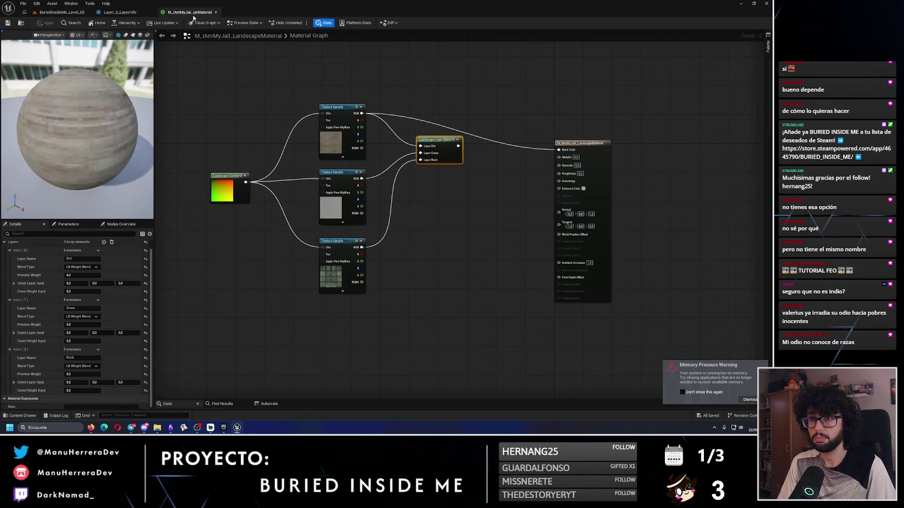
click(61, 12)
click(186, 13)
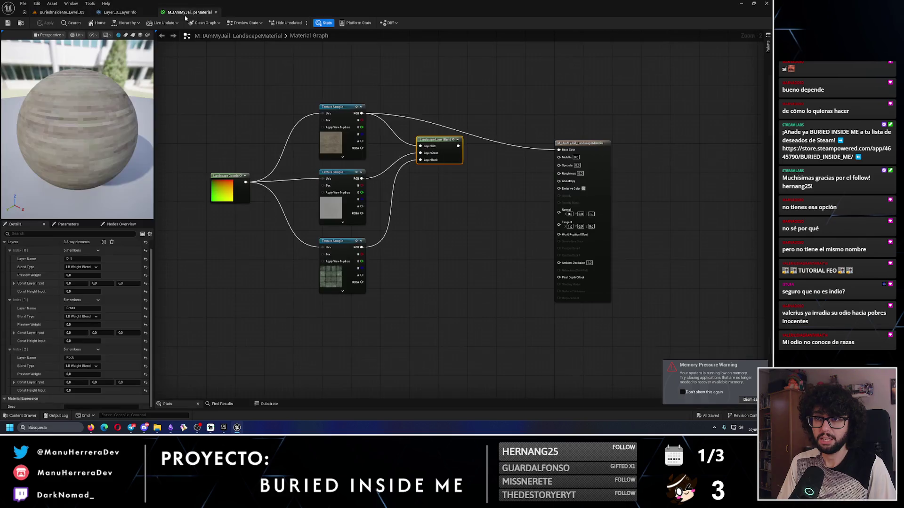
drag(458, 146, 559, 150)
click(47, 23)
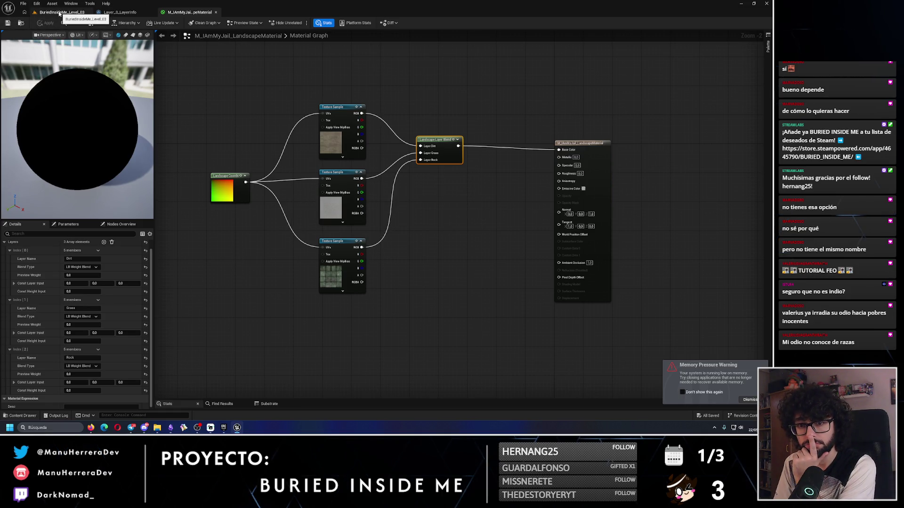
click(79, 274)
text(1)
key(Return)
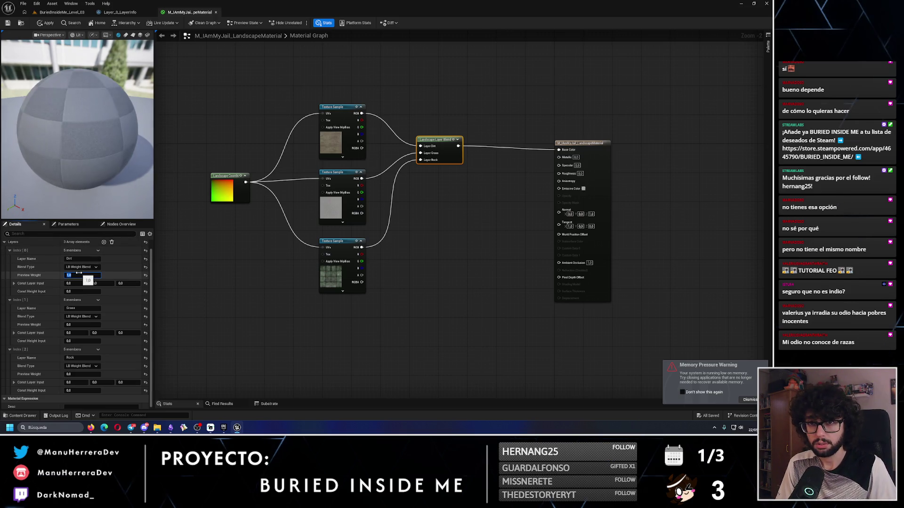
Check the level, then reset Dirt's Preview Weight to 0
click(56, 13)
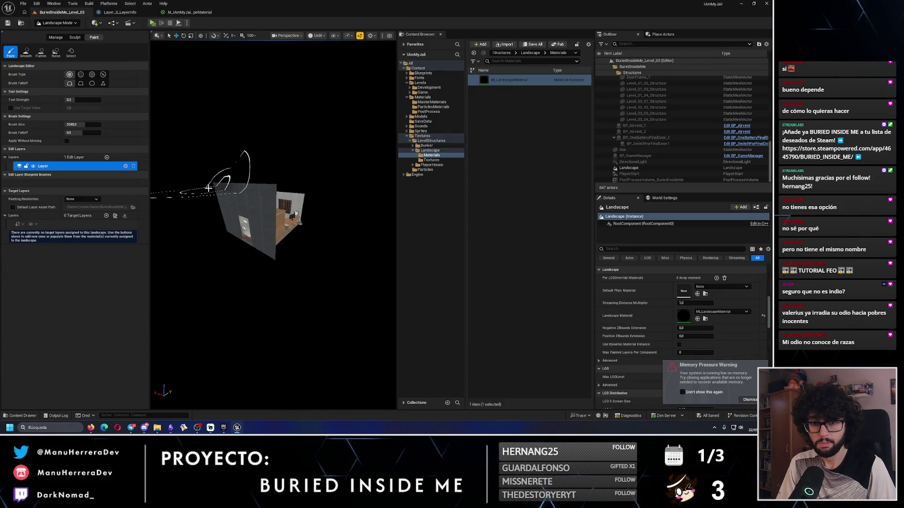
click(188, 12)
click(81, 278)
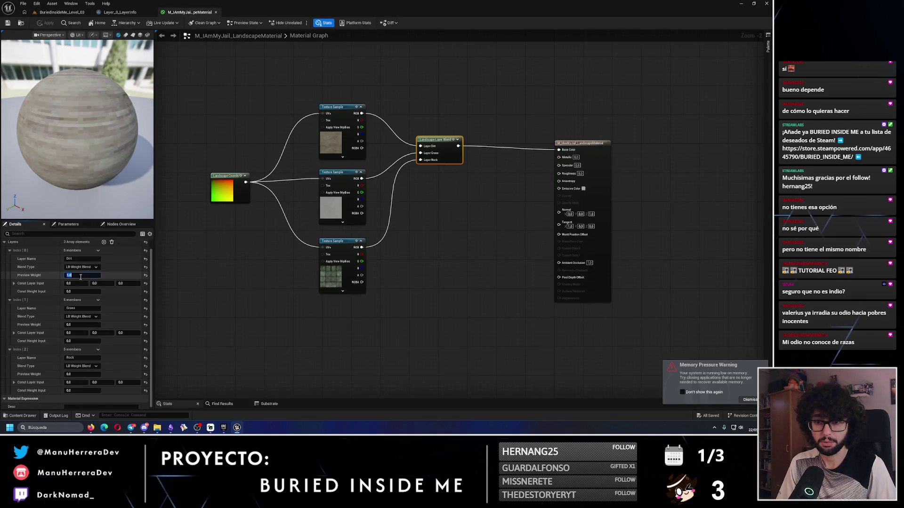
text(0)
key(Return)
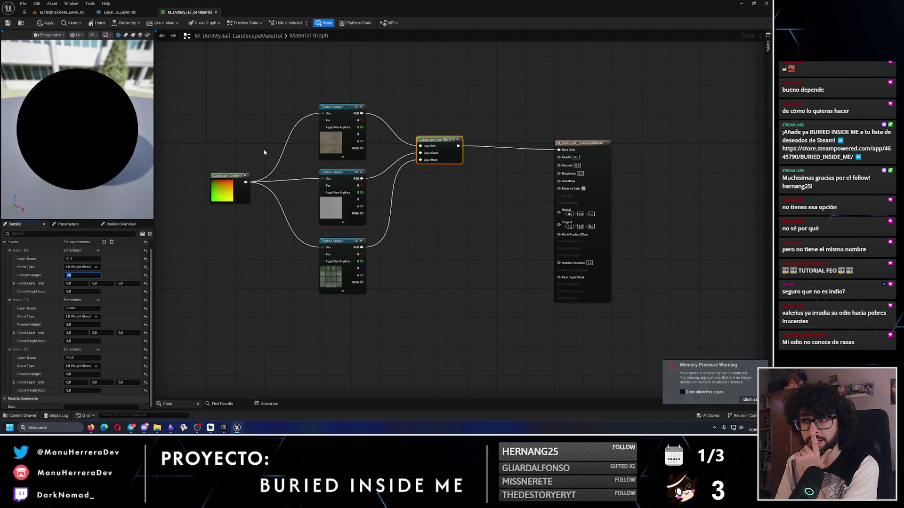
Break the three Landscape Coords links to the texture UVs and save the material
alt+click(286, 138)
alt+click(296, 183)
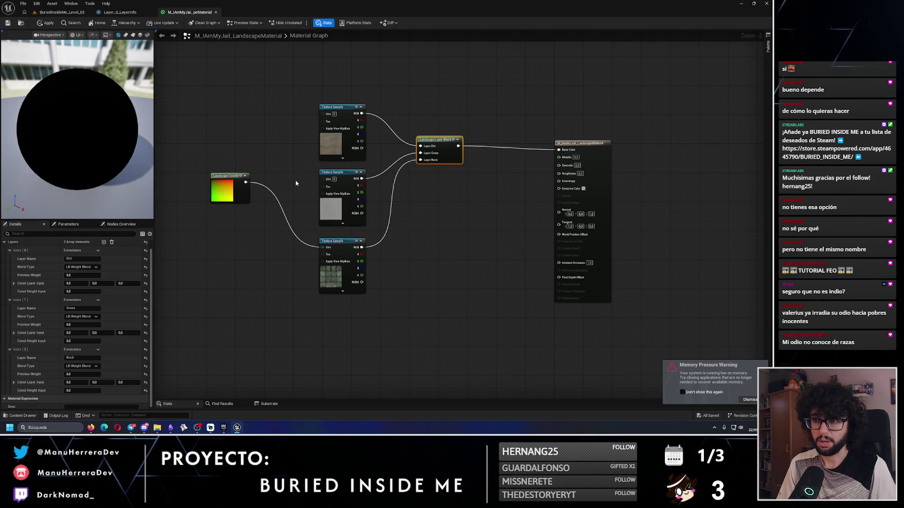
alt+click(286, 214)
mouse_move(376, 99)
mouse_down()
mouse_move(518, 240)
mouse_move(661, 288)
mouse_up()
click(12, 23)
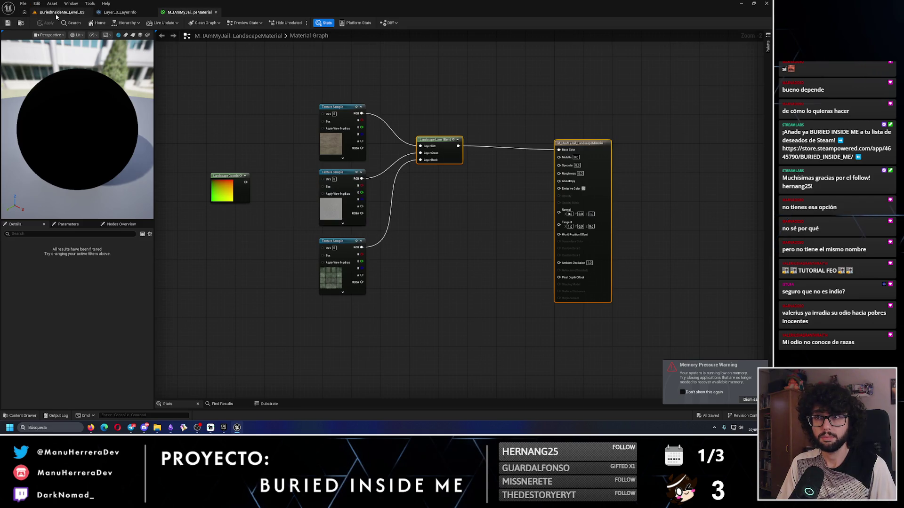
click(61, 12)
click(189, 12)
Reconnect Landscape Coords to all three texture UVs, link the top texture to Layer Dirt, apply and save
drag(241, 182, 323, 113)
mouse_move(244, 182)
mouse_down()
mouse_move(324, 178)
mouse_move(292, 202)
mouse_move(324, 248)
mouse_up()
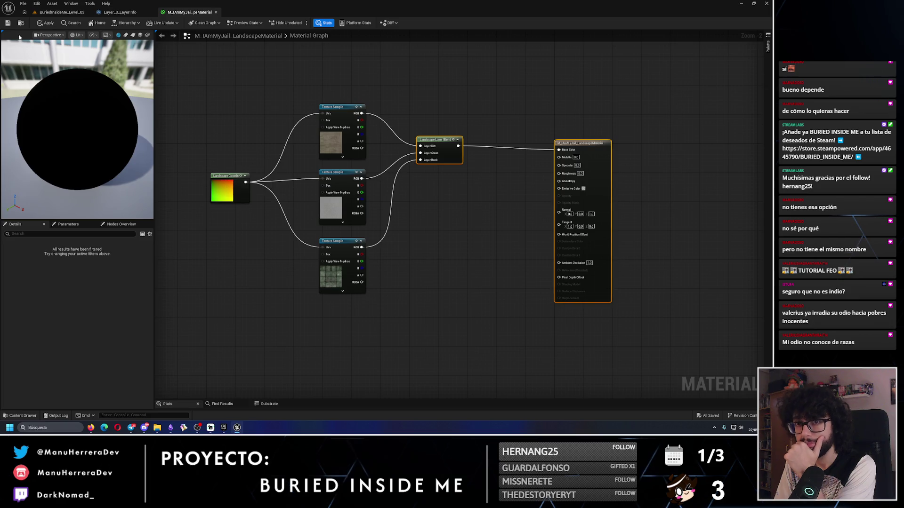
click(7, 22)
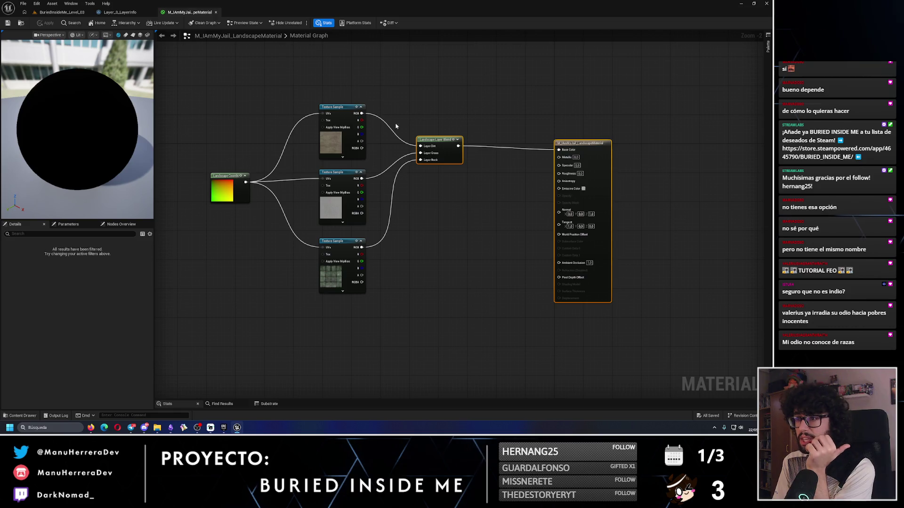
drag(361, 113, 421, 146)
click(46, 23)
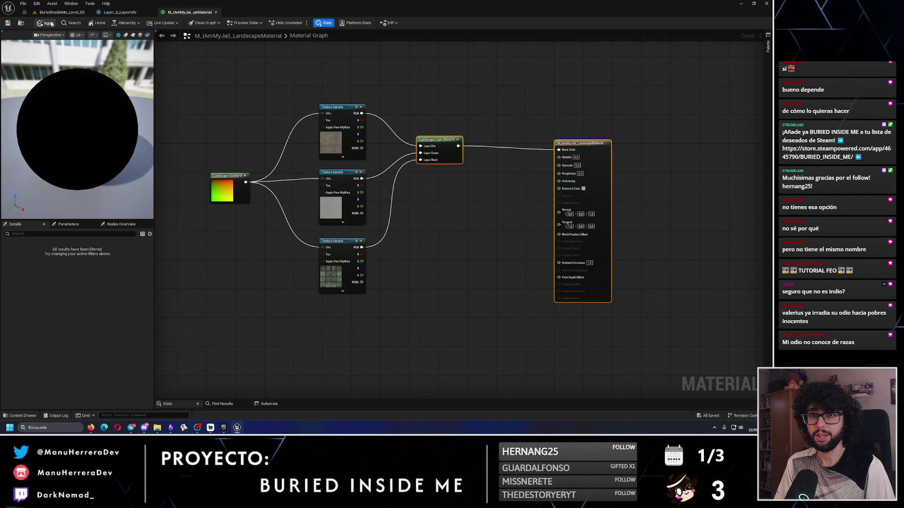
click(8, 23)
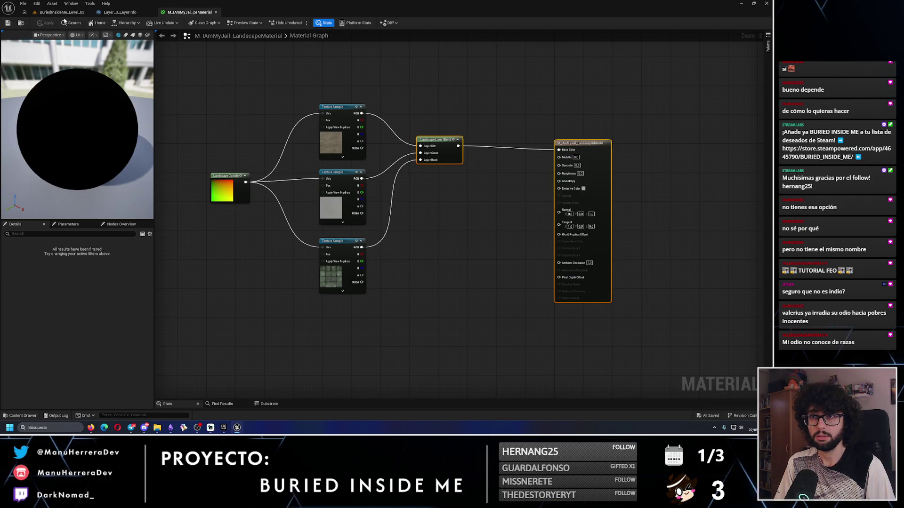
click(61, 12)
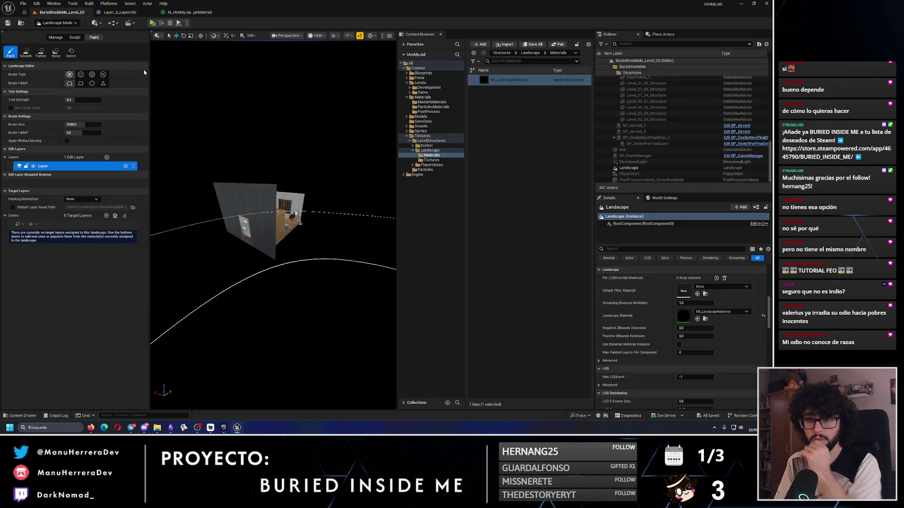
Create the Dirt, Grass and Rock target layers and re-link the layer blend to Base Color
click(115, 216)
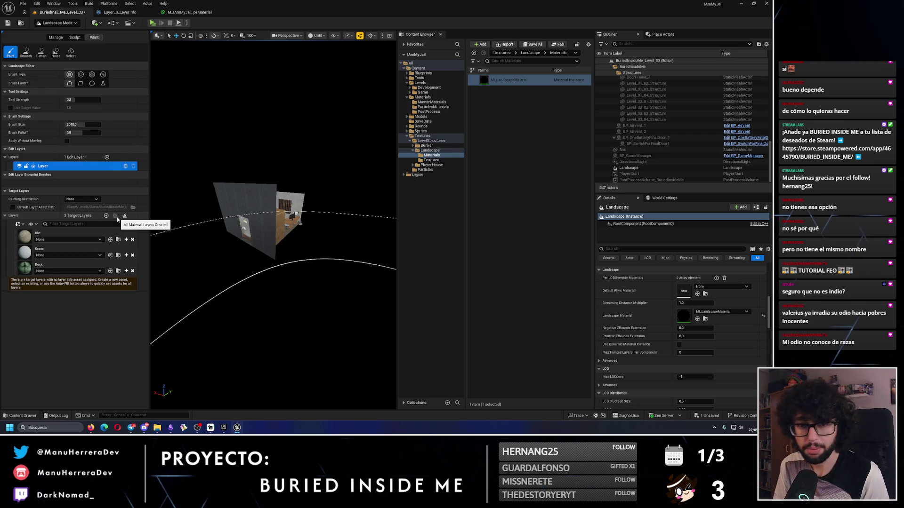
click(186, 11)
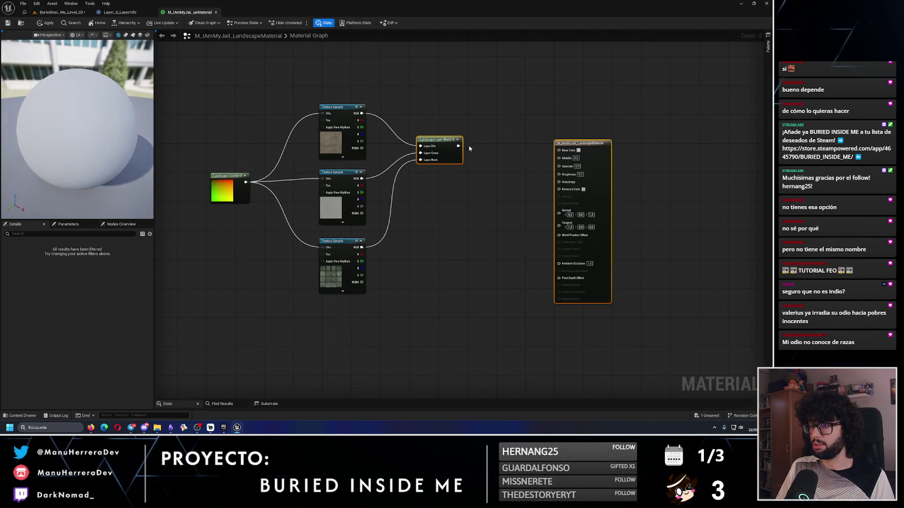
click(8, 23)
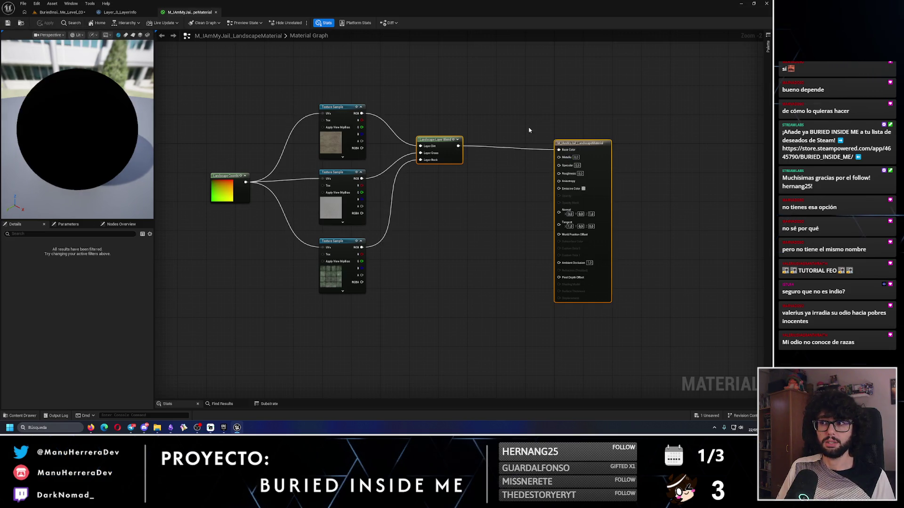
alt+click(559, 149)
drag(458, 146, 559, 150)
click(46, 22)
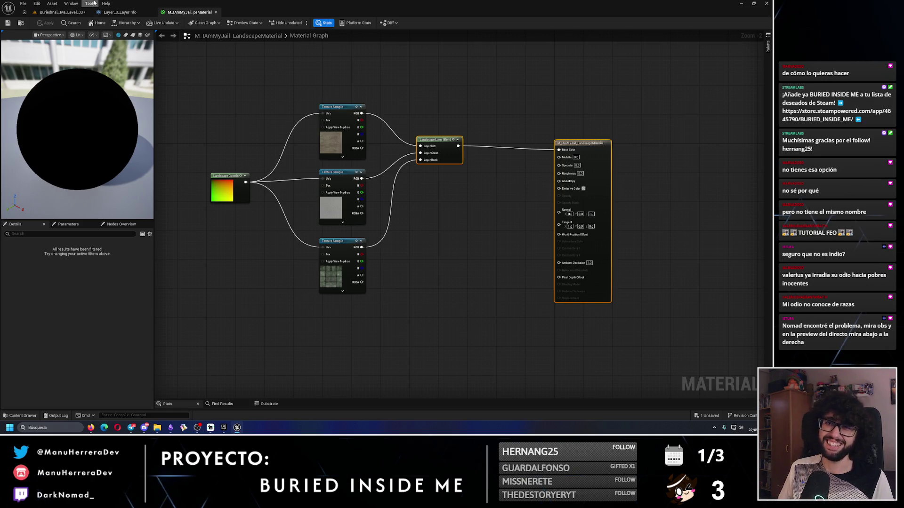
Save the level, check Dirt's empty layer info, and bring ChatGPT forward
click(59, 12)
click(8, 23)
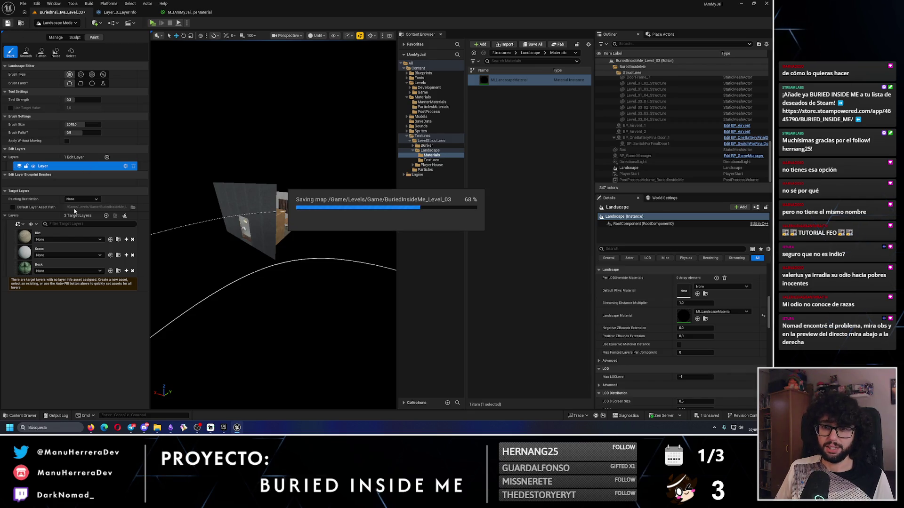
mouse_move(312, 245)
mouse_down()
mouse_move(222, 217)
mouse_move(214, 226)
mouse_up()
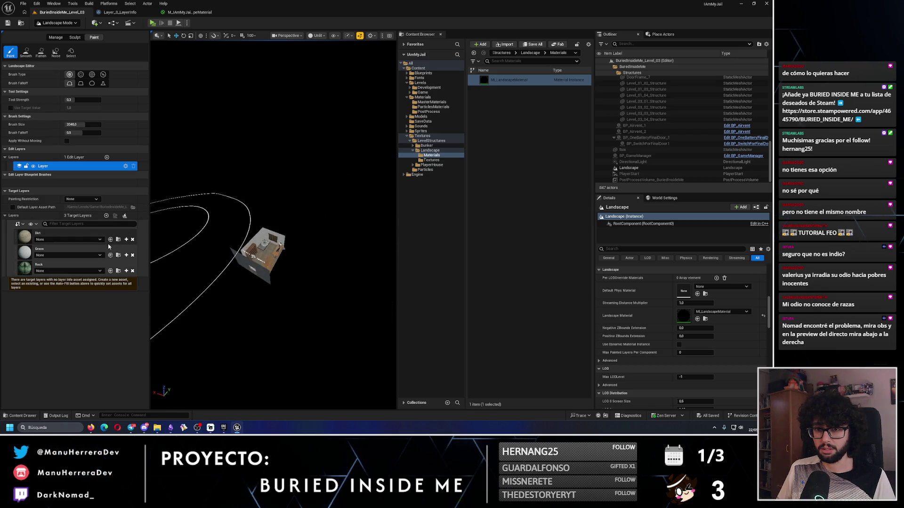
click(56, 239)
click(56, 244)
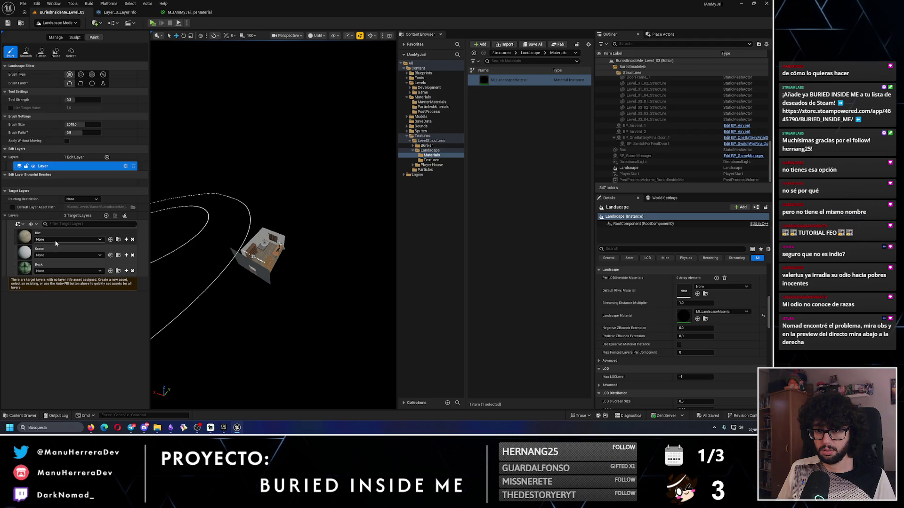
mouse_move(91, 427)
click(126, 404)
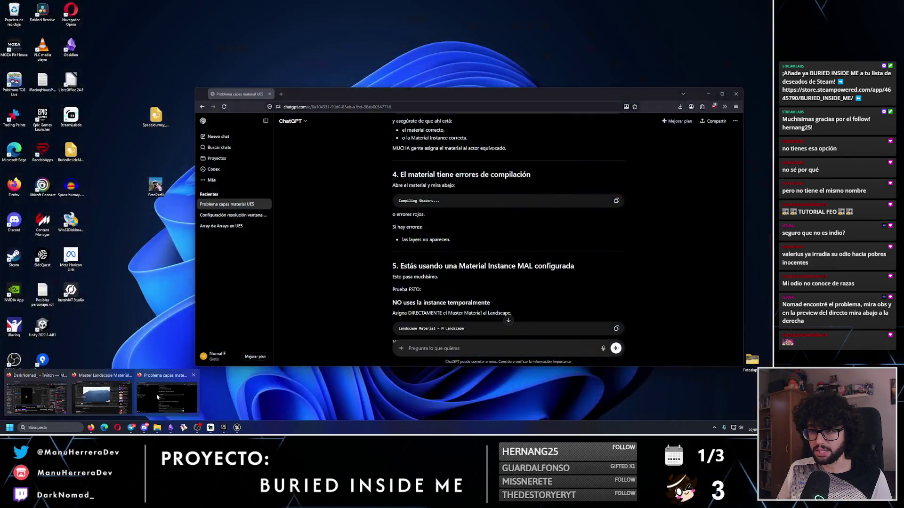
Glance at ChatGPT, then resume the 'Master Landscape Material Painting in Unreal Engine 5.7' video
click(125, 398)
mouse_move(91, 427)
click(52, 397)
click(735, 93)
click(322, 168)
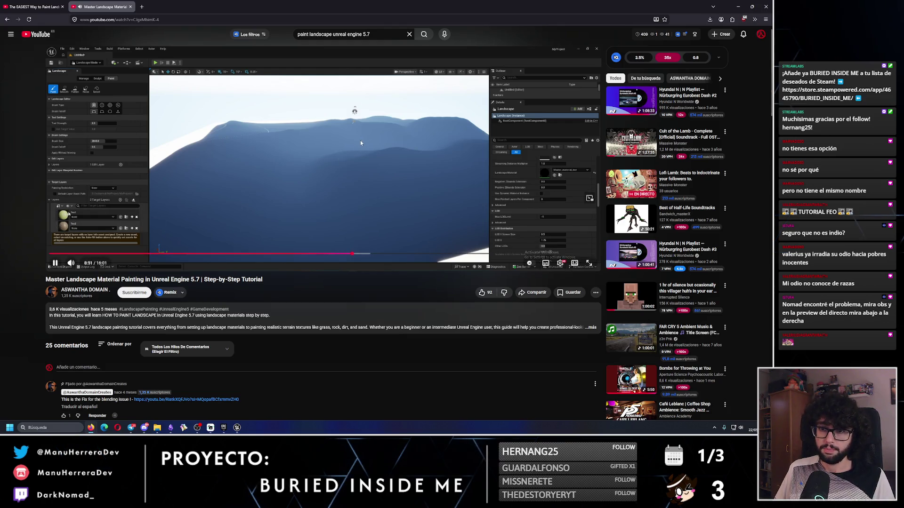
Pause the tutorial at 9:02, then start a new Dirt layer info object in Unreal
click(297, 173)
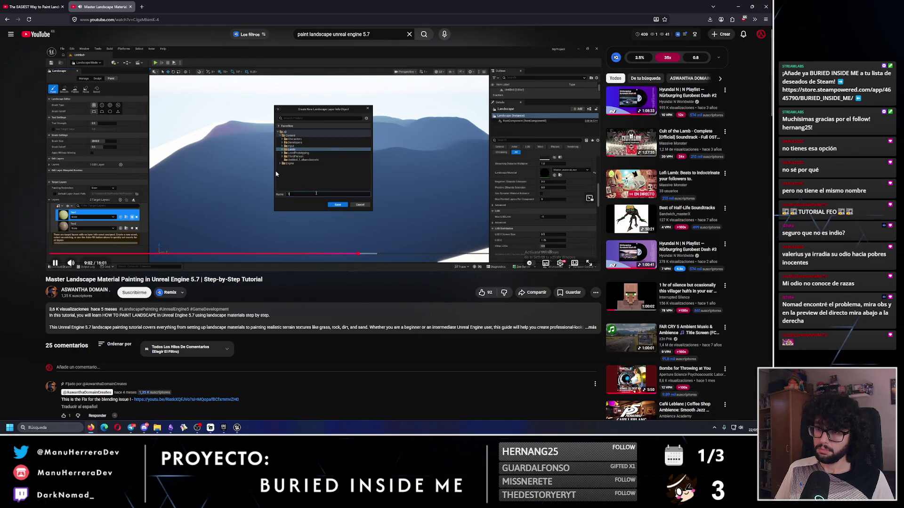
key(alt+Tab)
click(126, 240)
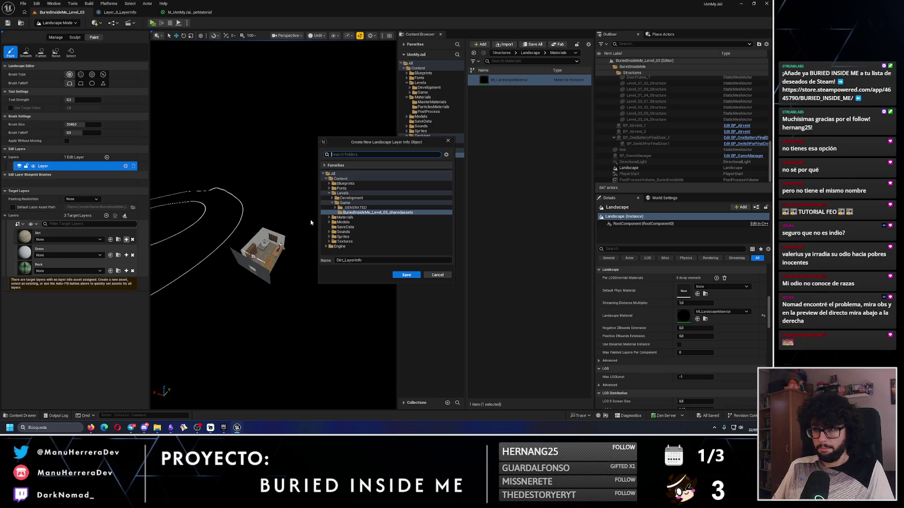
Create a Layers folder under Models/Landscapes and save Dirt_LayerInfo into it
click(330, 222)
scroll(357, 226, down, 5)
scroll(370, 249, down, 4)
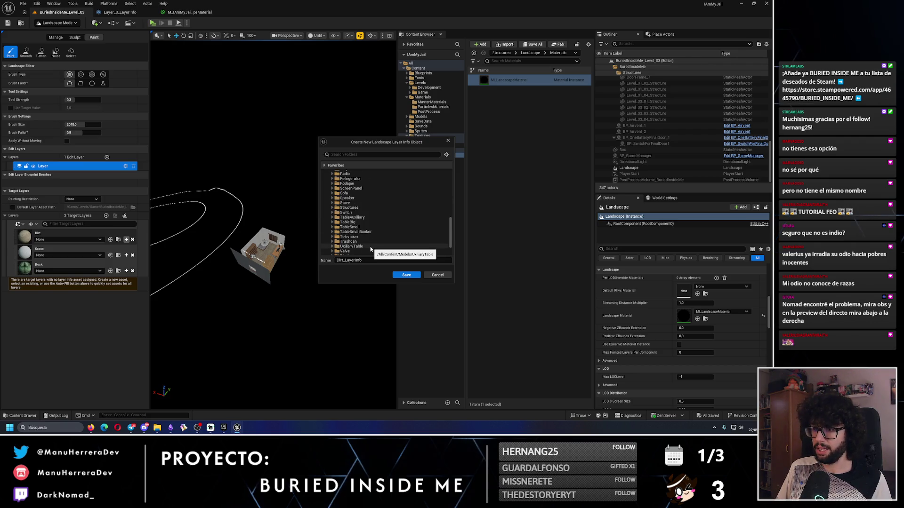
scroll(353, 235, up, 3)
scroll(352, 234, up, 2)
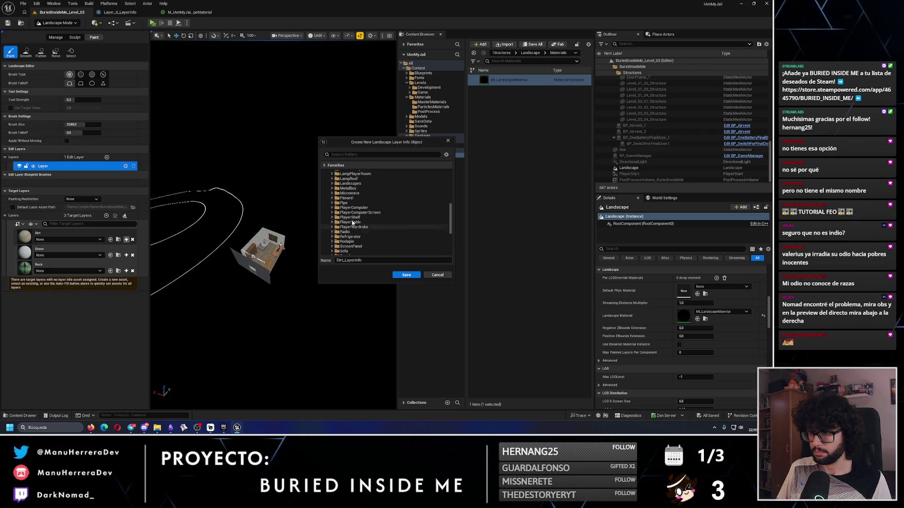
click(333, 184)
right_click(345, 187)
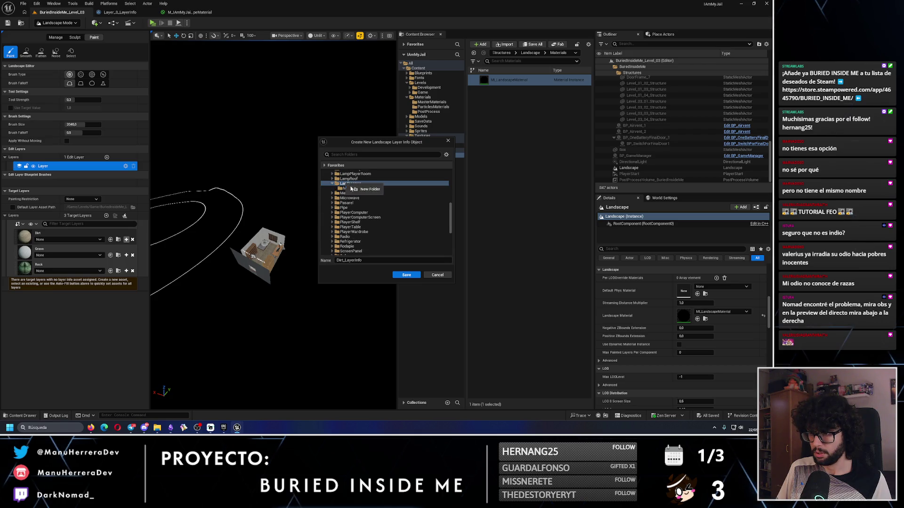
click(358, 190)
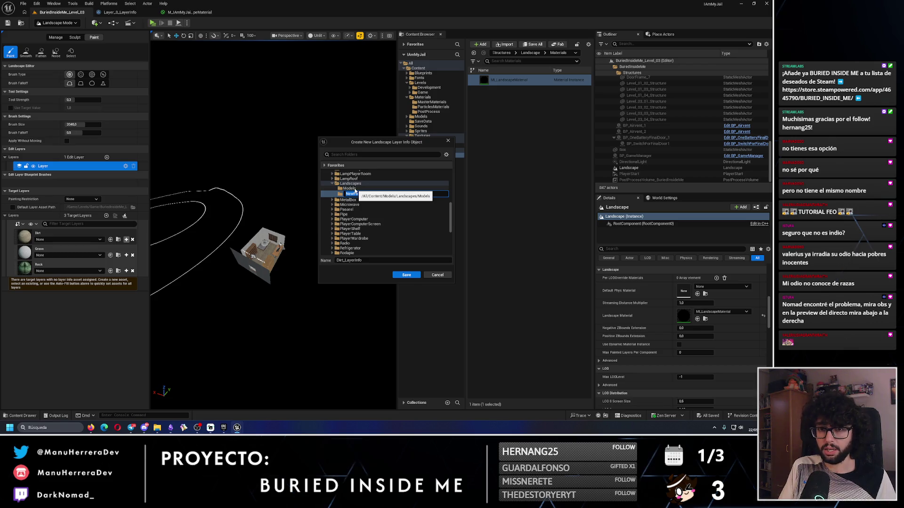
text(Layer)
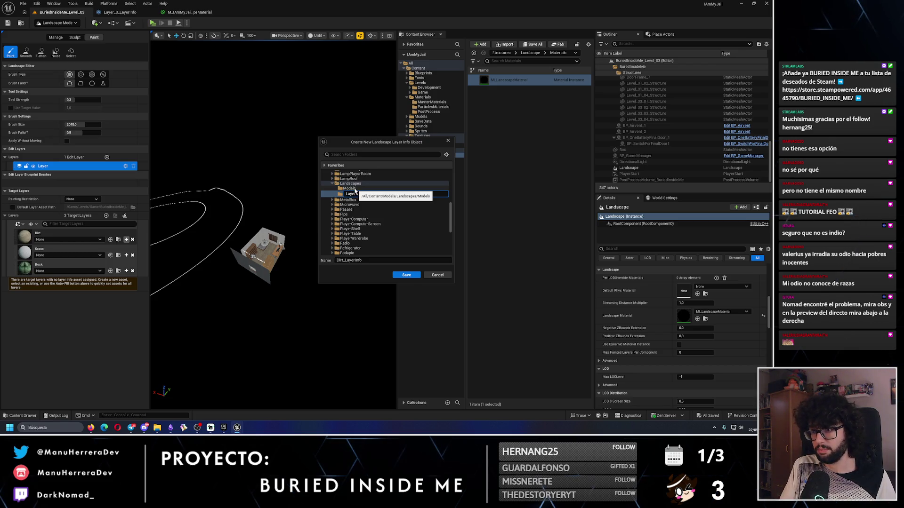
key(Return)
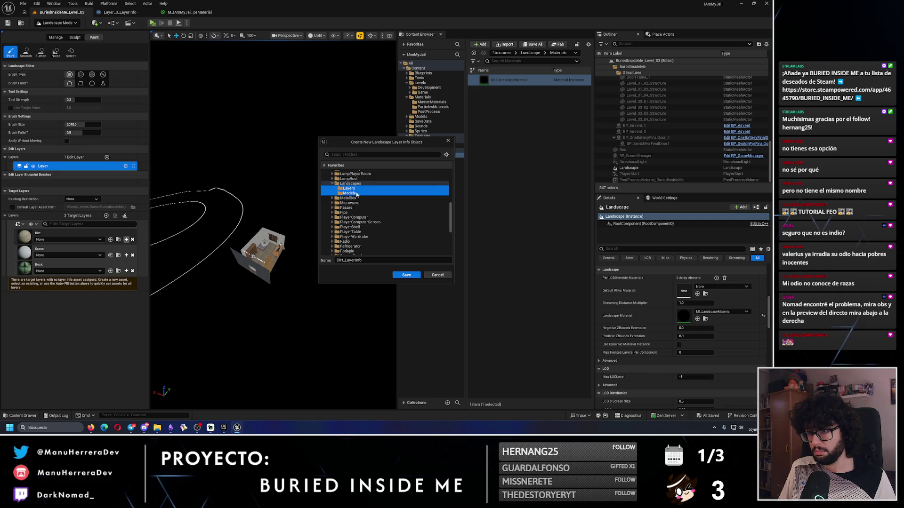
click(406, 276)
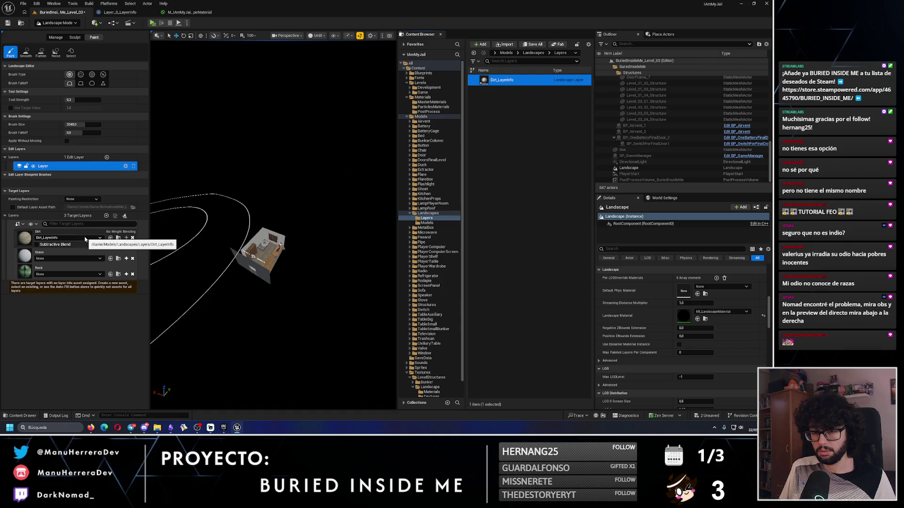
Create Grass_LayerInfo in the Layers folder
click(126, 259)
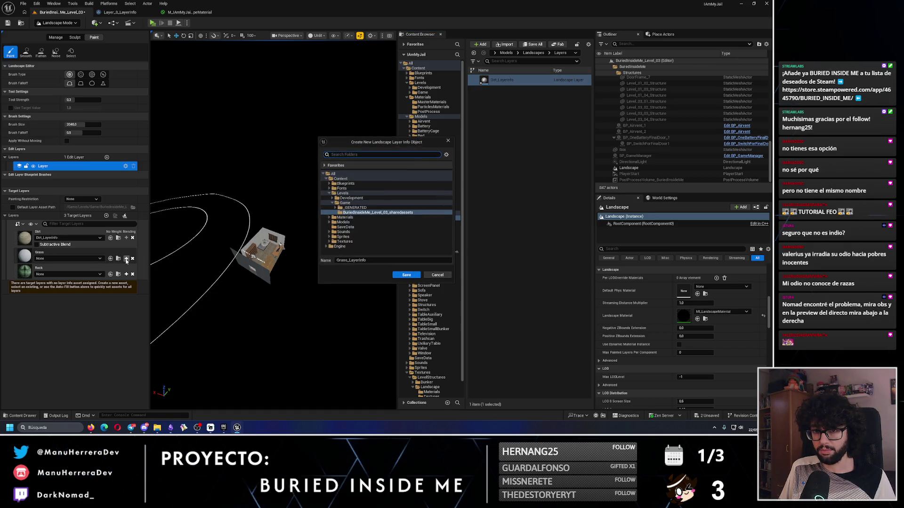
click(330, 222)
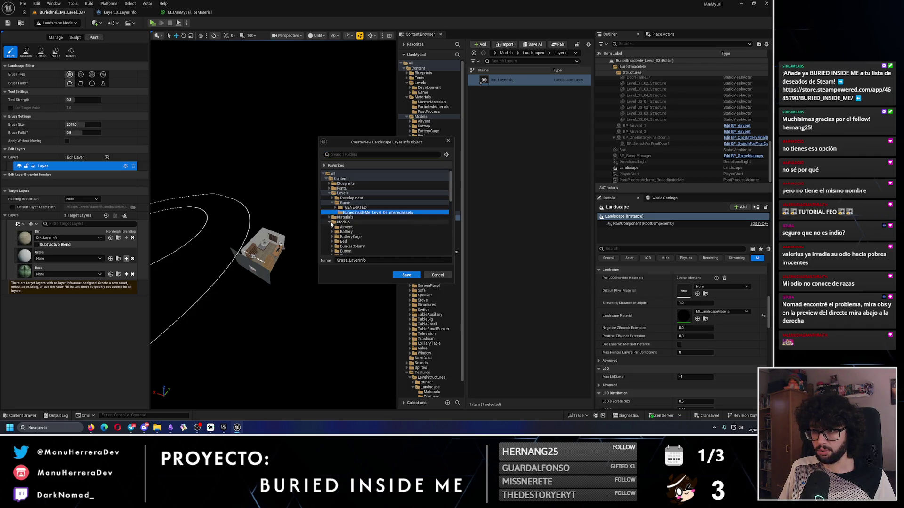
scroll(339, 229, down, 5)
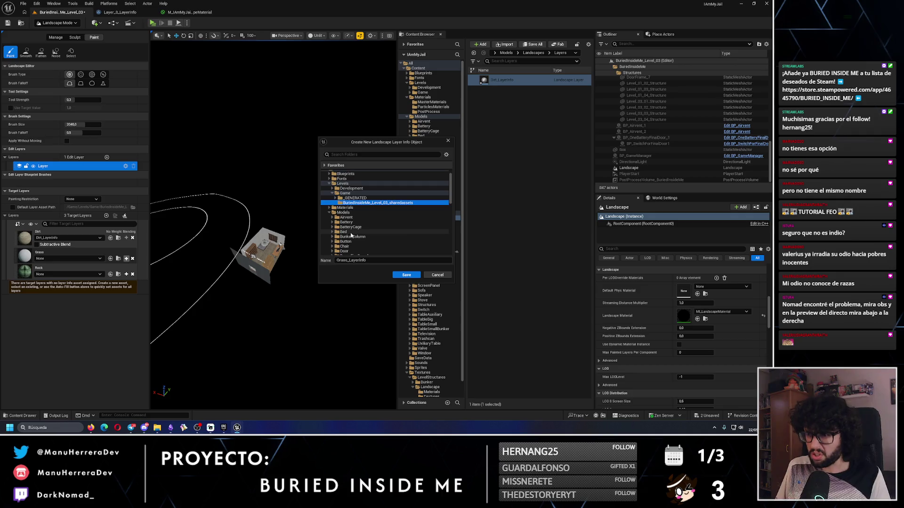
scroll(352, 236, down, 2)
click(332, 231)
click(348, 237)
click(406, 275)
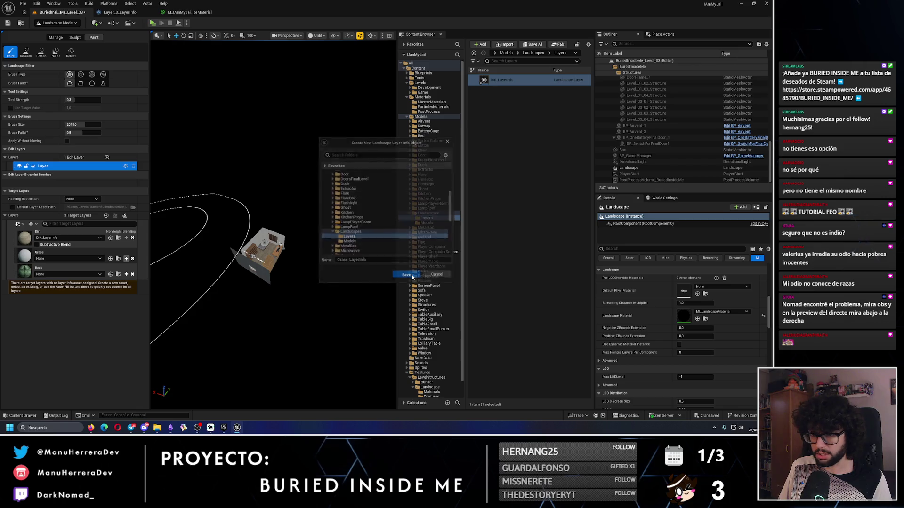
Create Rock_LayerInfo in the Layers folder and resume the tutorial video
click(126, 277)
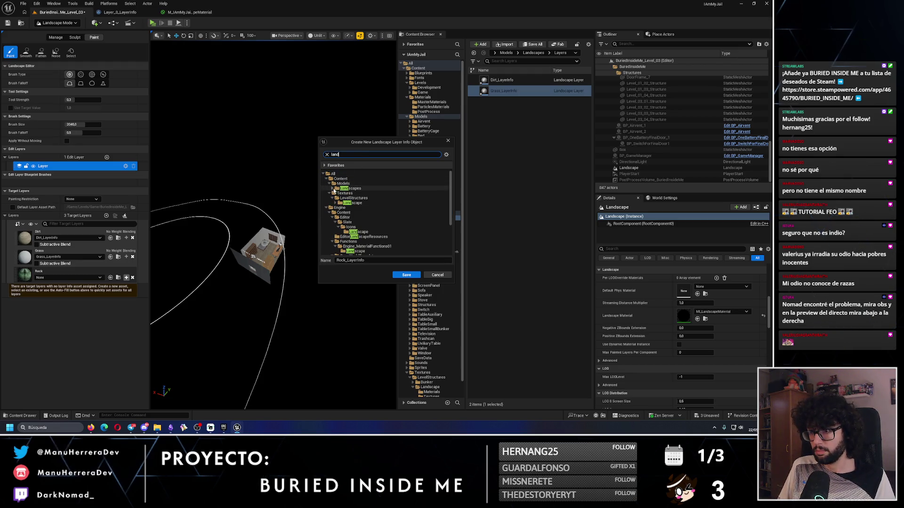
click(332, 189)
click(350, 193)
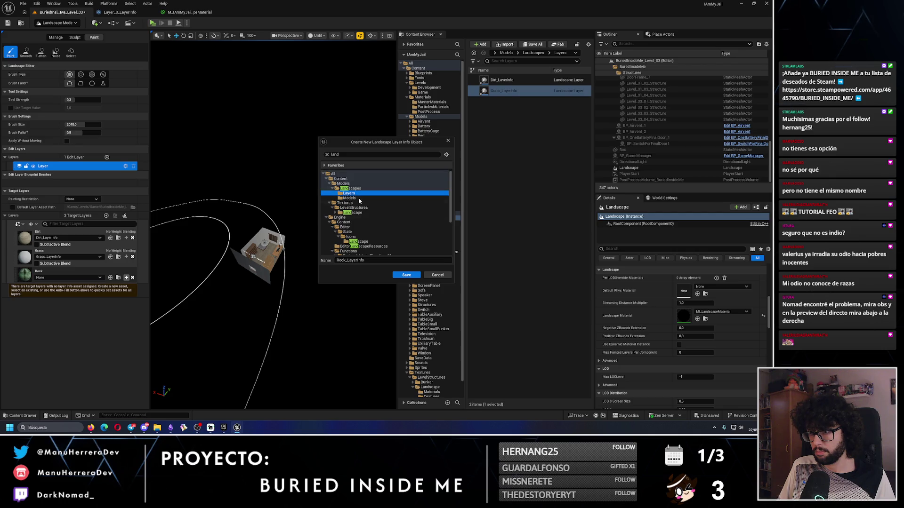
click(406, 275)
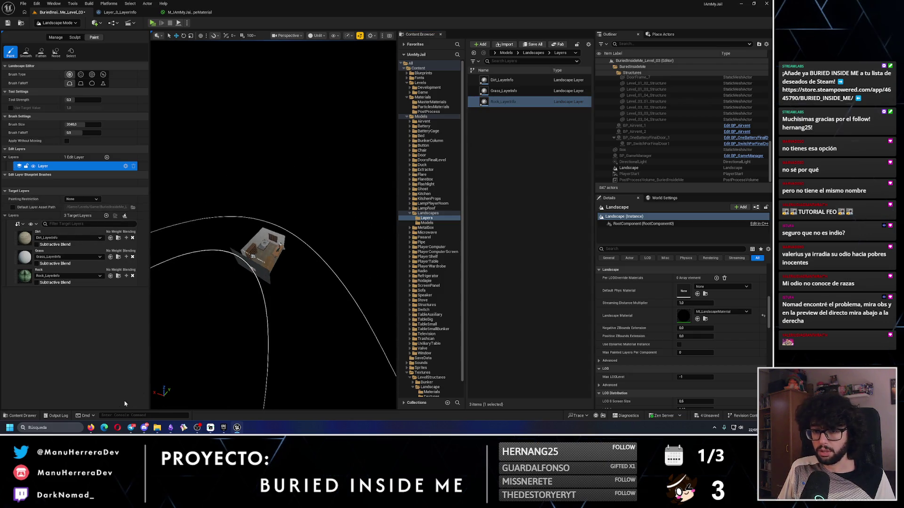
click(91, 428)
click(295, 192)
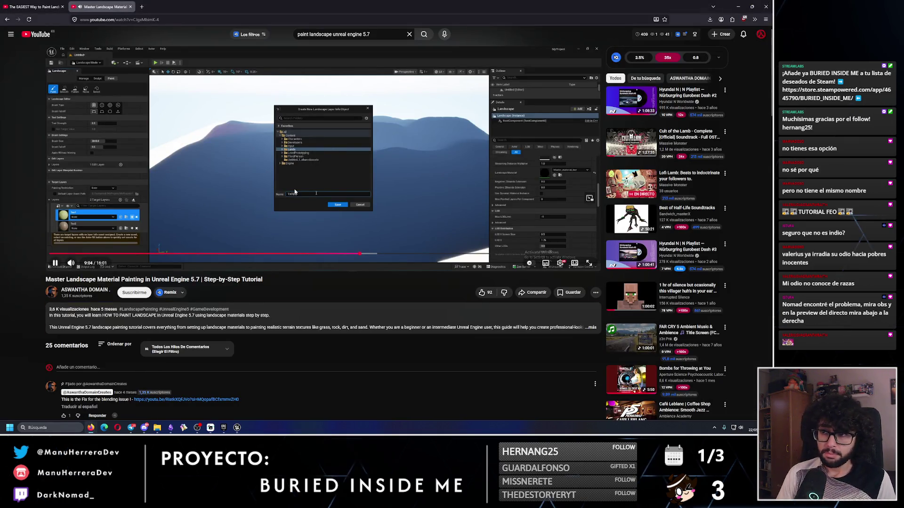
Play the YouTube tutorial to 9:27 in the painting demo, then return to Unreal
click(307, 198)
key(alt+Tab)
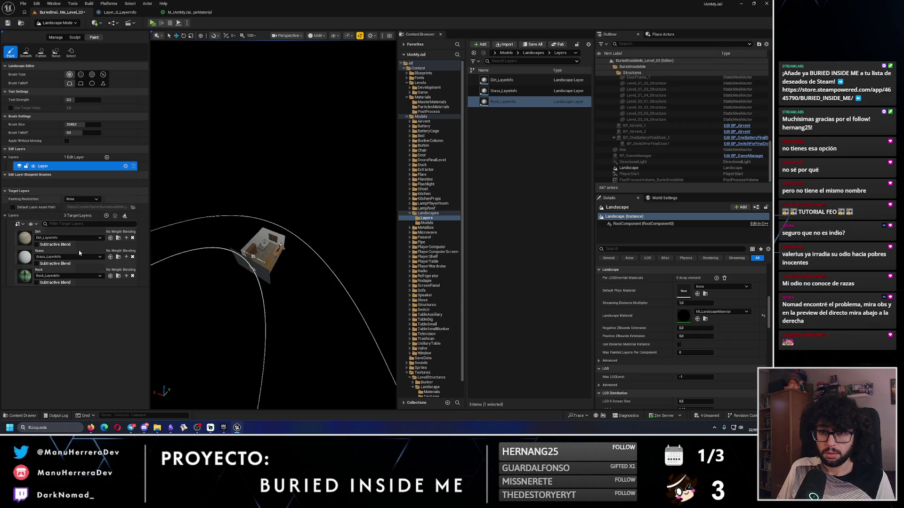
click(91, 428)
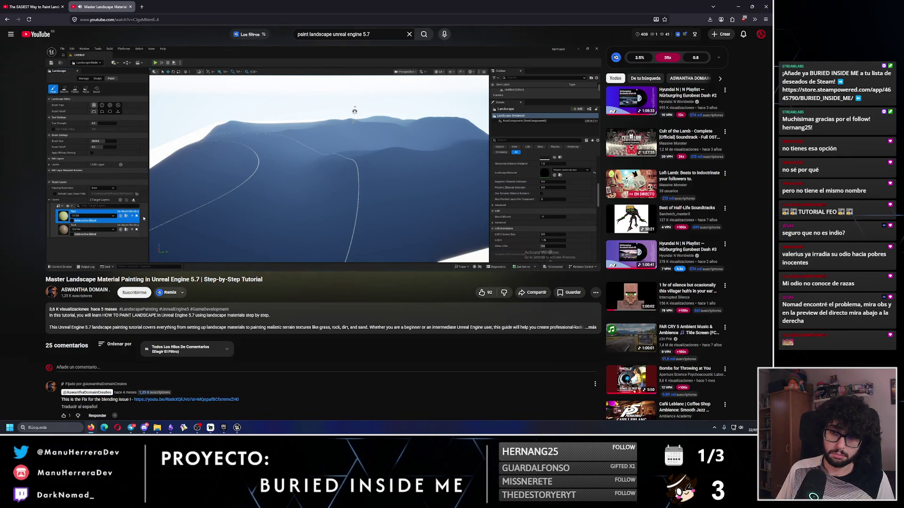
key(space)
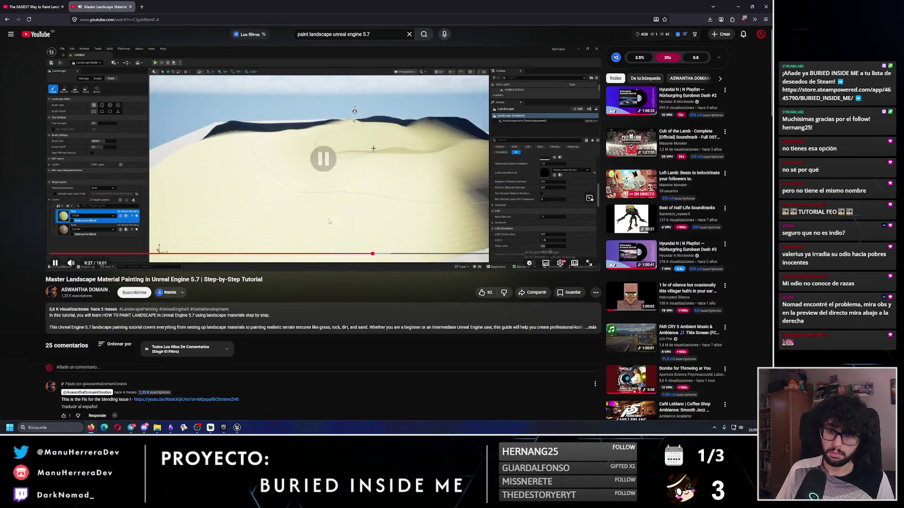
click(738, 7)
Paint the Dirt layer around the bunker house
click(26, 238)
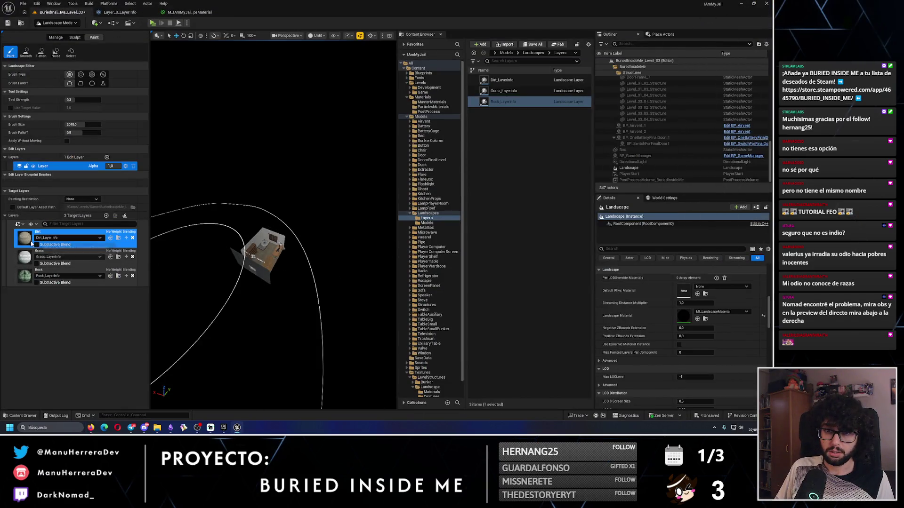
drag(273, 280, 289, 276)
mouse_move(211, 282)
mouse_down()
mouse_move(198, 273)
mouse_move(303, 283)
mouse_up()
Paint the Grass layer across the ridge near the house
click(24, 257)
scroll(303, 282, up, 3)
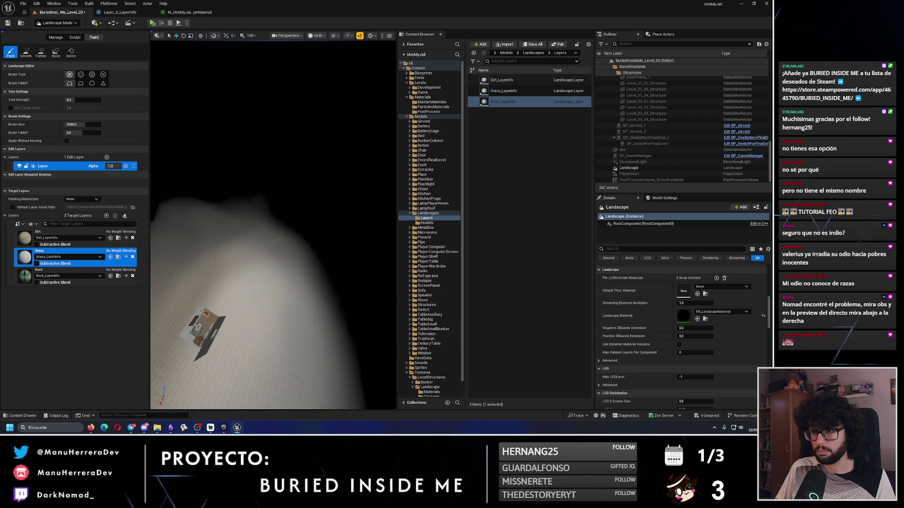
scroll(295, 188, down, 3)
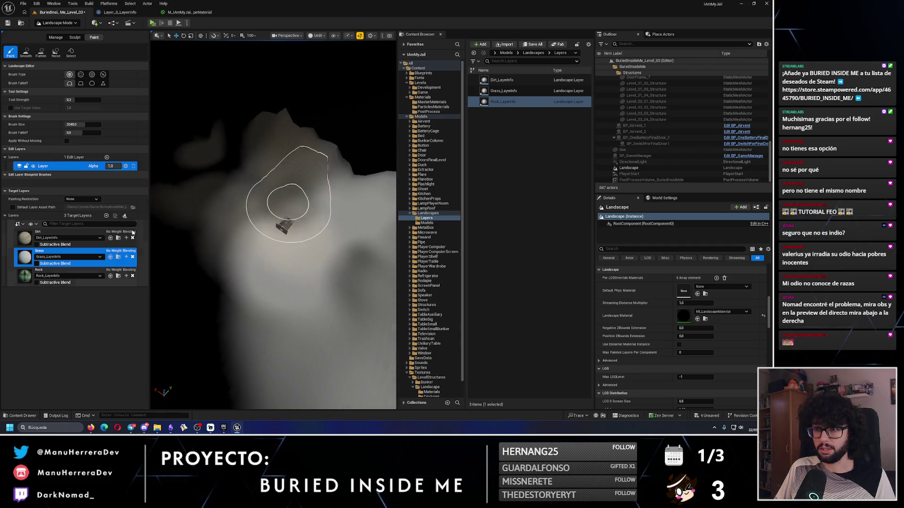
mouse_move(310, 146)
mouse_down()
mouse_move(246, 142)
mouse_move(262, 162)
mouse_move(212, 188)
mouse_move(230, 154)
mouse_move(202, 161)
mouse_up()
scroll(280, 208, up, 3)
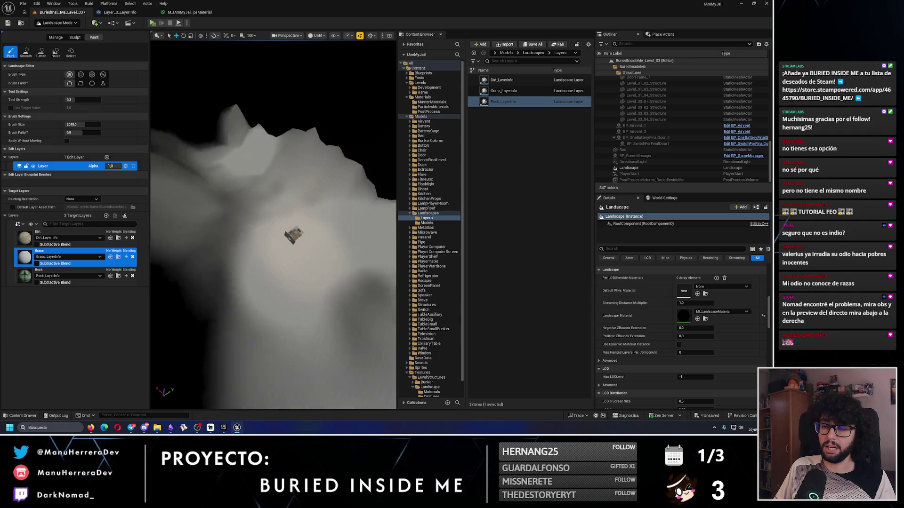
Check the landscape material graph, then return to the level and re-angle the terrain view
click(195, 13)
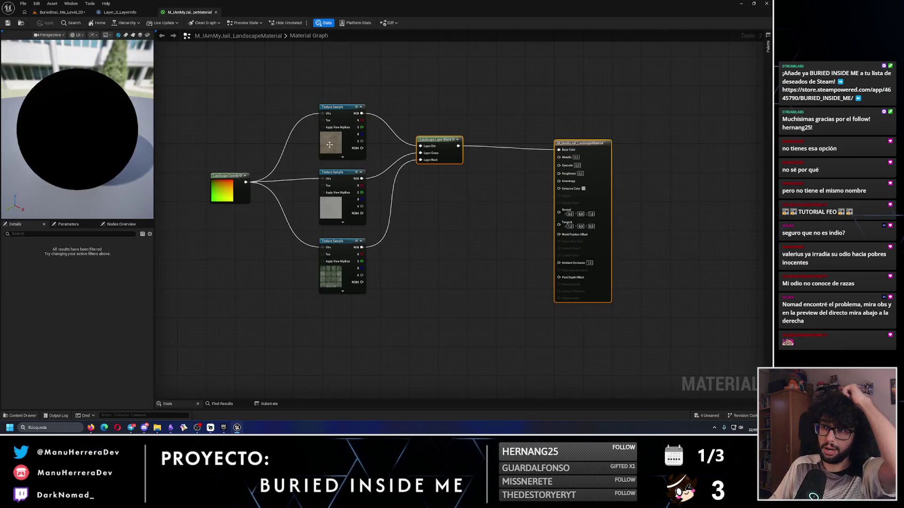
click(59, 13)
drag(252, 183, 276, 175)
mouse_move(271, 213)
mouse_down()
mouse_move(243, 277)
mouse_move(203, 264)
mouse_move(307, 269)
mouse_move(244, 230)
mouse_move(238, 276)
mouse_move(222, 287)
mouse_move(254, 266)
mouse_up()
Orbit the viewport around the terrain until the bunker box sits centred
mouse_move(302, 236)
mouse_down()
mouse_move(356, 242)
mouse_move(315, 237)
mouse_up()
drag(265, 221, 243, 193)
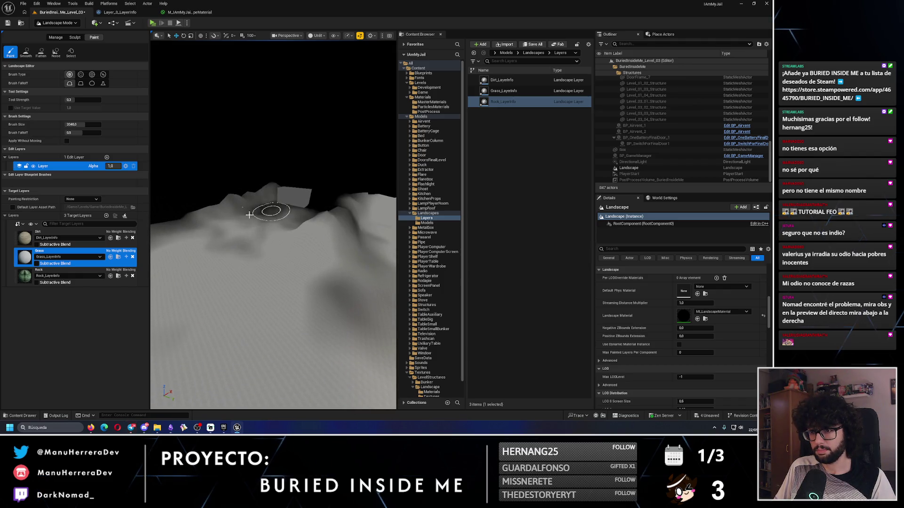
scroll(429, 229, down, 1)
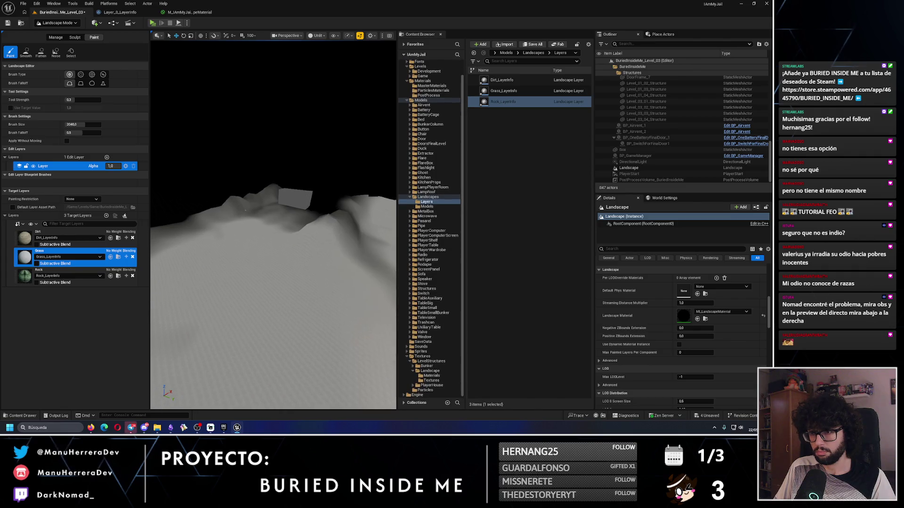
drag(273, 235, 306, 235)
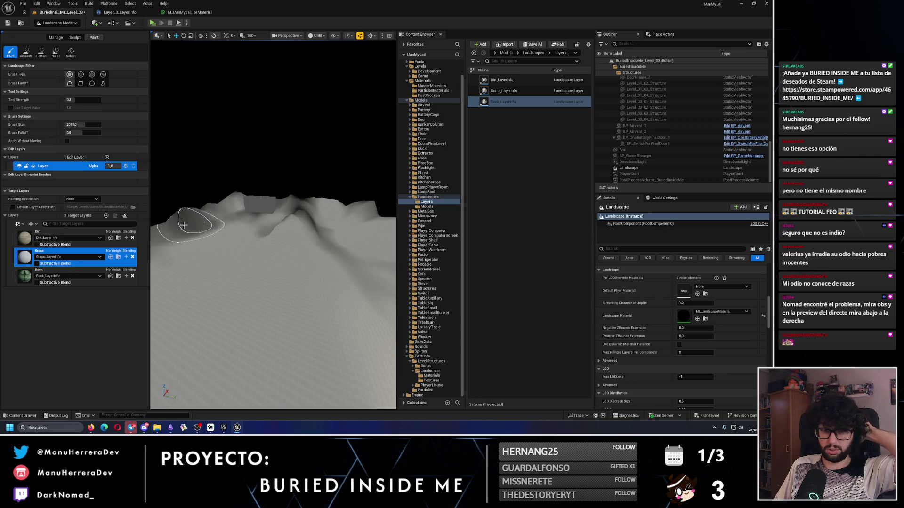
mouse_move(209, 210)
mouse_down()
mouse_move(257, 212)
mouse_move(222, 258)
mouse_move(177, 252)
mouse_move(235, 262)
mouse_up()
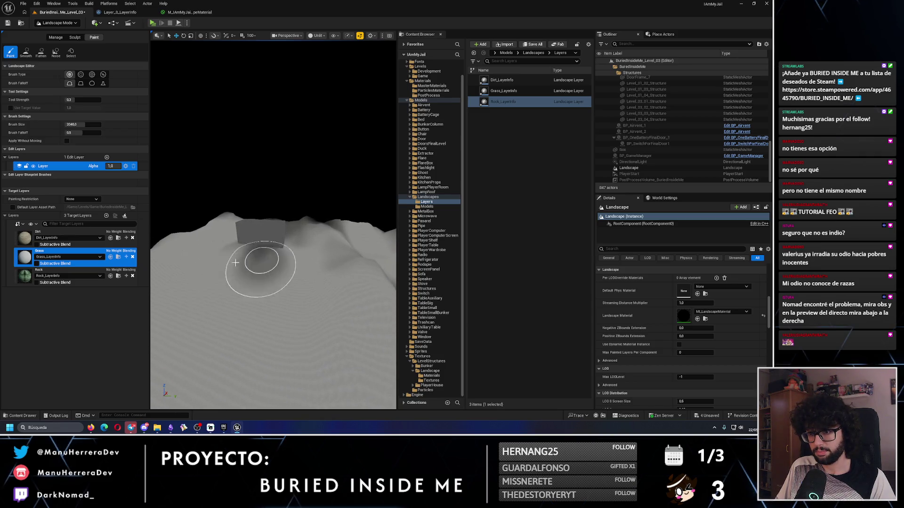
mouse_move(342, 237)
mouse_down()
mouse_move(242, 303)
mouse_move(227, 263)
mouse_move(323, 299)
mouse_move(323, 318)
mouse_move(343, 262)
mouse_move(242, 283)
mouse_move(192, 257)
mouse_up()
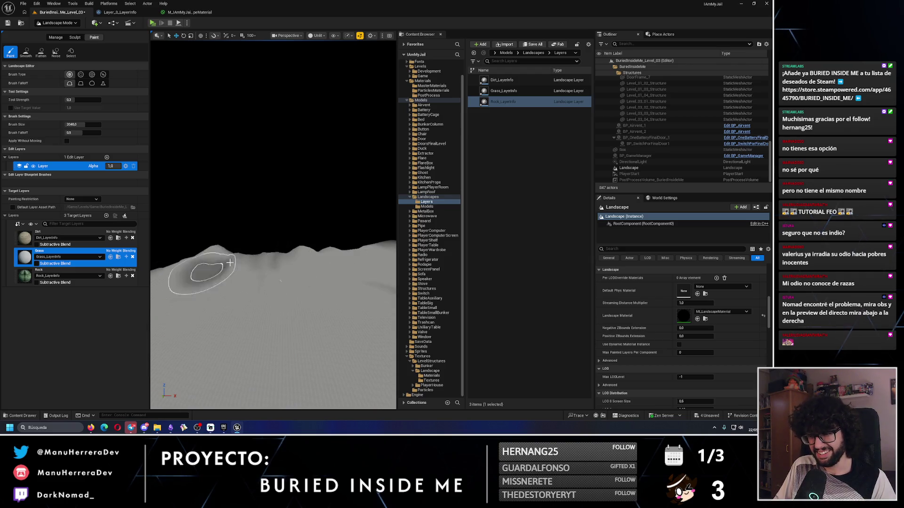
mouse_move(252, 293)
mouse_down()
mouse_move(217, 283)
mouse_move(262, 263)
mouse_move(333, 262)
mouse_move(303, 252)
mouse_move(288, 223)
mouse_move(320, 219)
mouse_up()
mouse_move(255, 234)
mouse_down()
mouse_move(201, 263)
mouse_move(226, 244)
mouse_move(230, 278)
mouse_move(230, 244)
mouse_move(282, 254)
mouse_move(238, 243)
mouse_up()
Toggle the view mode between Lit and Unlit with Alt+4/Alt+3, ending in Lit
key(alt+4)
key(alt+3)
key(alt+4)
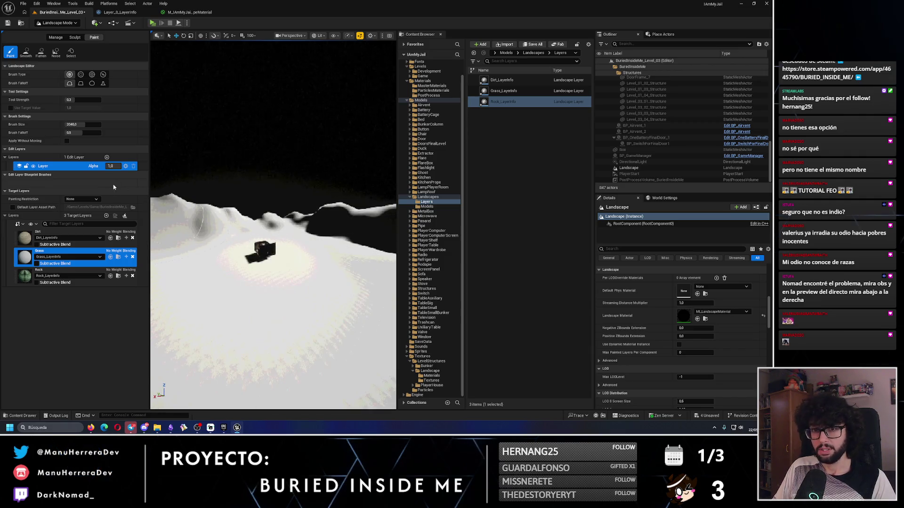
Select the Dirt target layer and reduce the brush size
click(32, 240)
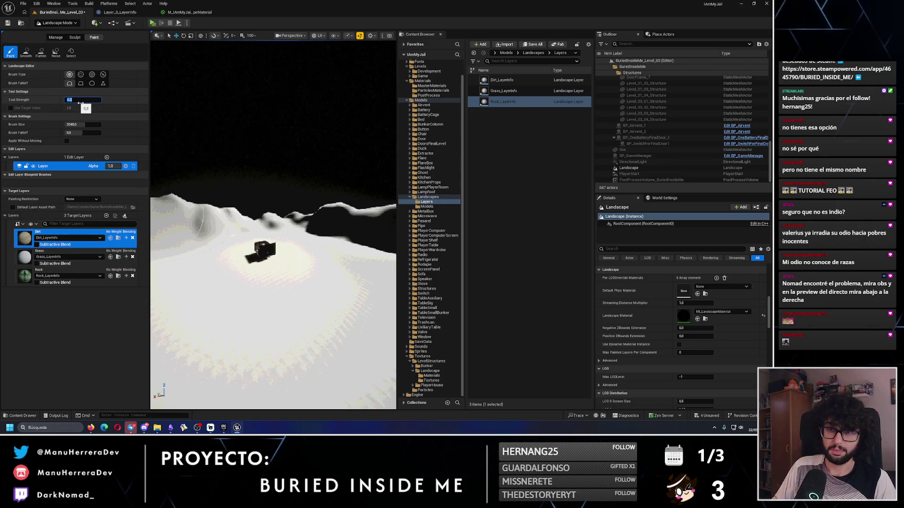
drag(82, 124, 65, 125)
click(83, 125)
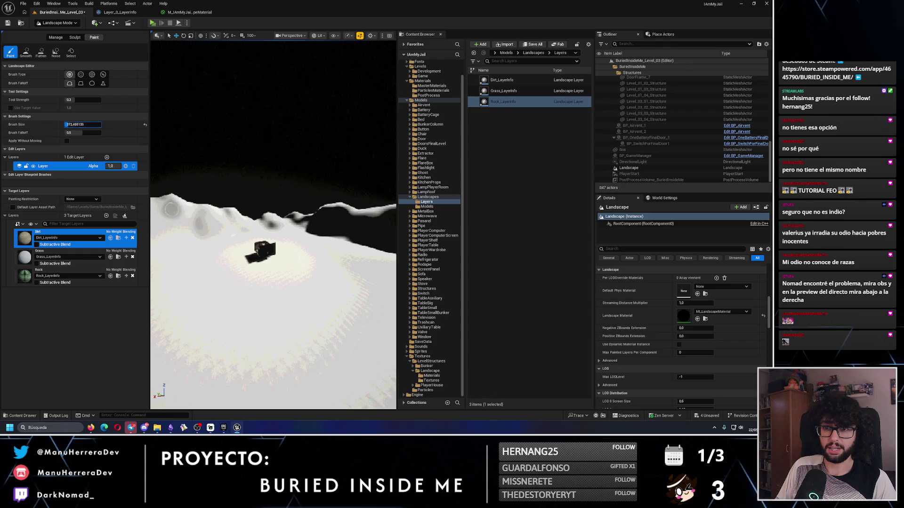
scroll(179, 181, up, 4)
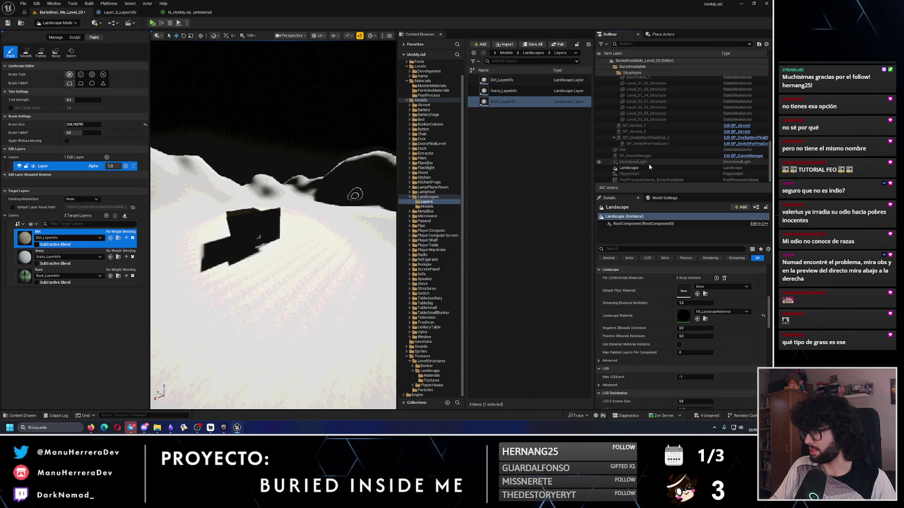
Set the DirectionalLight intensity to 0.1 lux, then return to Landscape mode
click(56, 23)
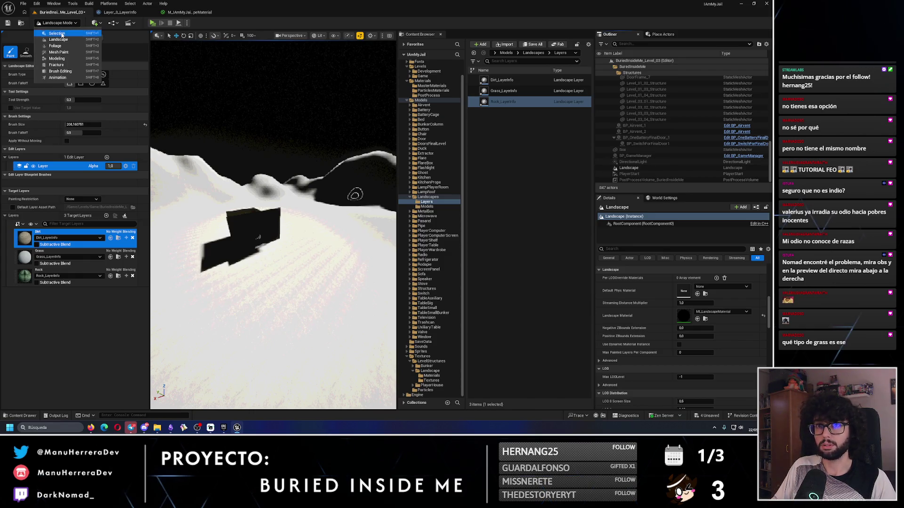
click(61, 33)
click(637, 162)
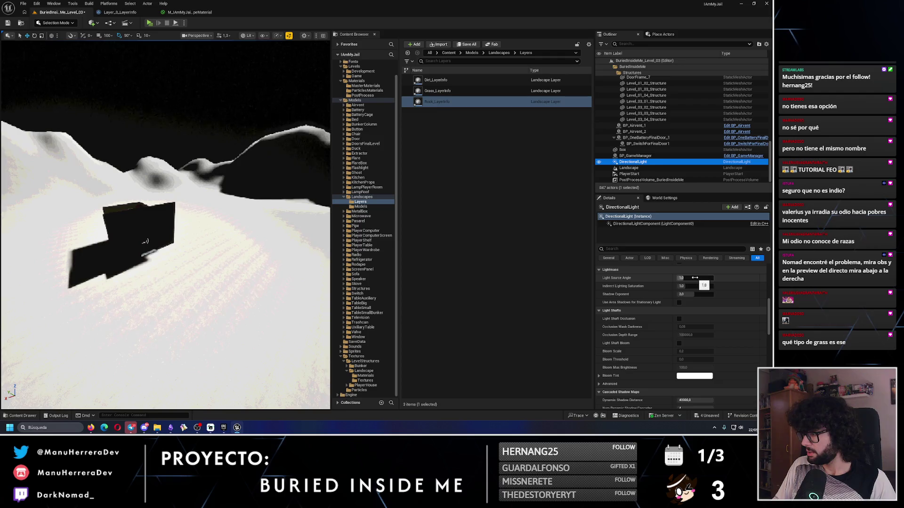
scroll(695, 277, up, 10)
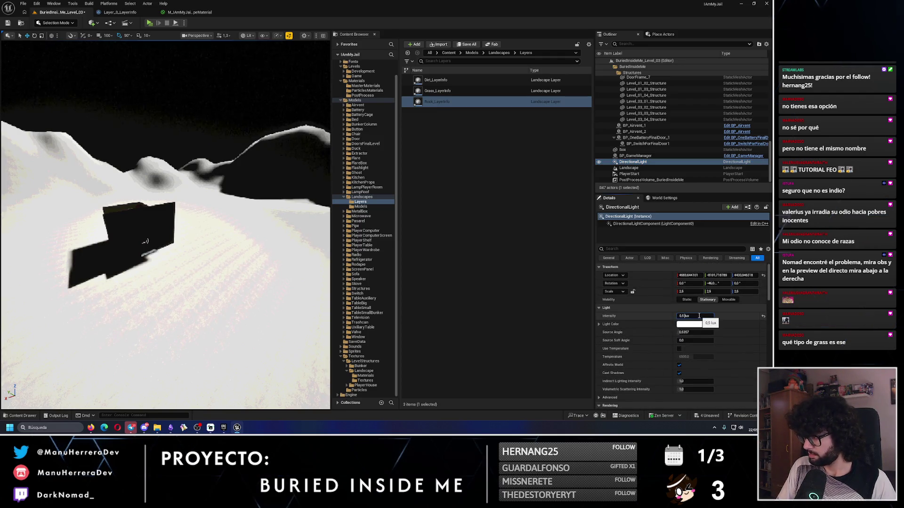
key(Return)
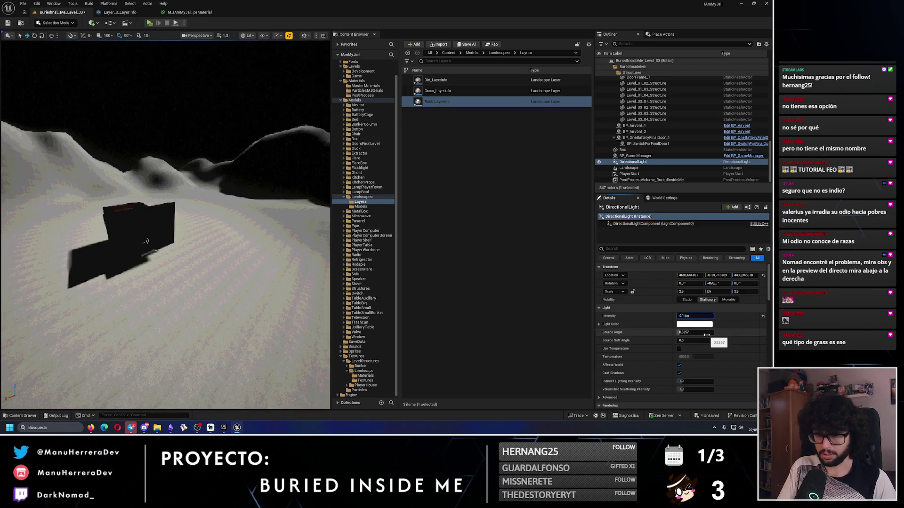
drag(220, 155, 219, 155)
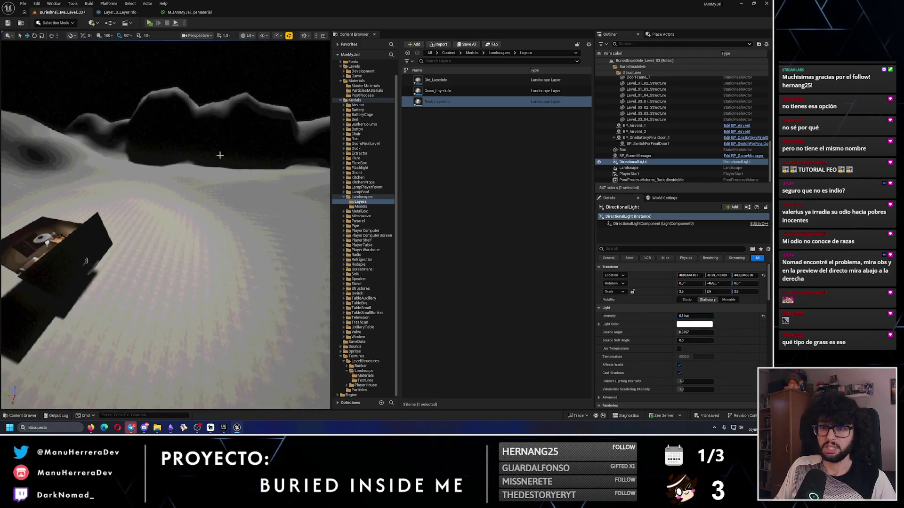
click(57, 23)
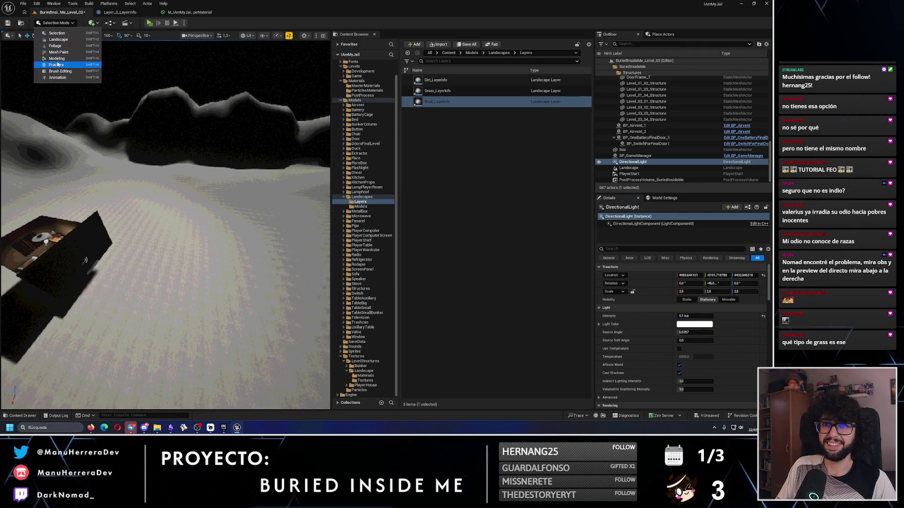
click(59, 39)
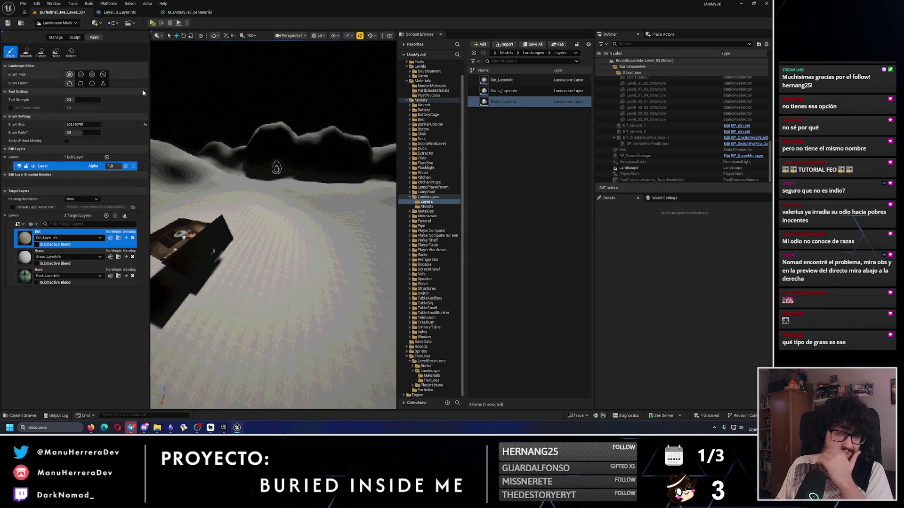
drag(173, 248, 192, 117)
click(60, 23)
click(58, 31)
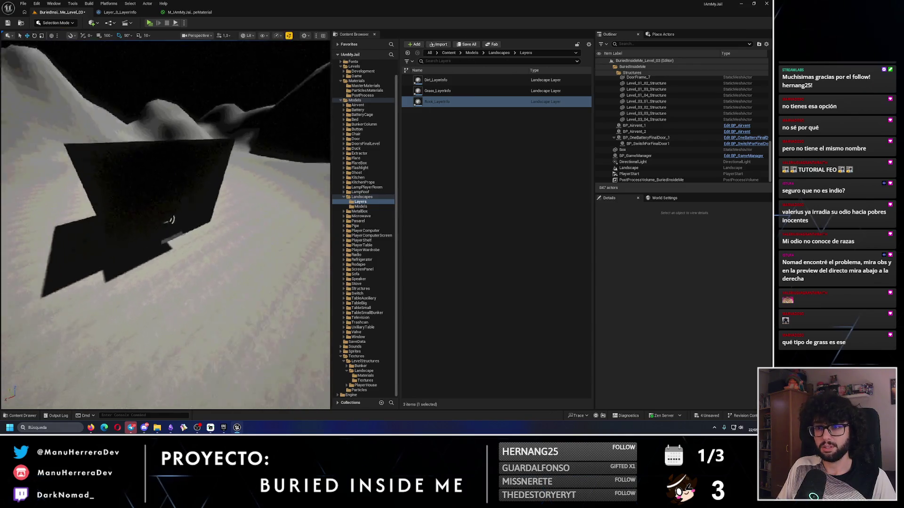
click(192, 230)
click(192, 231)
key(f)
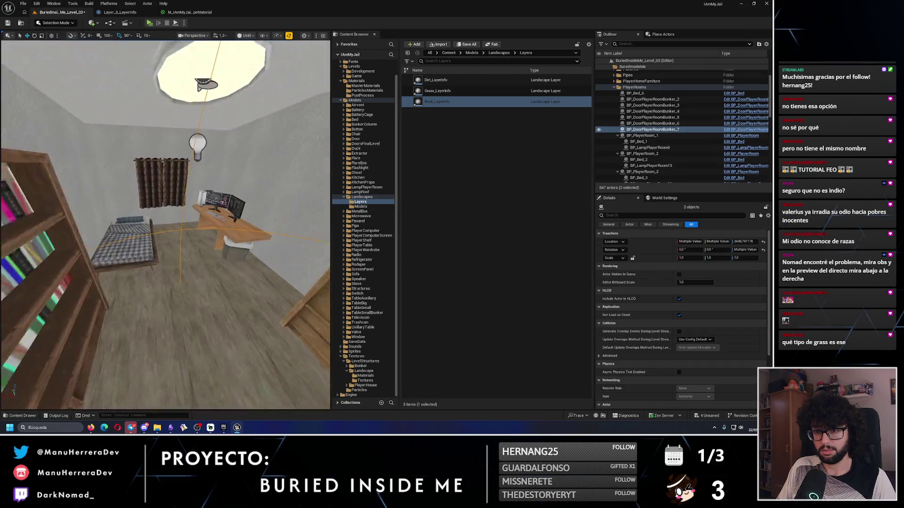
ctrl+click(145, 130)
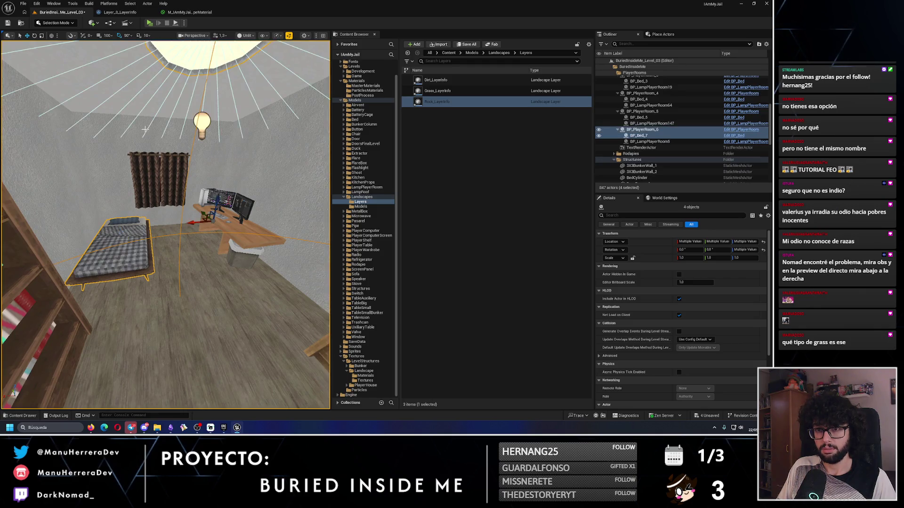
key(f)
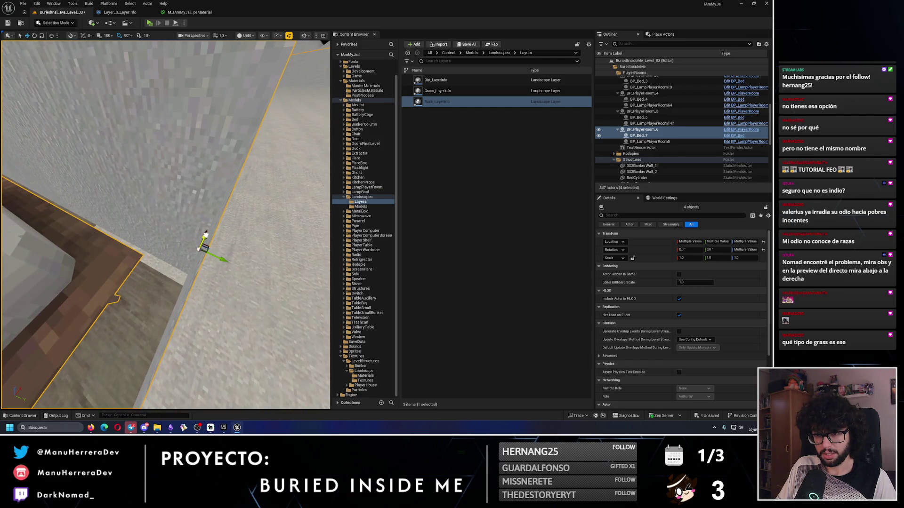
key(f)
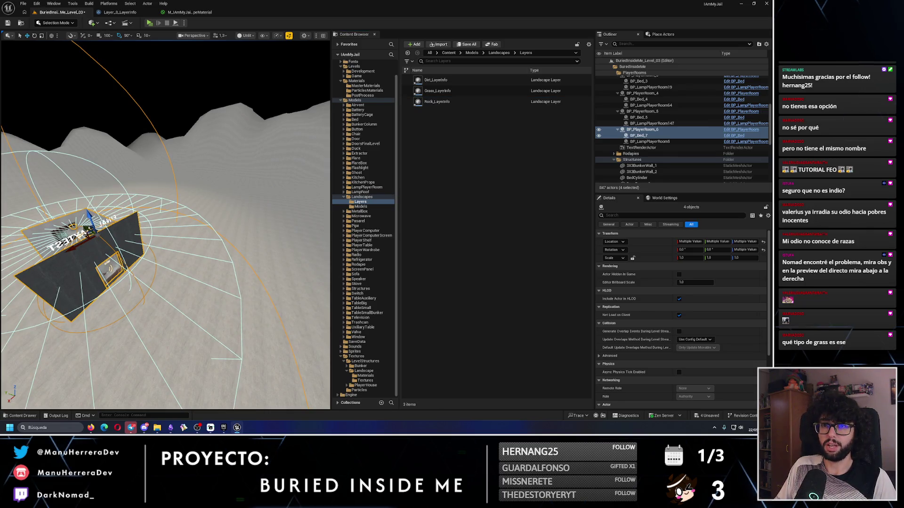
click(108, 142)
click(55, 23)
click(65, 40)
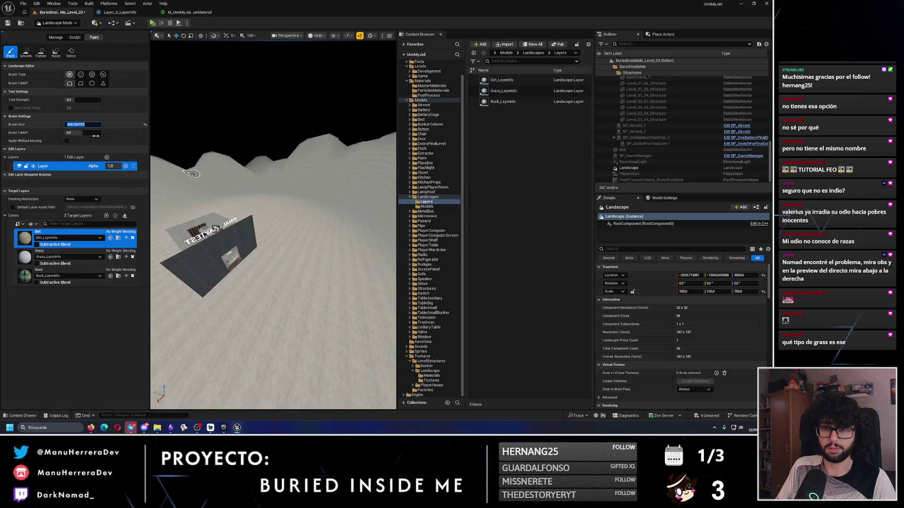
Glance at the Grass layer info, then select Dirt and face the wall and door
double_click(29, 256)
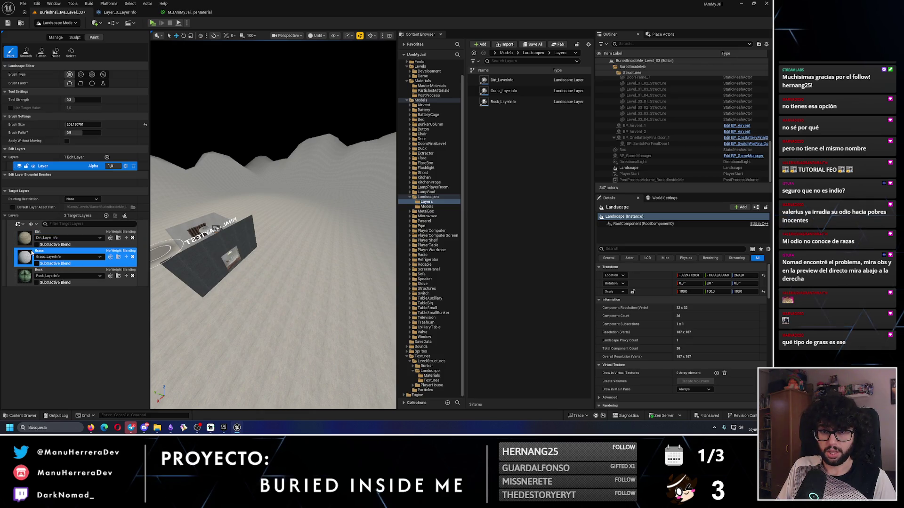
click(748, 29)
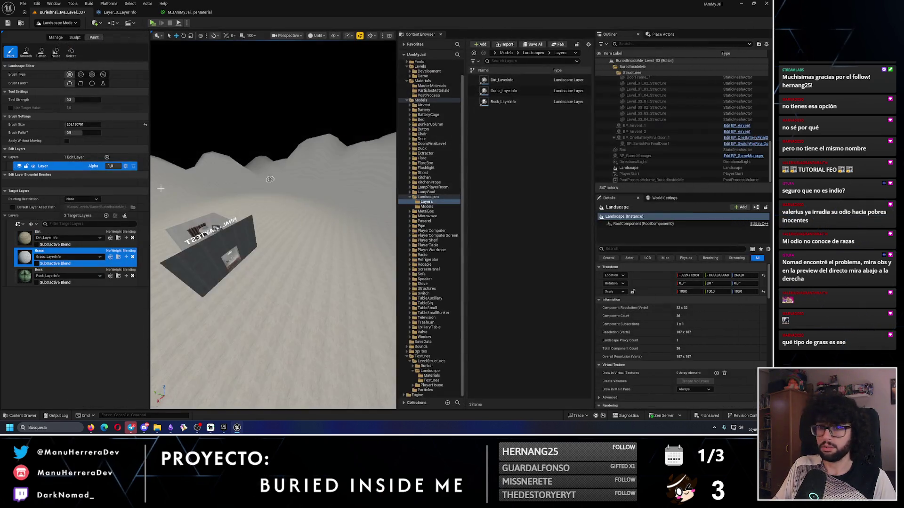
click(47, 234)
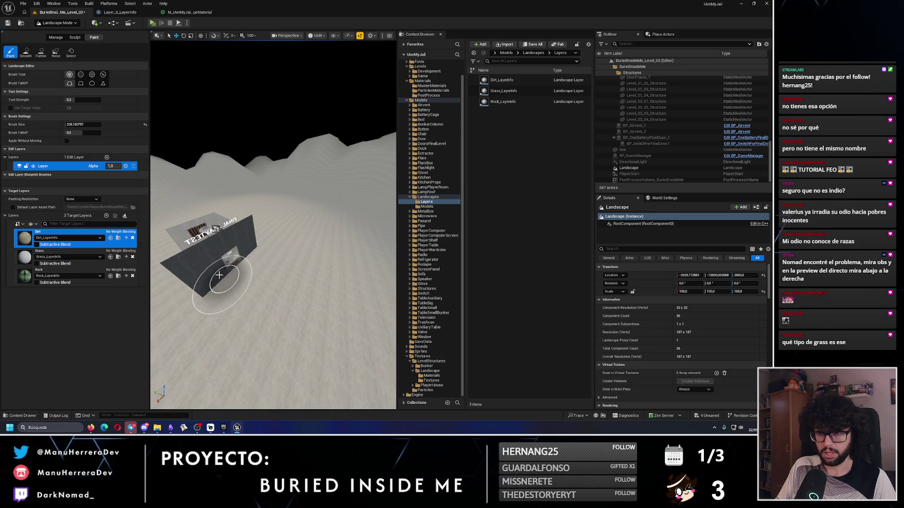
scroll(219, 275, up, 10)
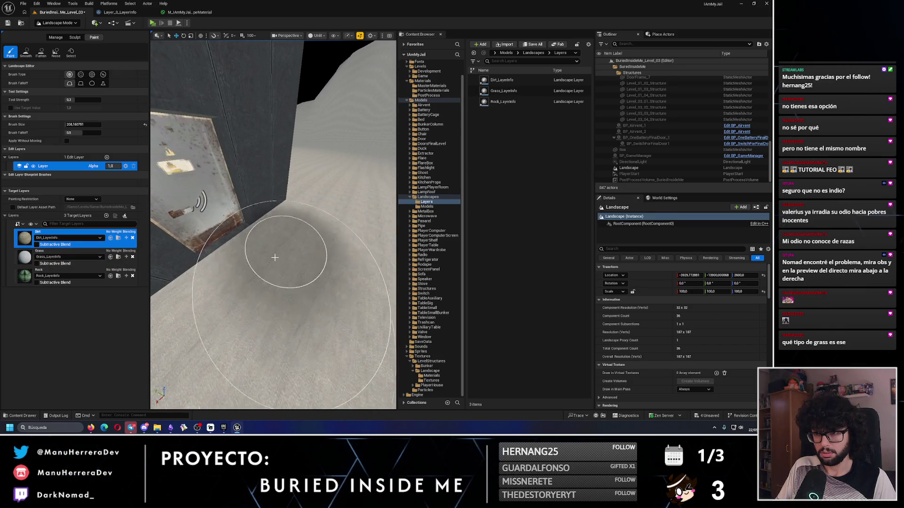
drag(275, 258, 189, 232)
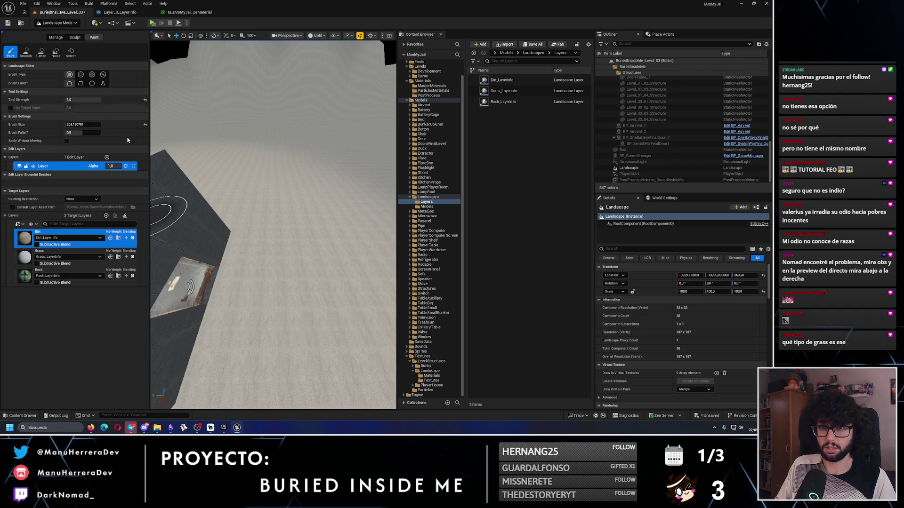
drag(302, 322, 263, 311)
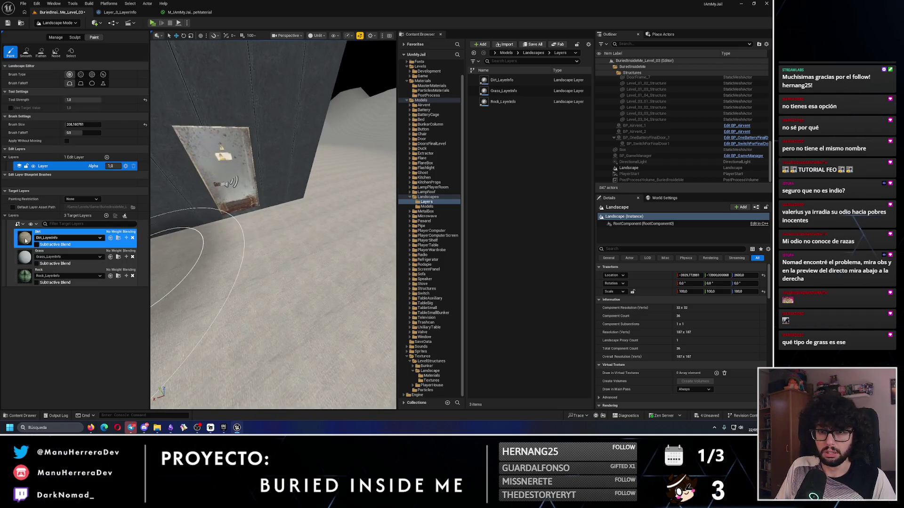
Paint a Rock stroke on the floor and undo it with Ctrl+Z
click(36, 272)
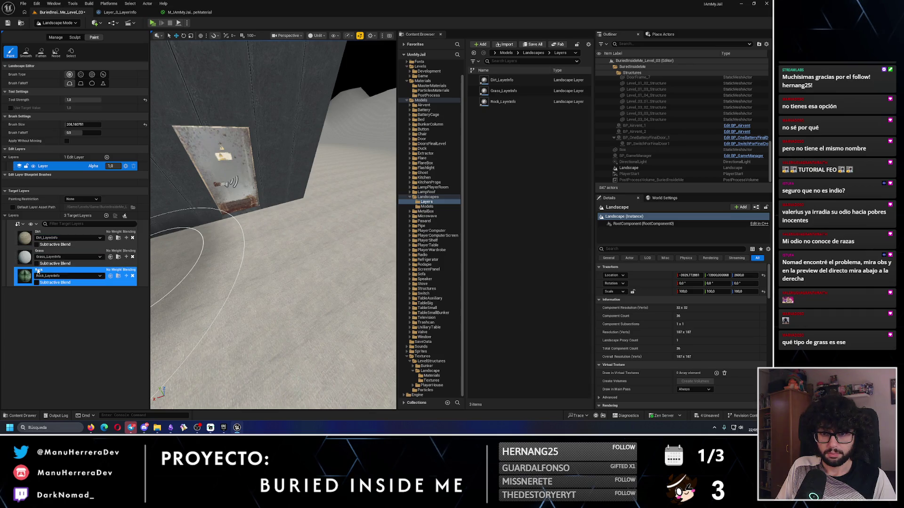
scroll(297, 269, down, 5)
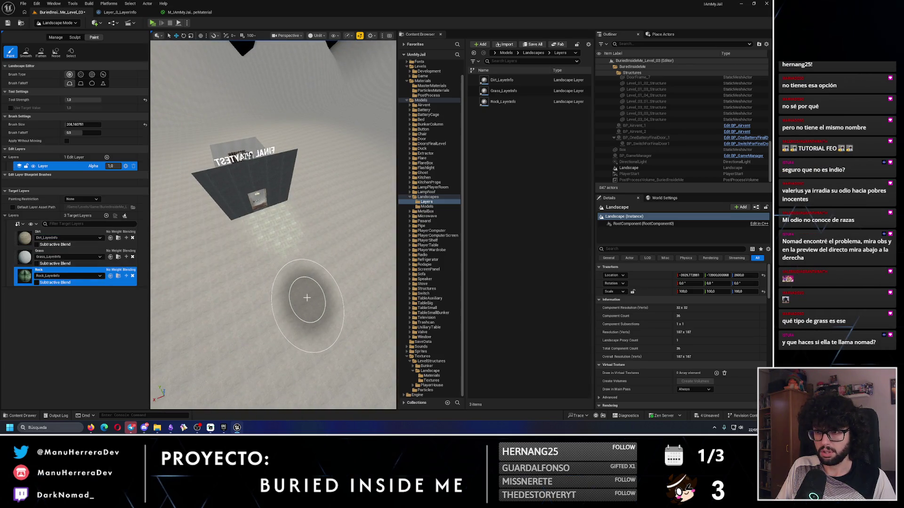
click(303, 299)
key(ctrl+z)
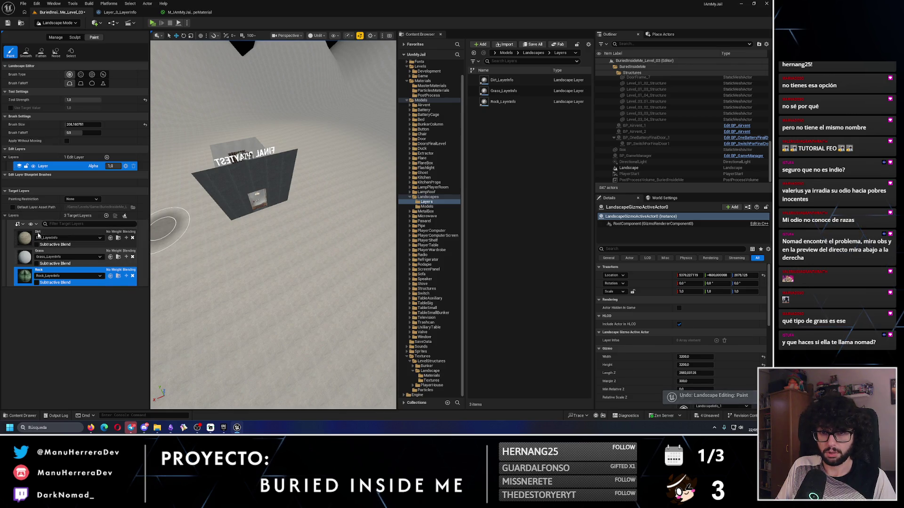
Paint Dirt on the floor by the door and along the wall
click(38, 235)
scroll(301, 244, up, 5)
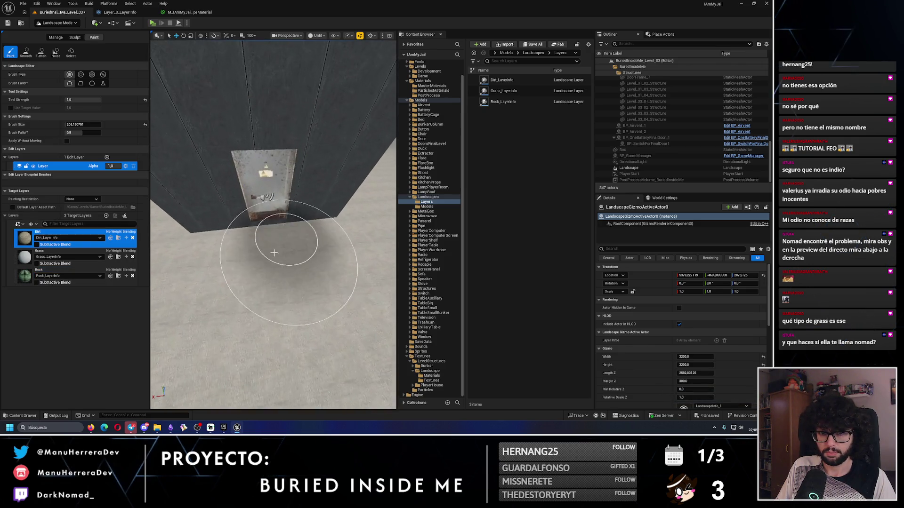
click(276, 273)
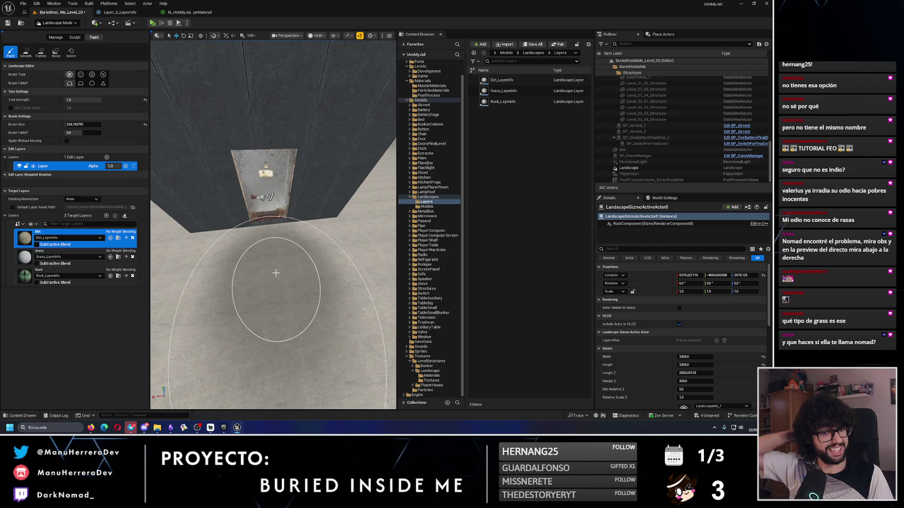
drag(276, 273, 348, 296)
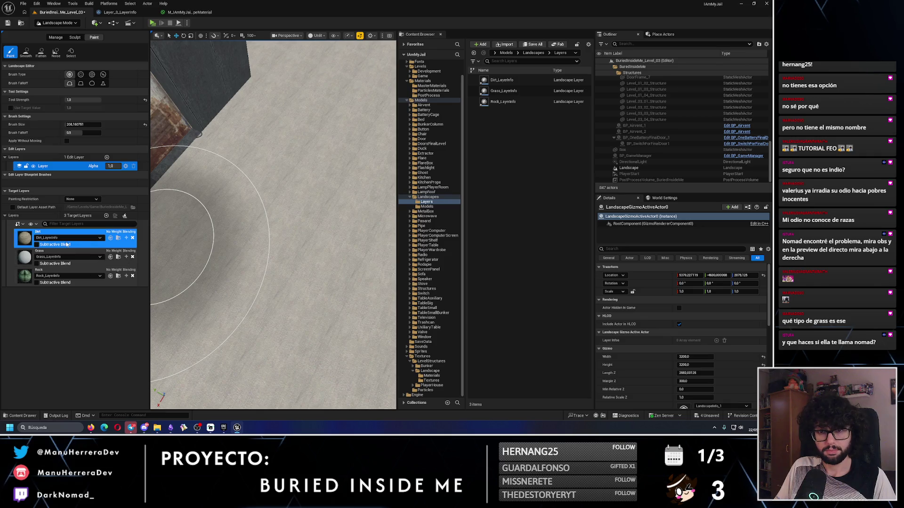
mouse_move(203, 169)
mouse_down()
mouse_move(232, 187)
mouse_move(212, 97)
mouse_move(249, 106)
mouse_up()
scroll(259, 278, up, 5)
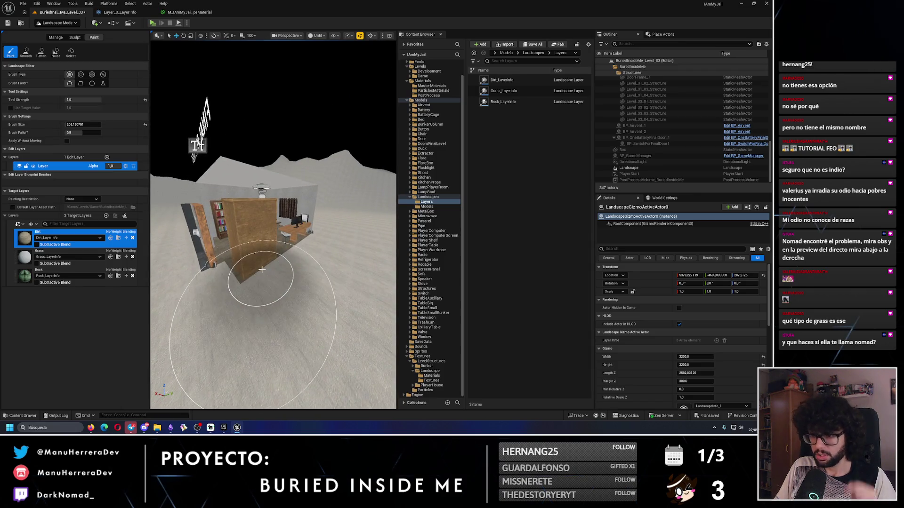
Undo the latest stroke, reselect Dirt, and show the M_IAmMyJail_LandscapeMaterial graph
click(47, 274)
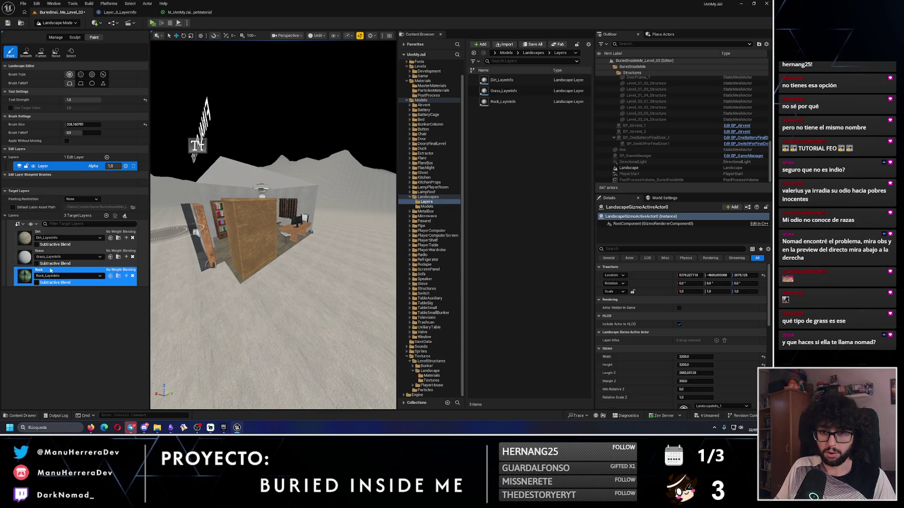
scroll(340, 280, up, 5)
scroll(340, 280, up, 3)
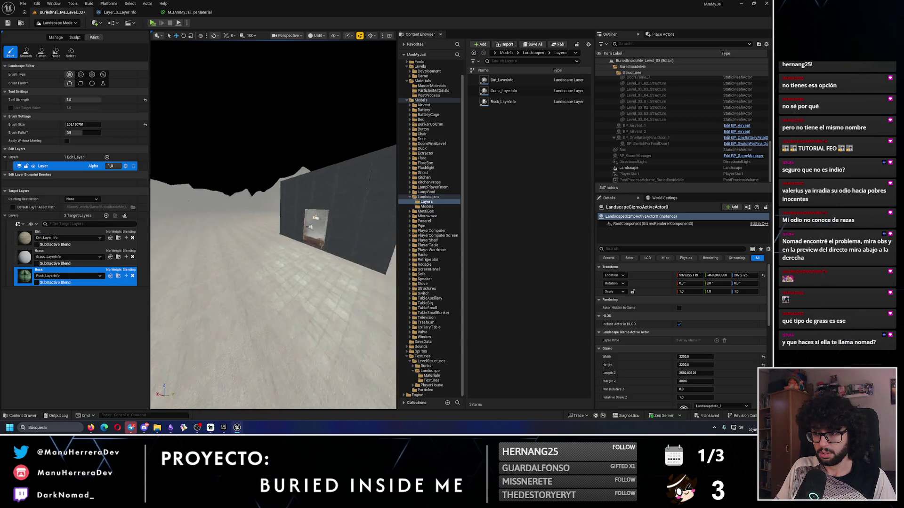
key(ctrl+z)
click(78, 235)
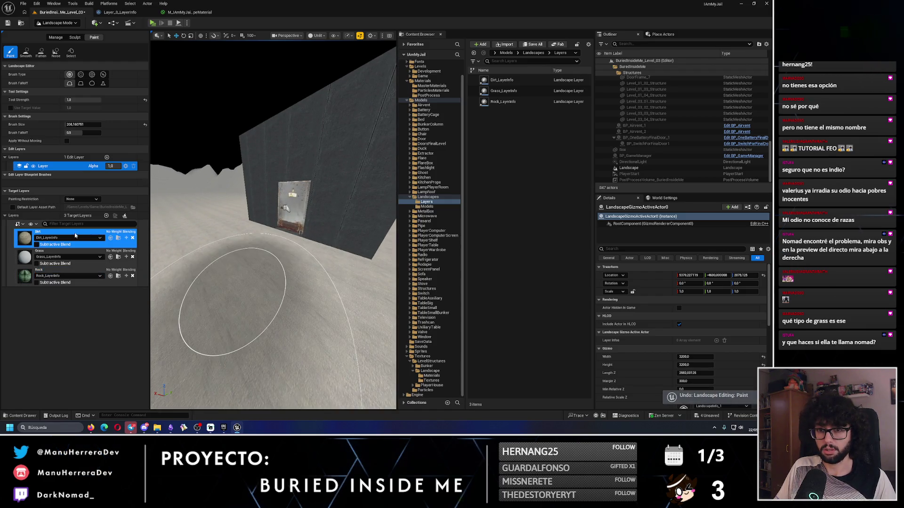
click(189, 12)
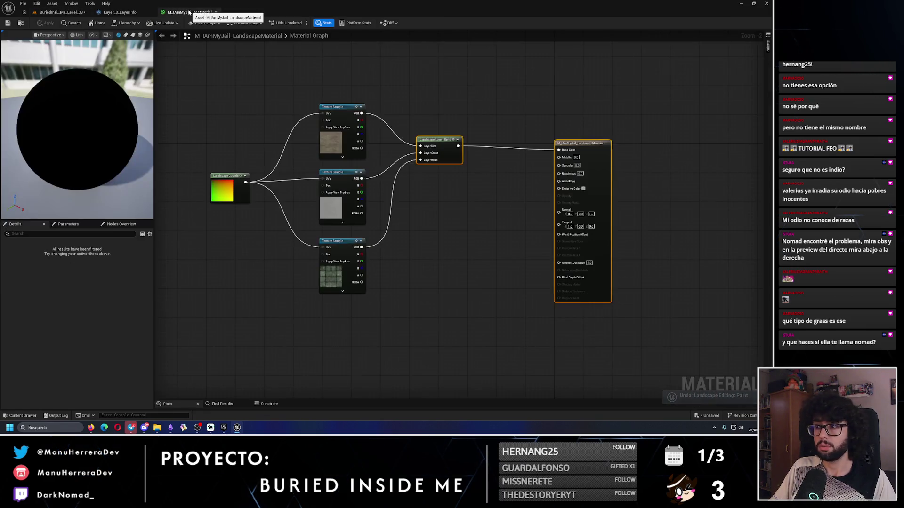
After inspecting the Landscape Layer Blend, drag the target layers into a new order in the level
click(432, 142)
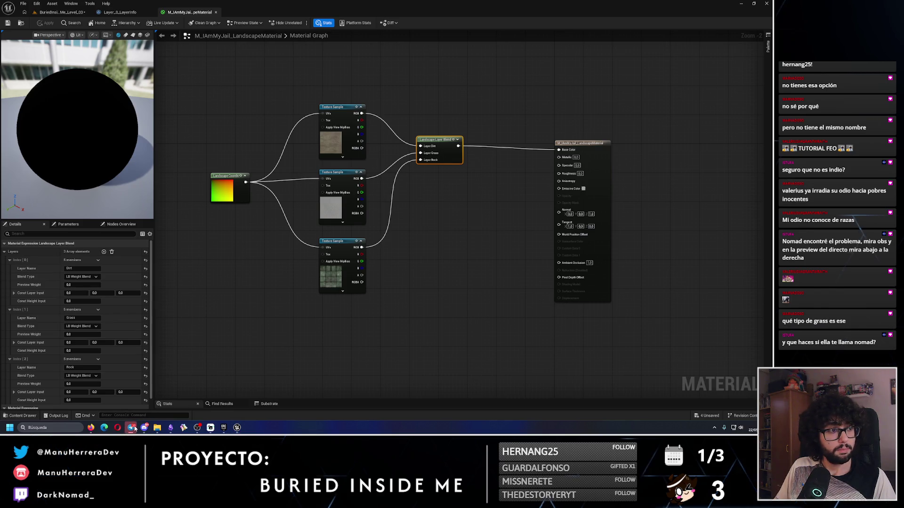
click(60, 12)
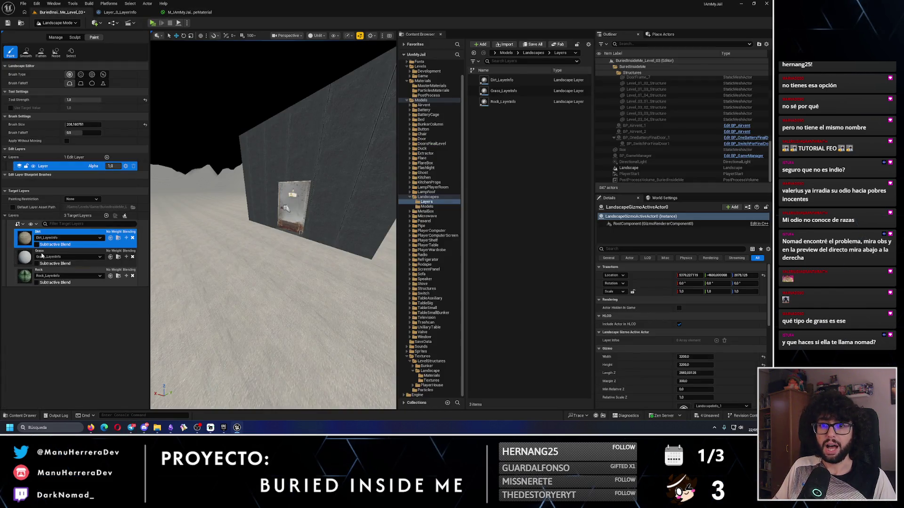
key(F2)
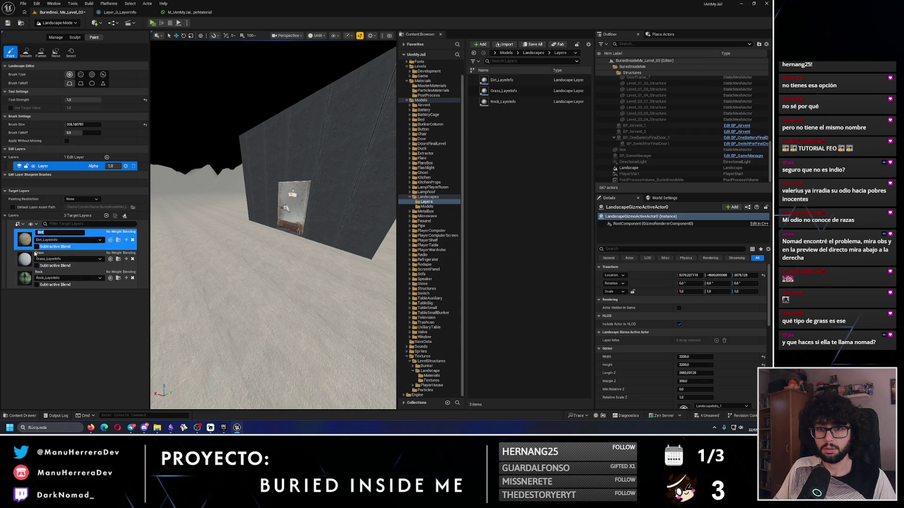
drag(40, 238, 45, 263)
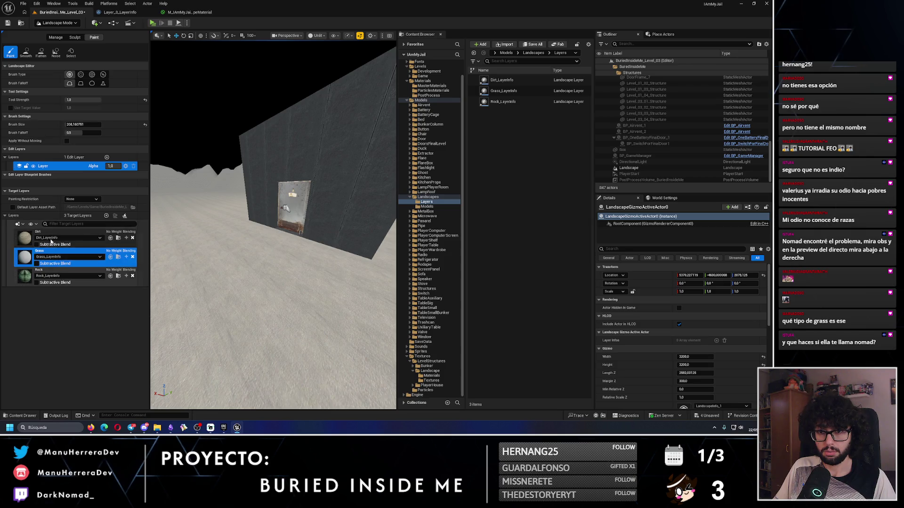
drag(64, 258, 61, 285)
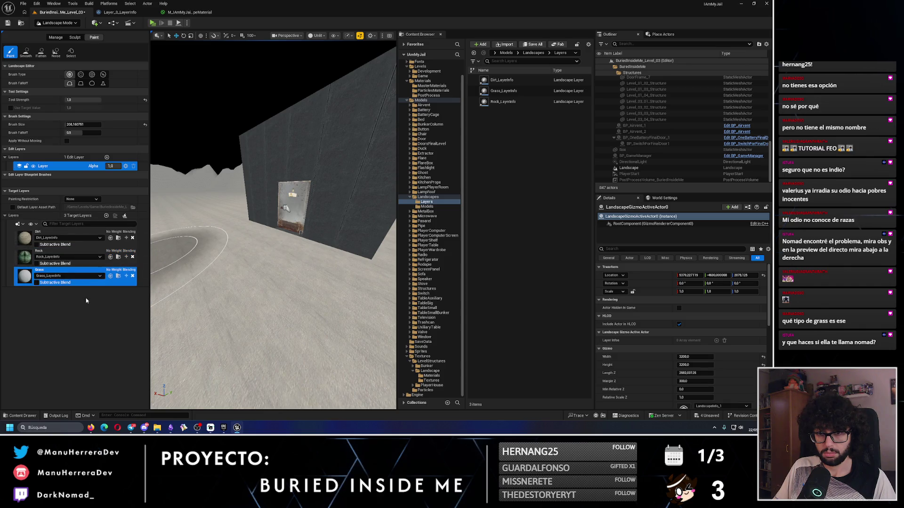
scroll(273, 344, up, 3)
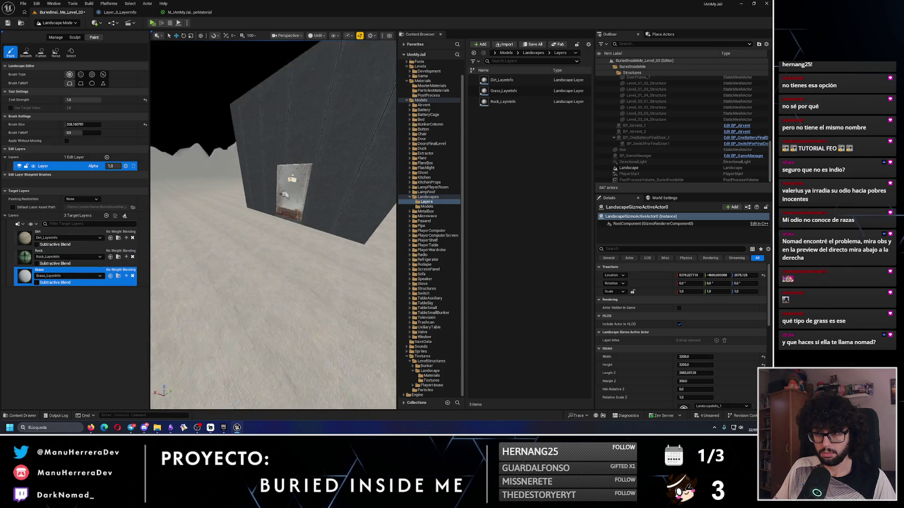
click(66, 234)
scroll(255, 203, up, 5)
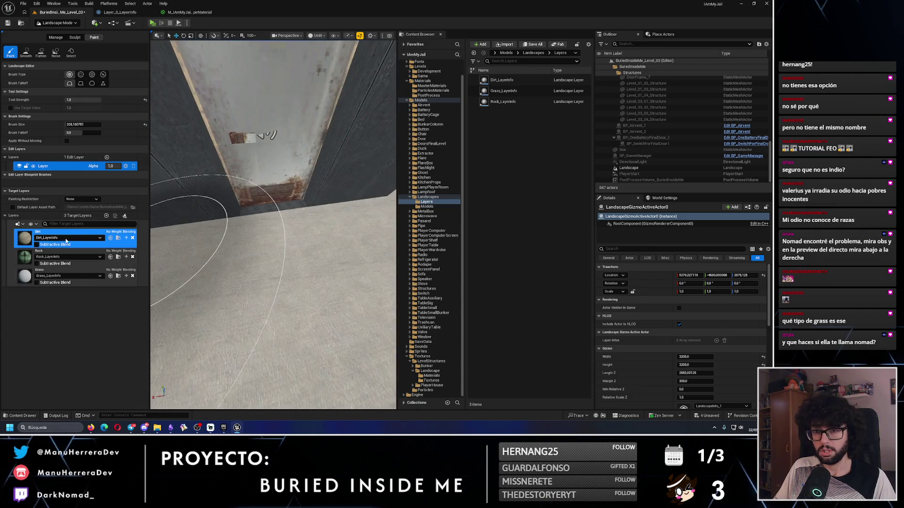
drag(47, 234, 47, 278)
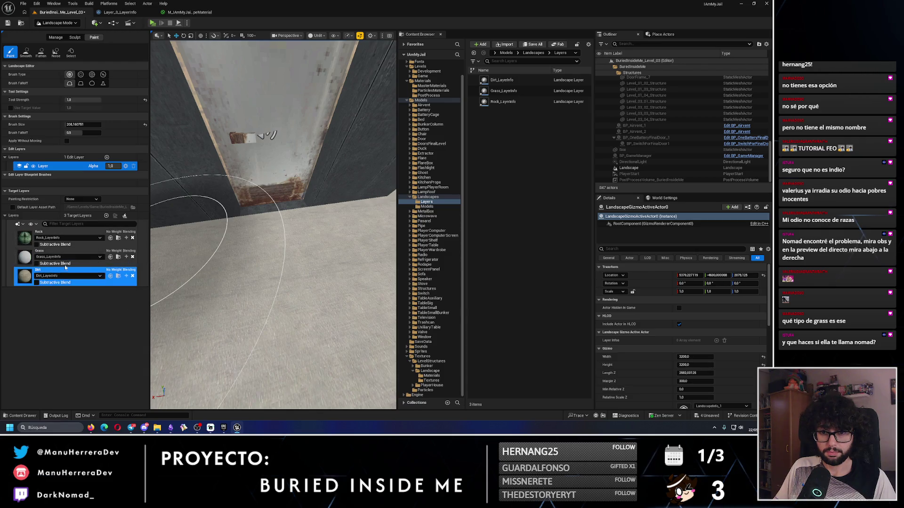
click(38, 238)
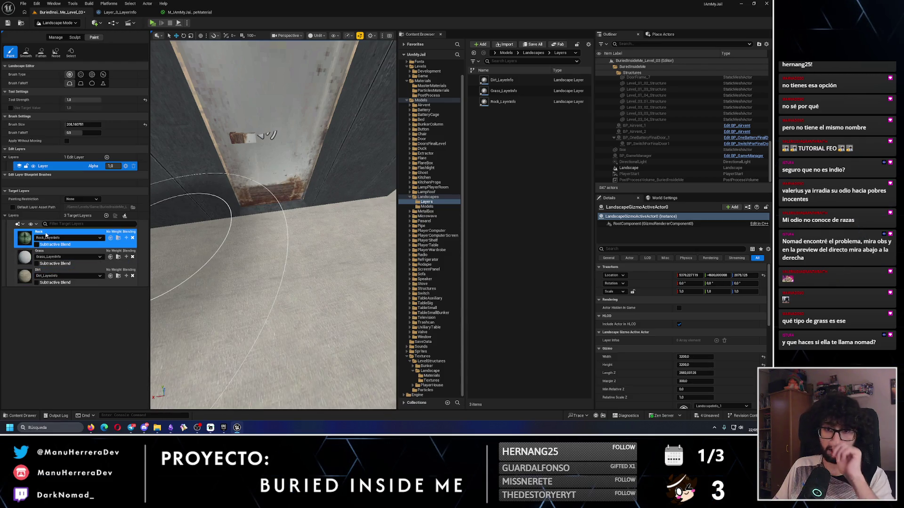
drag(38, 257, 39, 233)
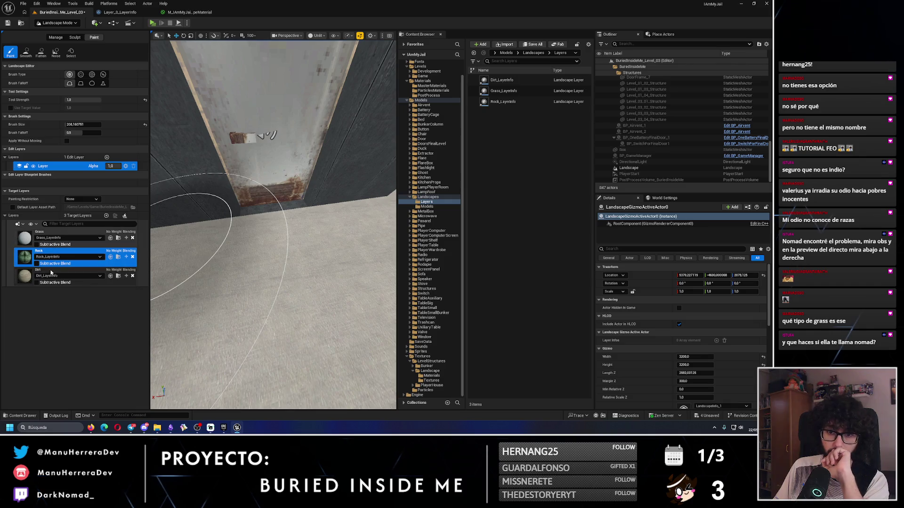
Test-paint Rock on the floor, switch between layers, and undo the strokes with Ctrl+Z
click(276, 258)
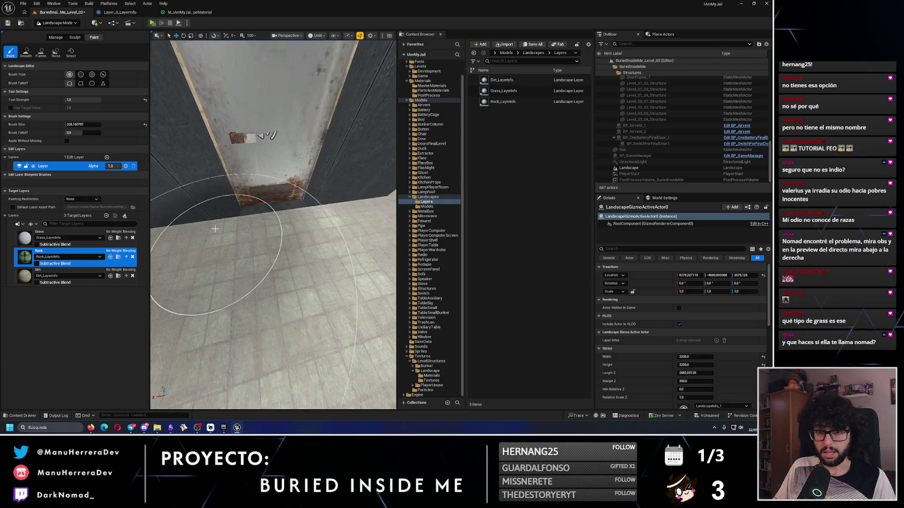
click(66, 272)
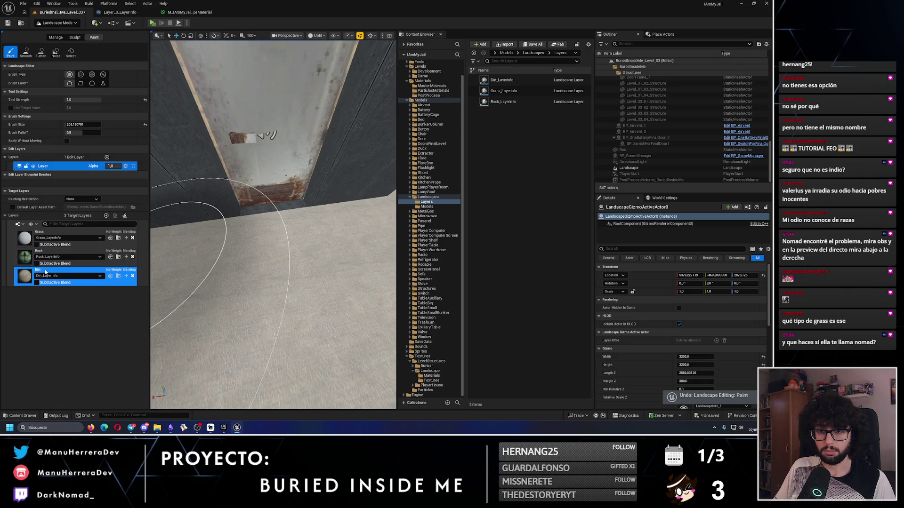
key(ctrl+z)
mouse_move(263, 222)
mouse_down()
mouse_move(263, 252)
mouse_move(264, 222)
mouse_move(274, 232)
mouse_move(264, 216)
mouse_move(235, 230)
mouse_move(261, 201)
mouse_up()
click(51, 234)
click(52, 254)
click(52, 233)
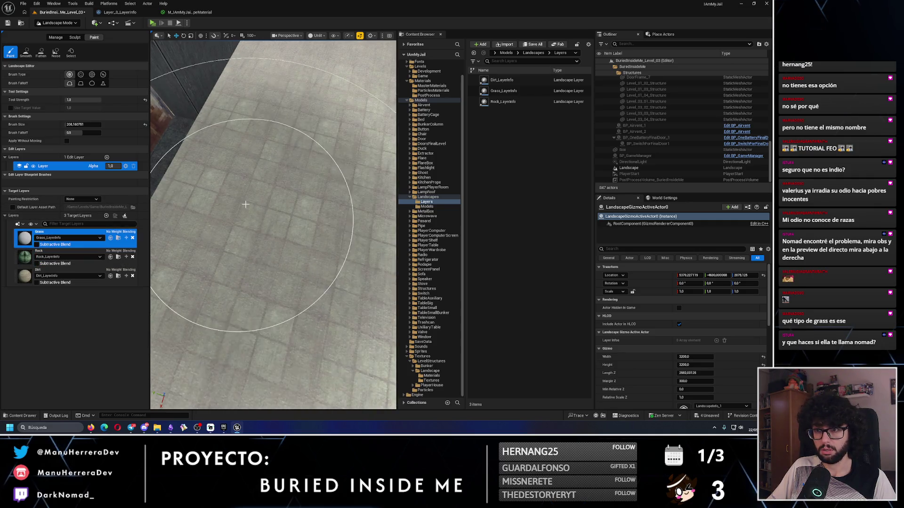
scroll(247, 189, down, 3)
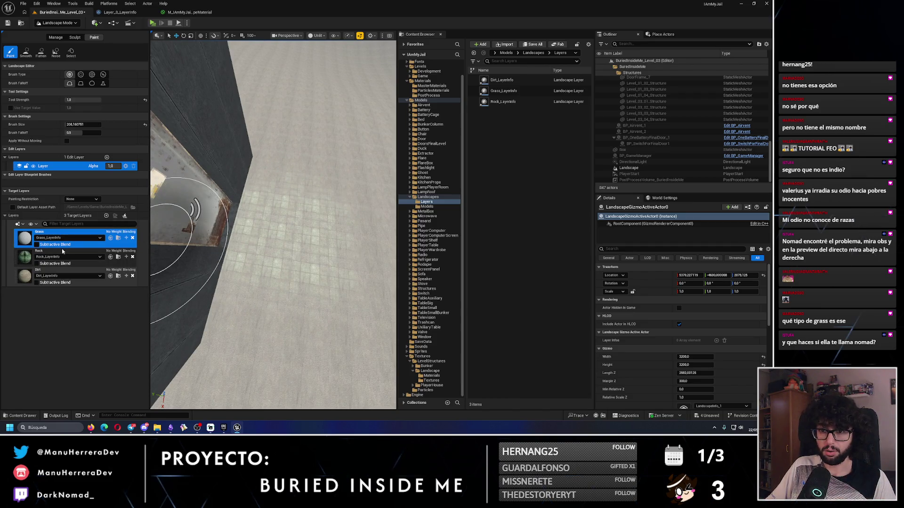
key(ctrl+z)
key(ctrl+z)
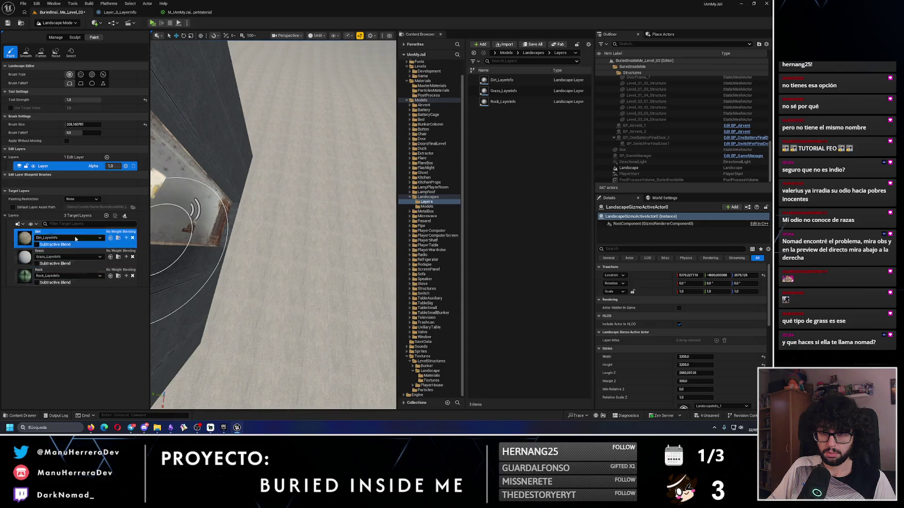
scroll(311, 209, down, 5)
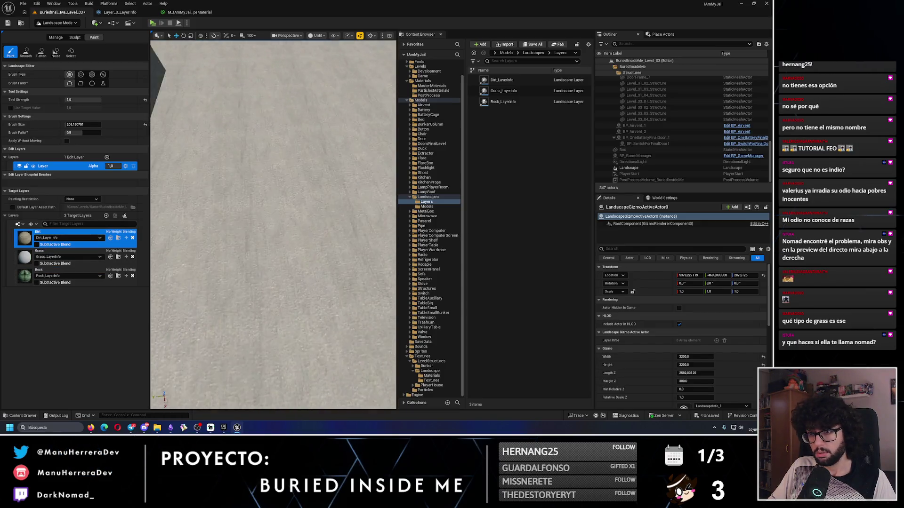
Cycle through the Dirt and Grass layers while viewing the building from above
scroll(283, 205, up, 5)
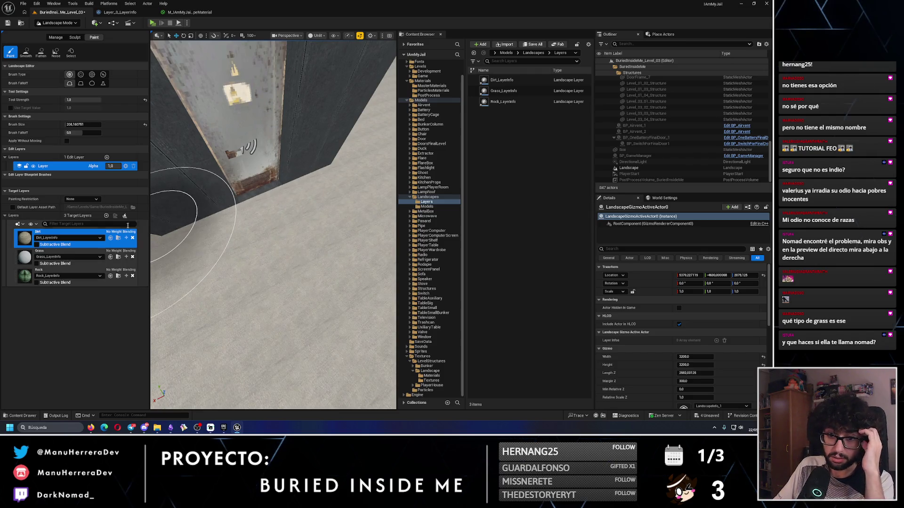
click(37, 245)
mouse_move(273, 226)
mouse_down()
mouse_move(254, 216)
mouse_move(188, 235)
mouse_move(263, 217)
mouse_move(334, 239)
mouse_up()
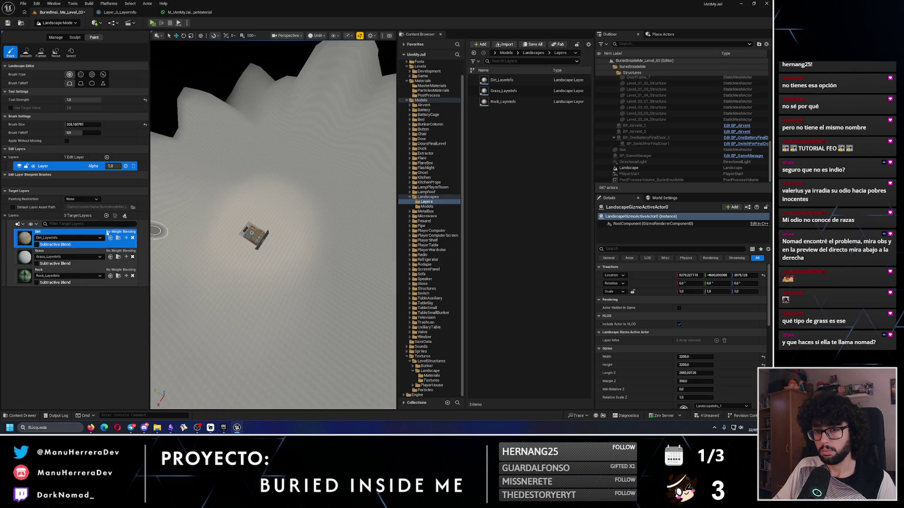
click(39, 244)
mouse_move(273, 226)
mouse_down()
mouse_move(282, 216)
mouse_move(261, 208)
mouse_up()
scroll(261, 208, down, 5)
click(40, 256)
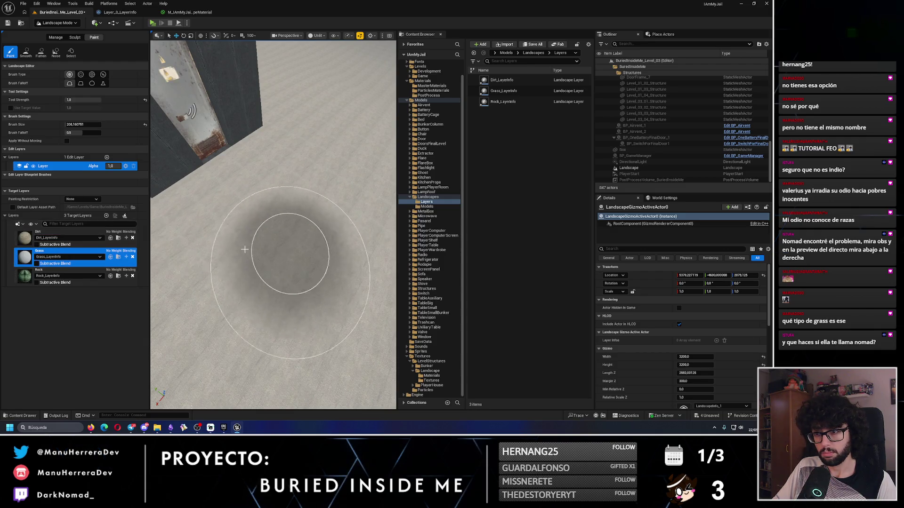
drag(246, 251, 247, 235)
Select Rock and undo the painted patch, then paint Dirt on the ground by the door
scroll(273, 225, down, 5)
drag(323, 264, 322, 221)
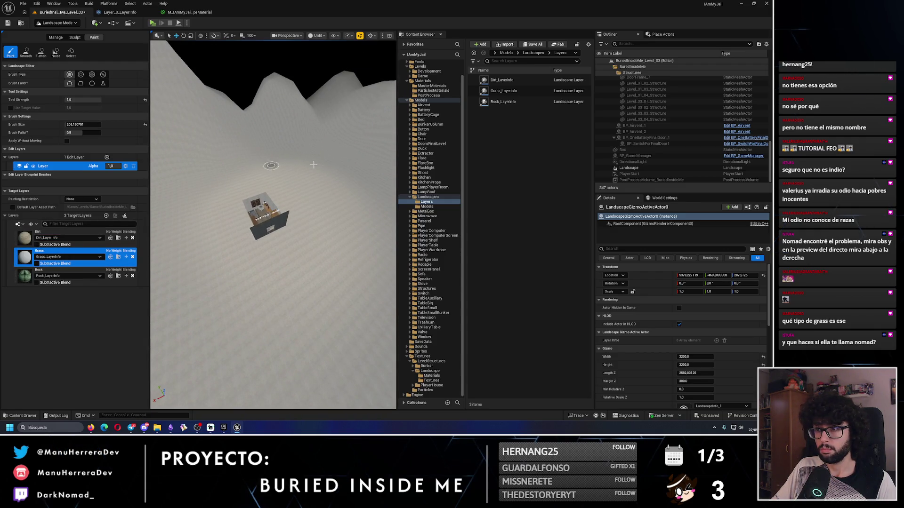
click(47, 271)
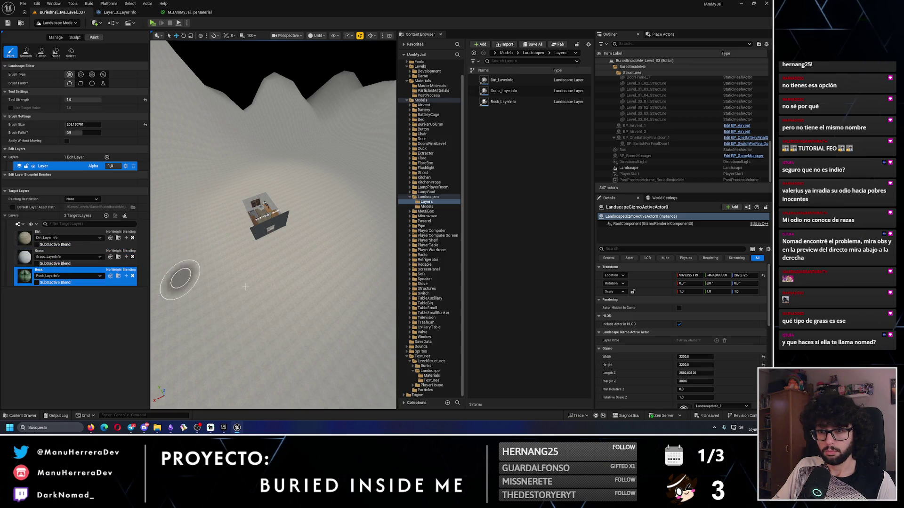
drag(266, 283, 277, 291)
key(ctrl+z)
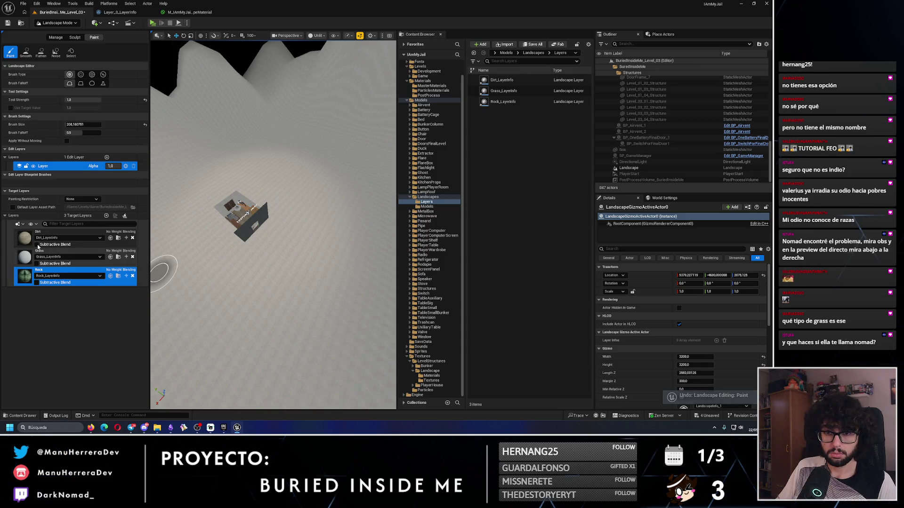
click(55, 232)
scroll(301, 235, up, 6)
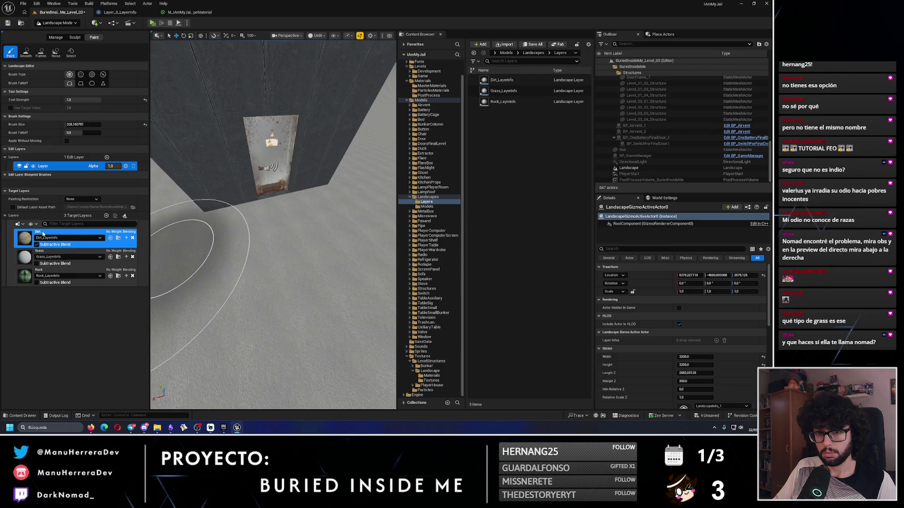
drag(282, 238, 255, 258)
Close the layer sorting options and open Dirt_LayerInfo from the Content Browser
click(30, 225)
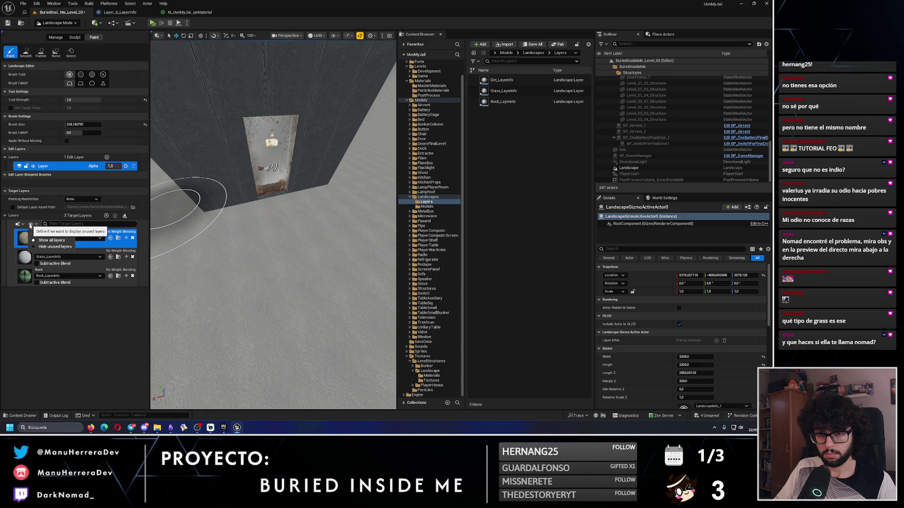
click(19, 225)
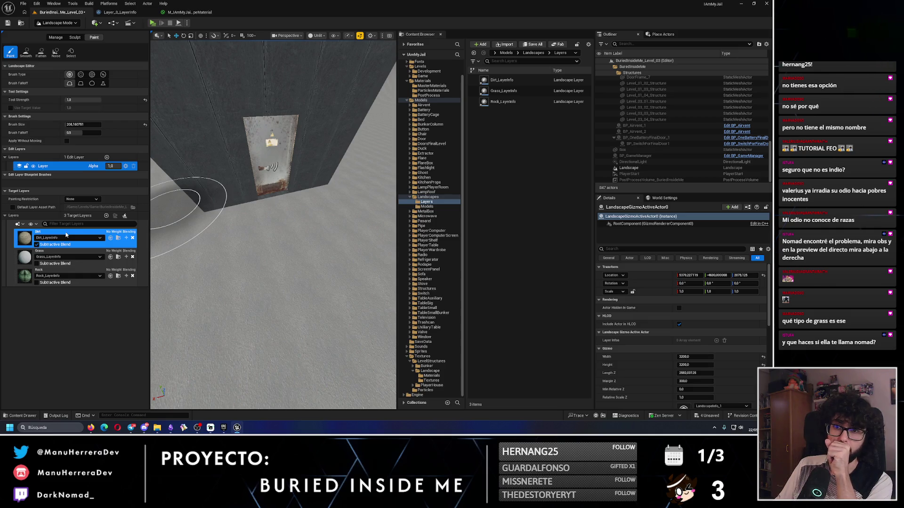
click(118, 238)
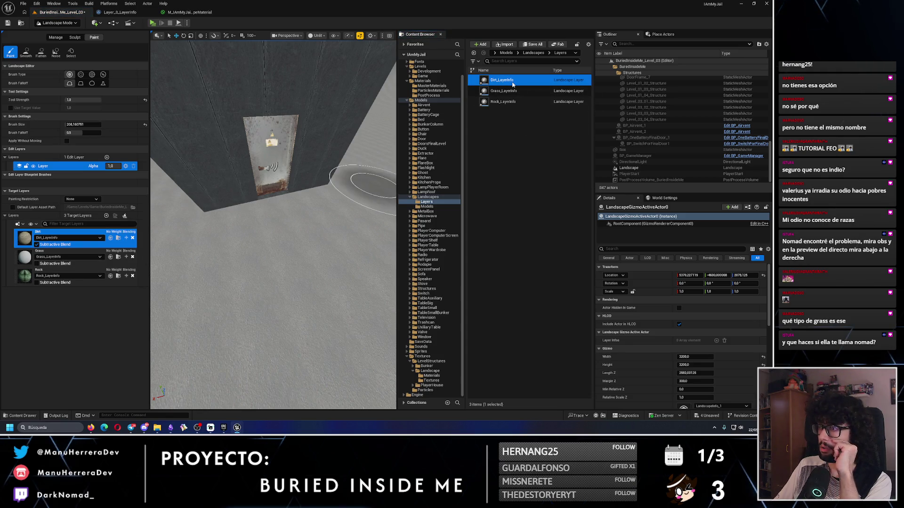
double_click(502, 80)
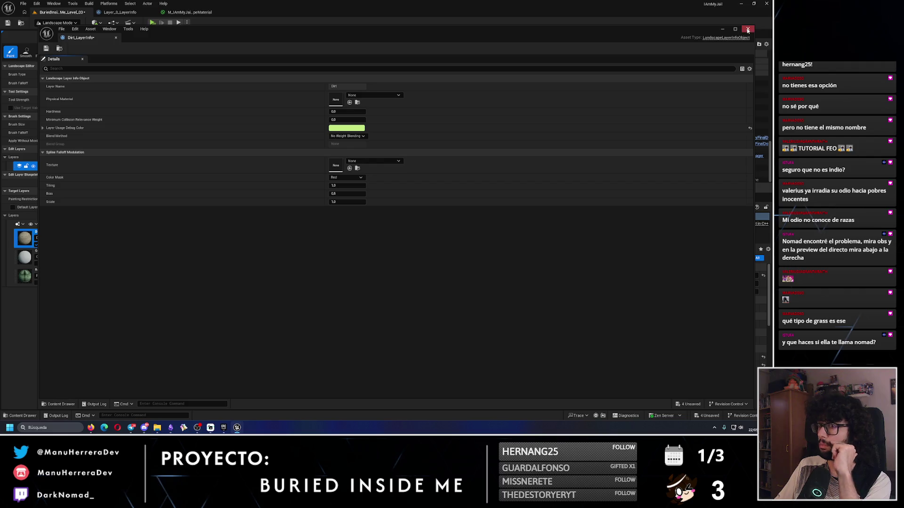
Set the Dirt layer's debug colour to yellow
click(348, 128)
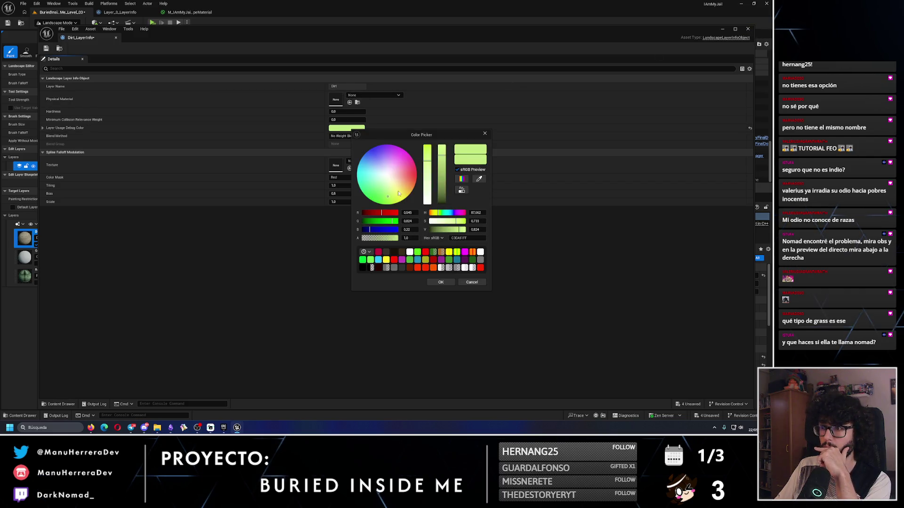
click(439, 282)
click(748, 29)
Set the Grass layer's debug colour to bright green
click(499, 91)
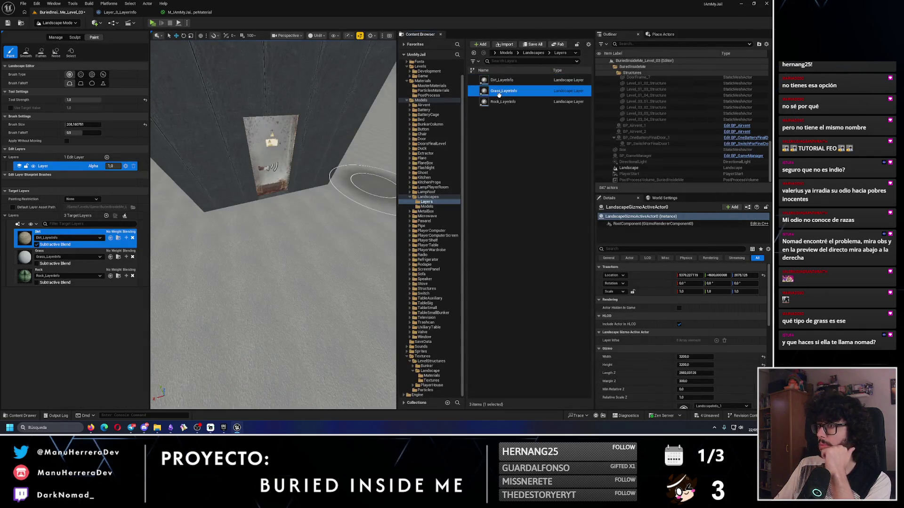
double_click(500, 93)
click(346, 128)
click(370, 175)
drag(370, 175, 367, 197)
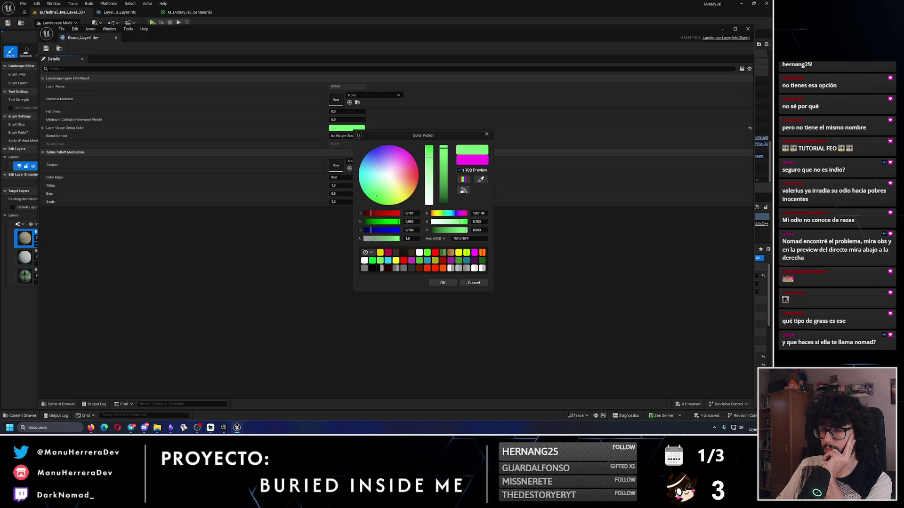
click(441, 283)
click(748, 29)
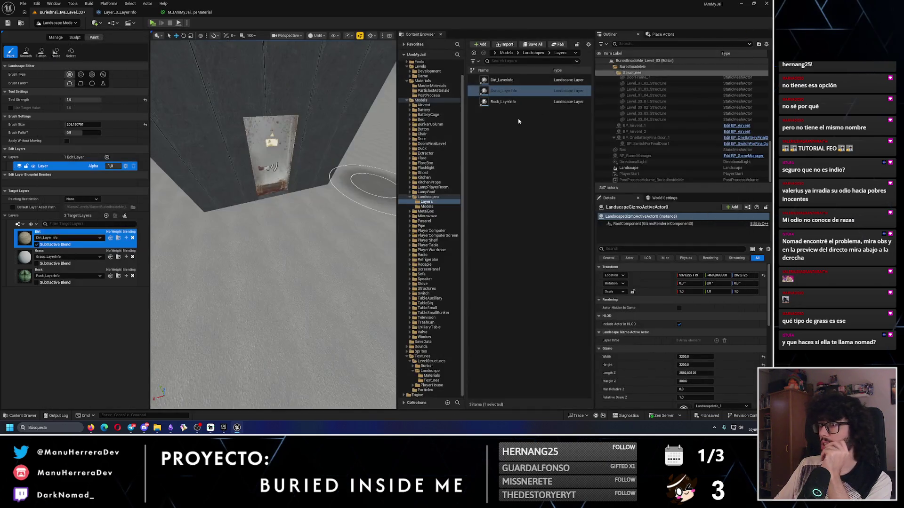
Set the Rock layer's debug colour to a dark grey-green and close its editor
click(498, 100)
double_click(498, 100)
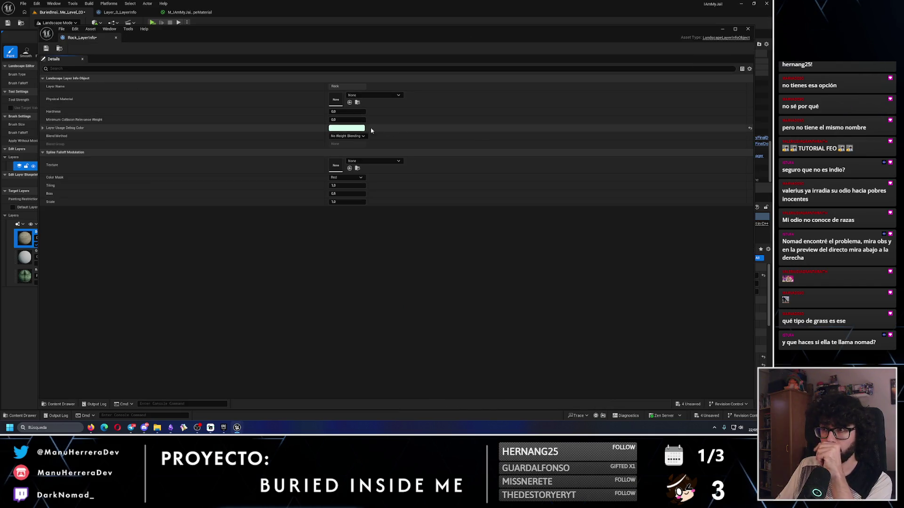
click(346, 130)
click(439, 189)
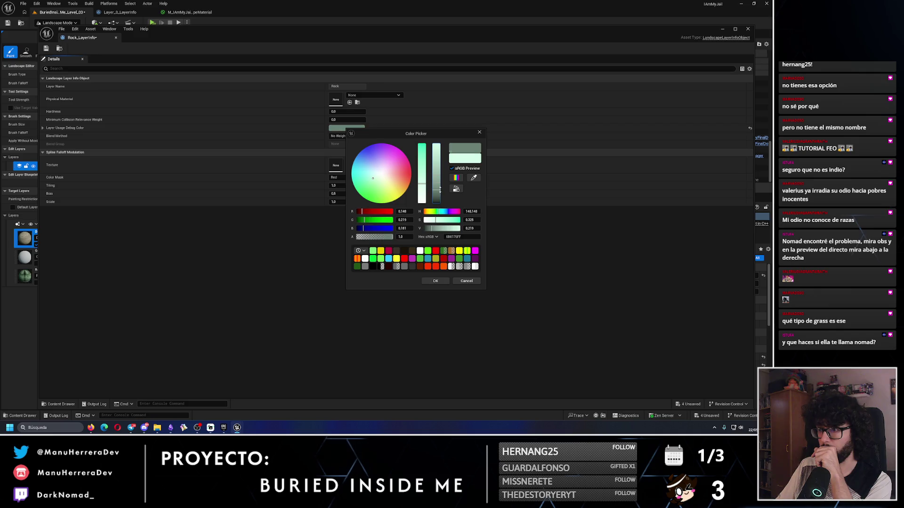
click(444, 282)
click(749, 30)
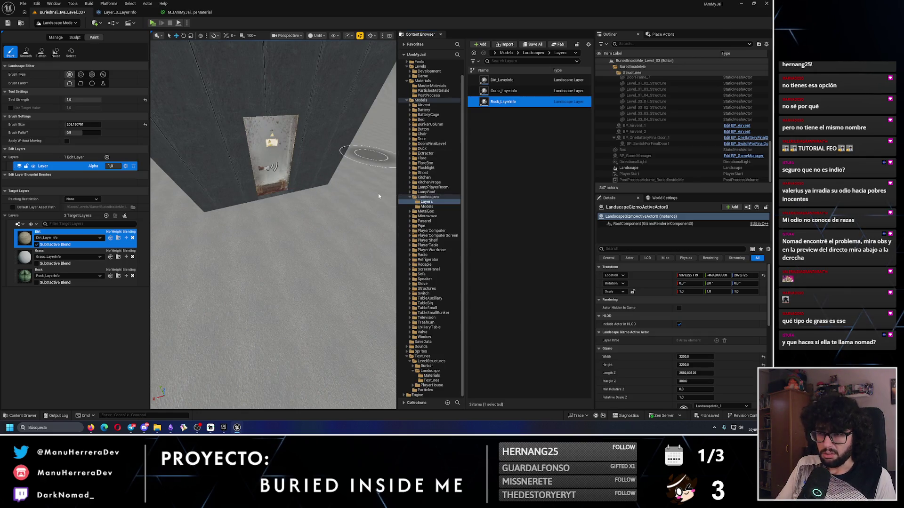
key(alt+Tab)
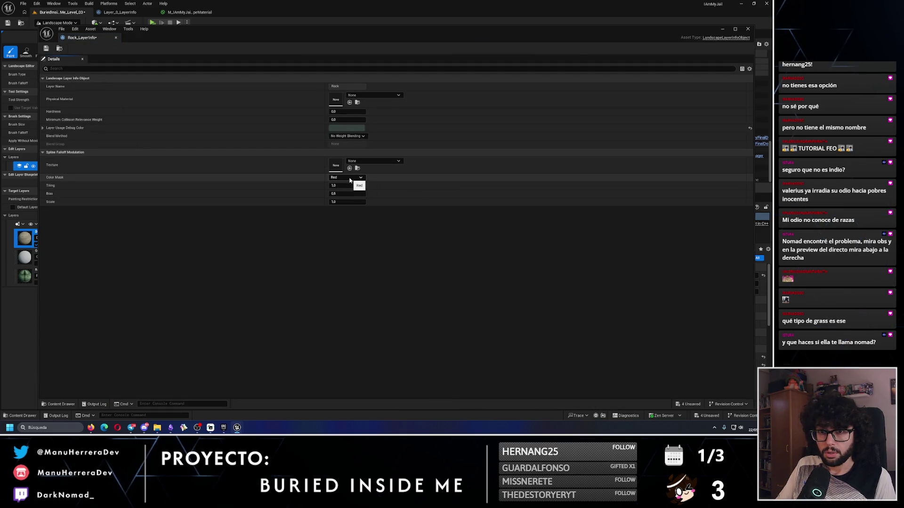
click(746, 30)
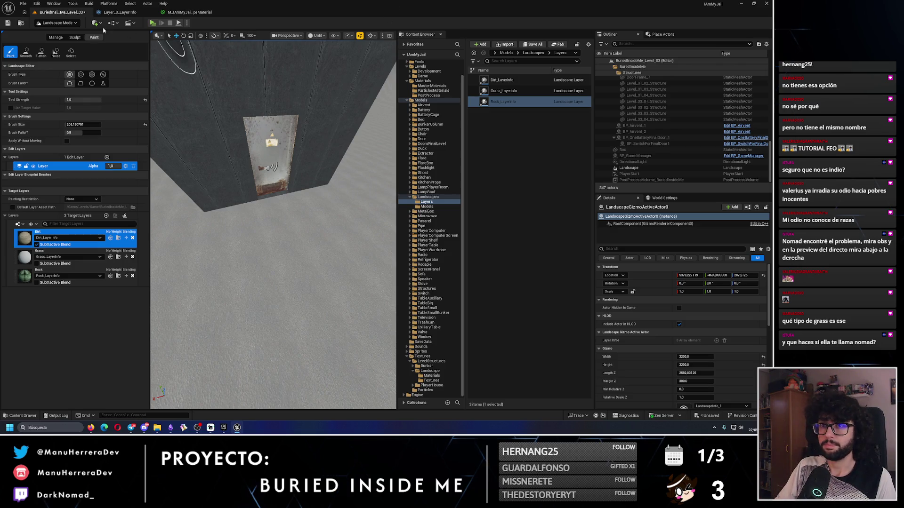
click(334, 36)
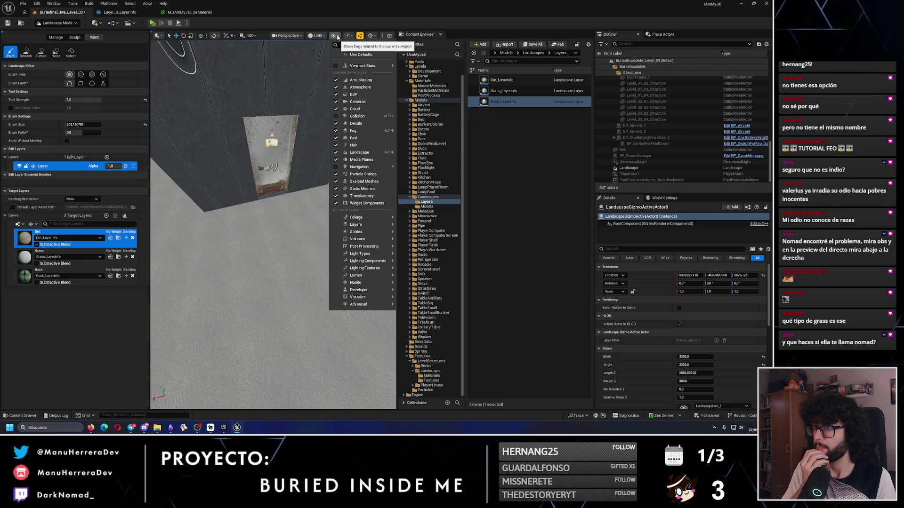
Check the viewport view mode options and reframe the bunker wall and door
click(324, 35)
click(325, 35)
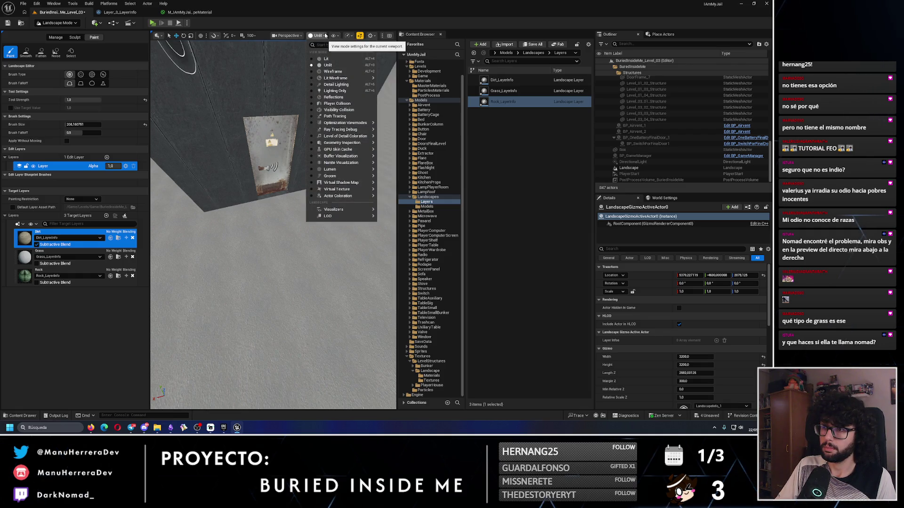
mouse_move(282, 169)
mouse_down()
mouse_move(260, 184)
mouse_move(245, 179)
mouse_up()
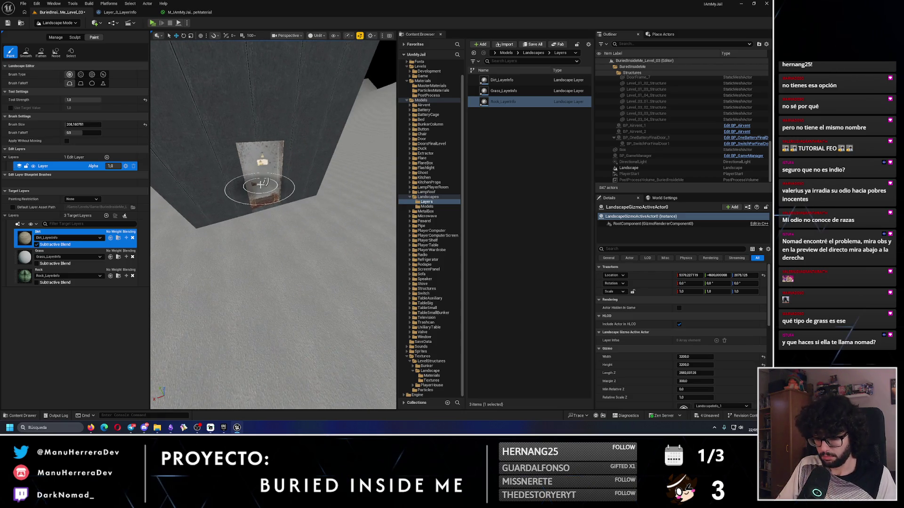
scroll(273, 202, up, 5)
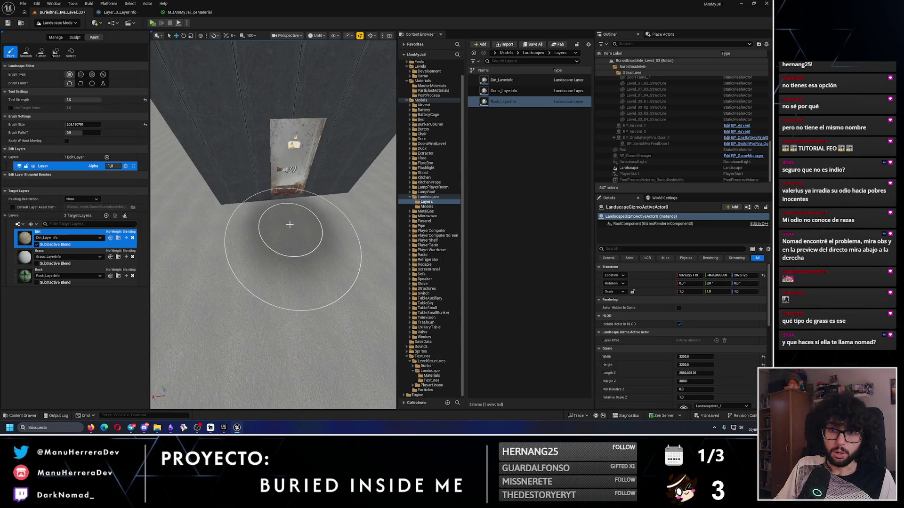
drag(198, 190, 211, 190)
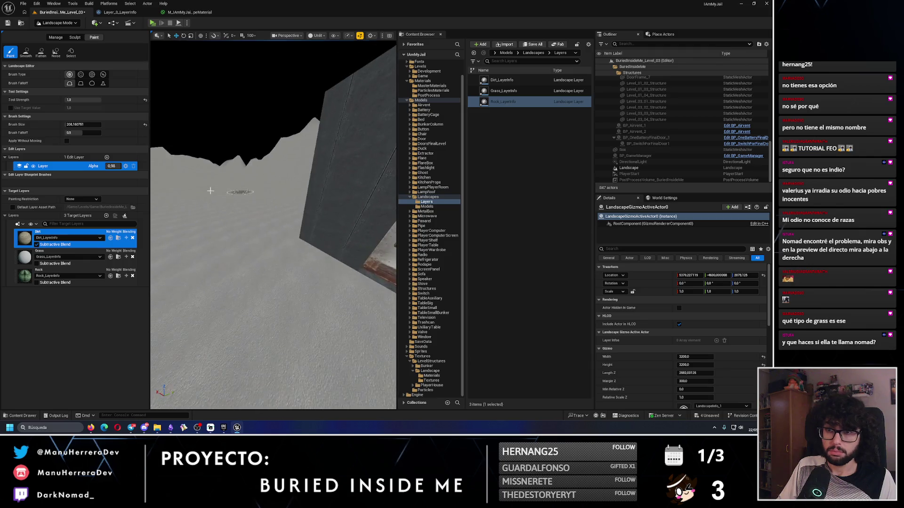
Lower the edit layer alpha to about 0.5, test-paint Rock by the wall, and undo it
drag(113, 166, 118, 166)
mouse_move(186, 210)
mouse_down()
mouse_move(277, 286)
mouse_move(302, 258)
mouse_move(221, 250)
mouse_move(252, 262)
mouse_move(266, 152)
mouse_move(287, 280)
mouse_move(209, 206)
mouse_up()
click(48, 256)
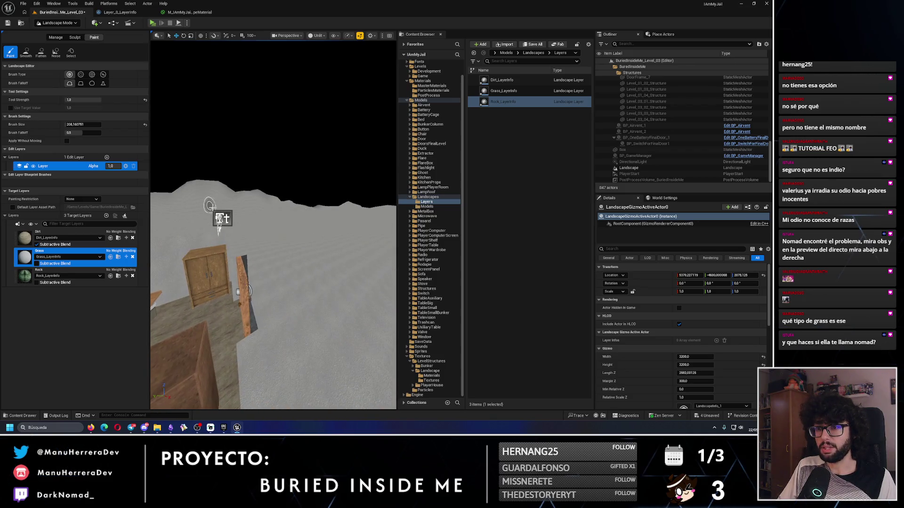
mouse_move(293, 298)
mouse_down()
mouse_move(278, 264)
mouse_move(268, 292)
mouse_up()
click(83, 273)
drag(282, 348, 268, 317)
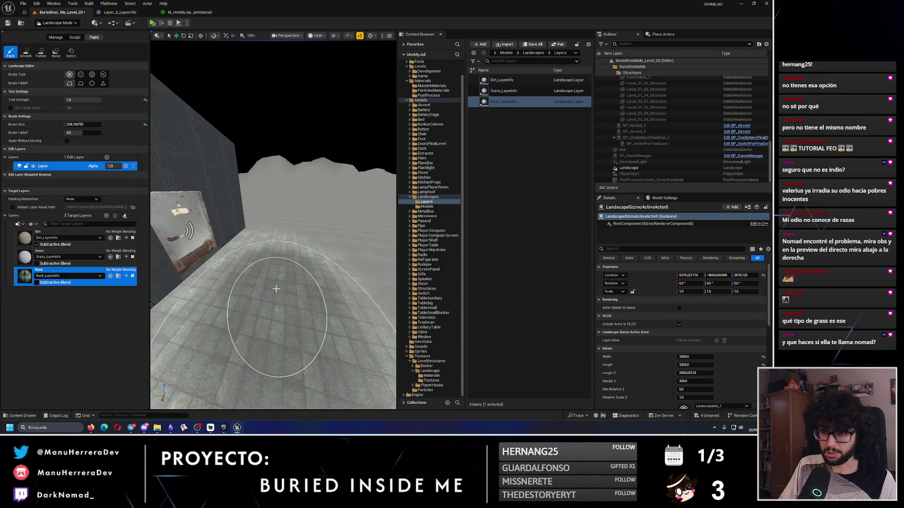
key(ctrl+z)
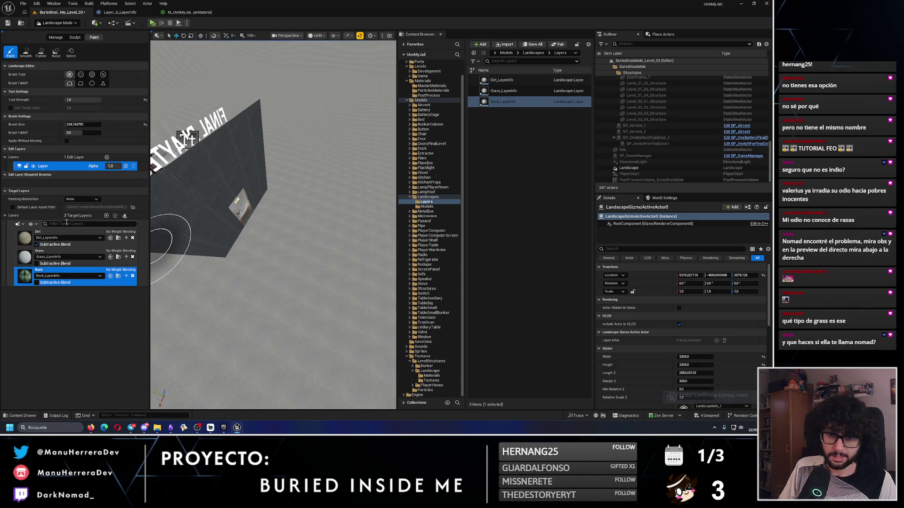
Paint a Rock patch beside the wall, cycle through the layers, then undo the stroke
click(83, 235)
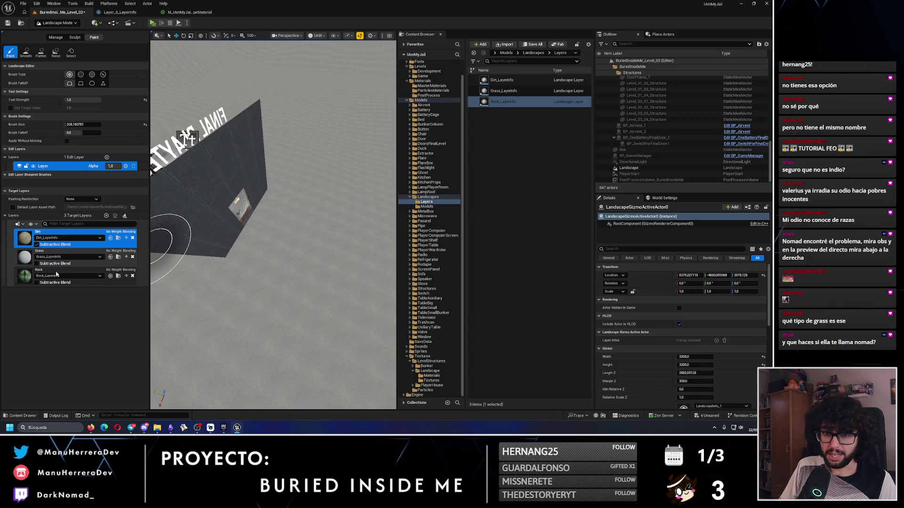
click(80, 273)
drag(278, 251, 304, 231)
click(80, 255)
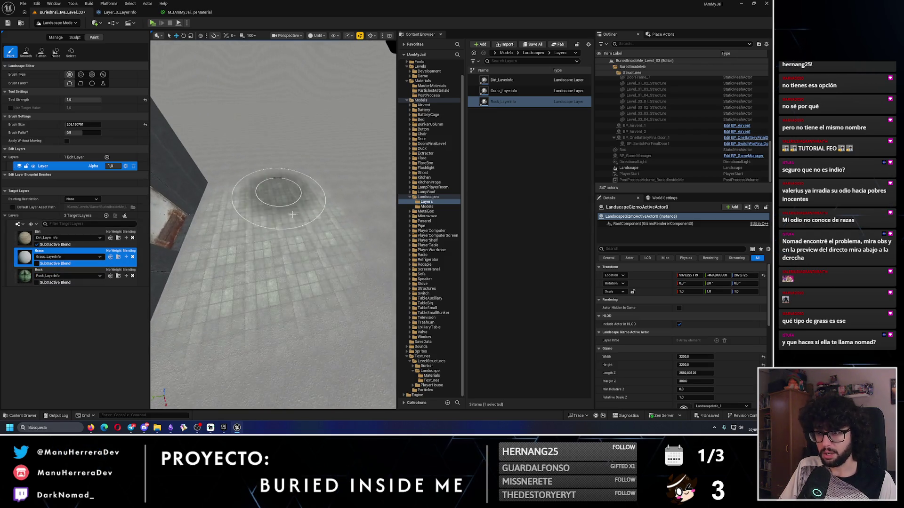
click(70, 235)
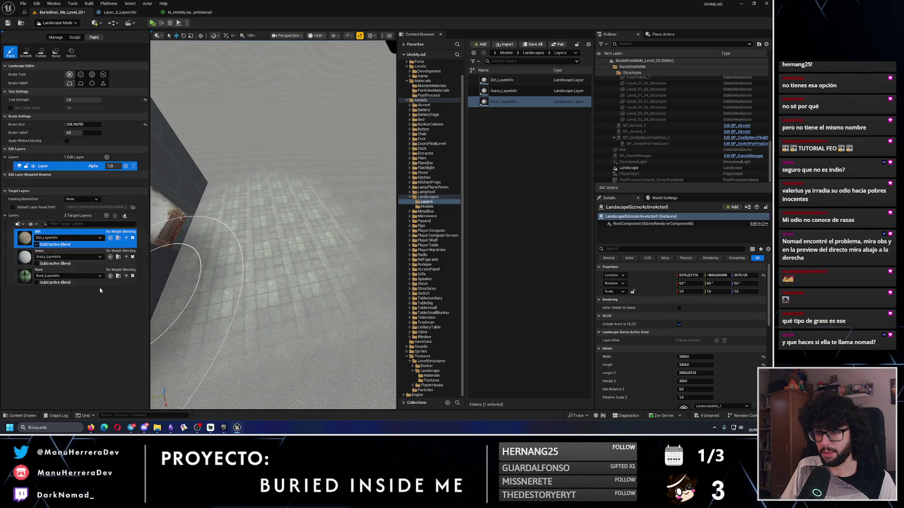
click(43, 273)
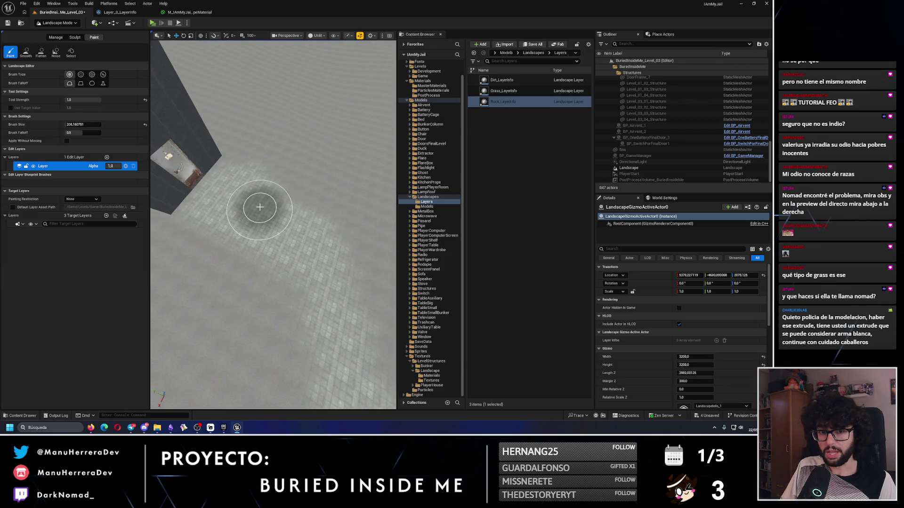
key(ctrl+z)
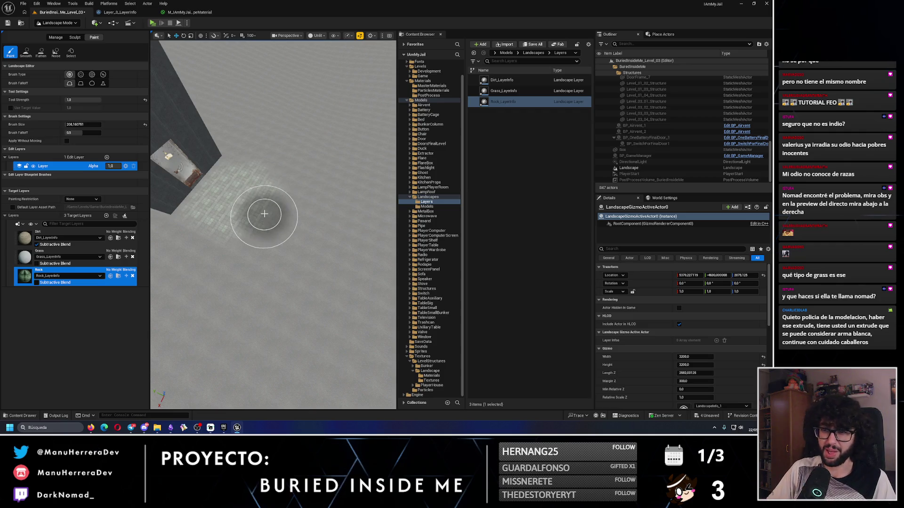
Undo the remaining rock stroke, select Dirt, and return to the YouTube painting tutorial
key(ctrl+z)
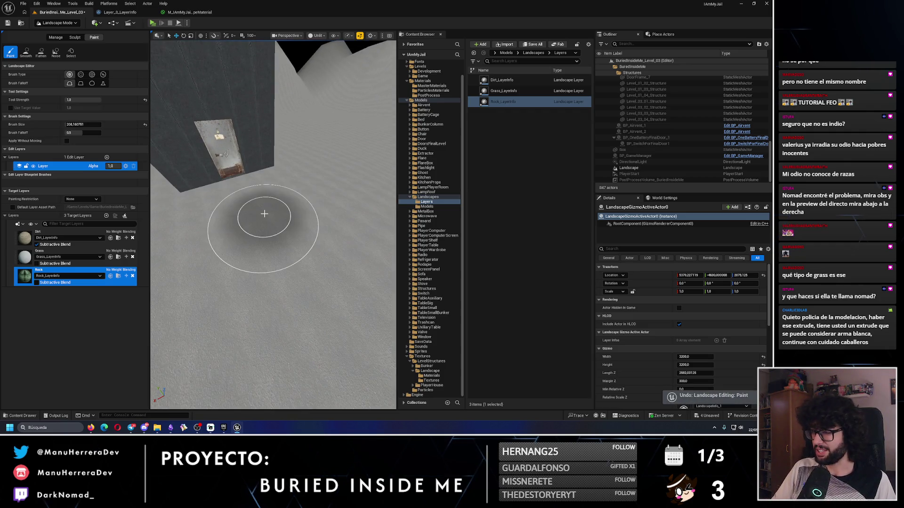
drag(264, 214, 257, 196)
click(59, 235)
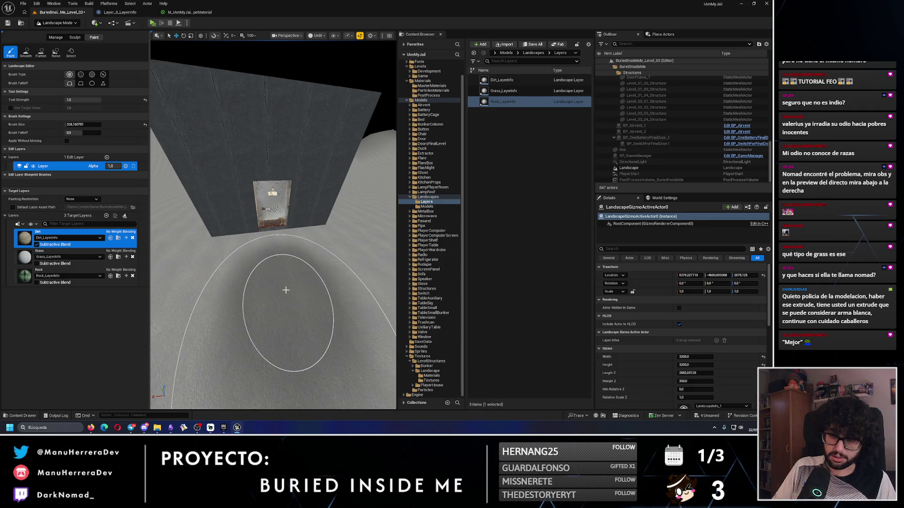
click(90, 429)
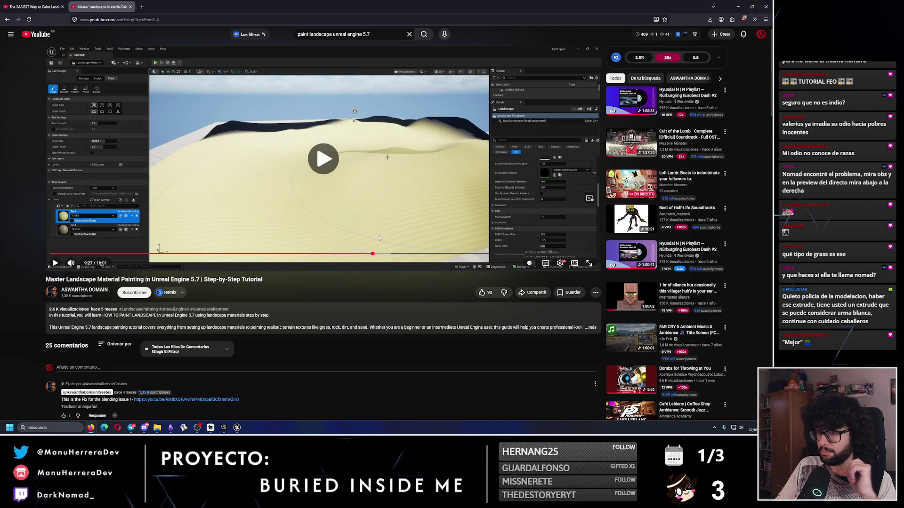
Resume the tutorial and skip it forward from about 10:02 to 11:18
click(380, 238)
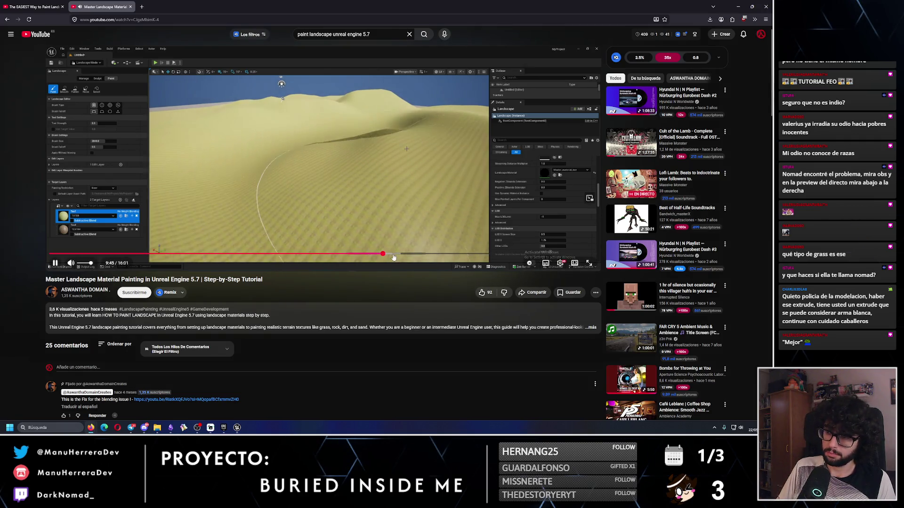
click(392, 254)
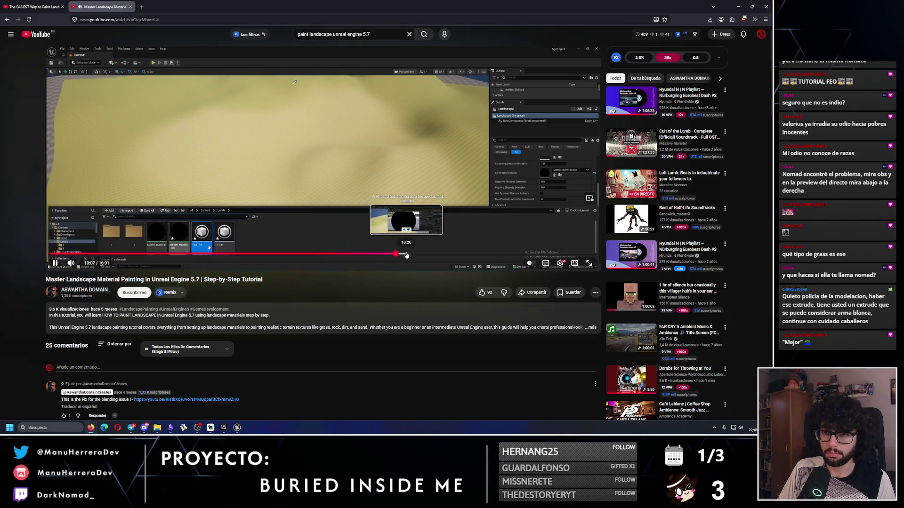
key(Right)
key(Right)
key(Right)
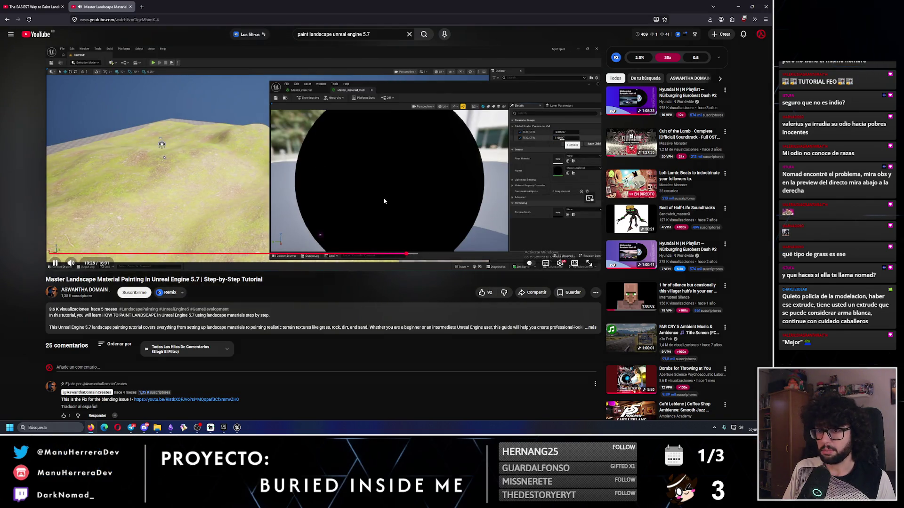
key(Right)
key(Right)
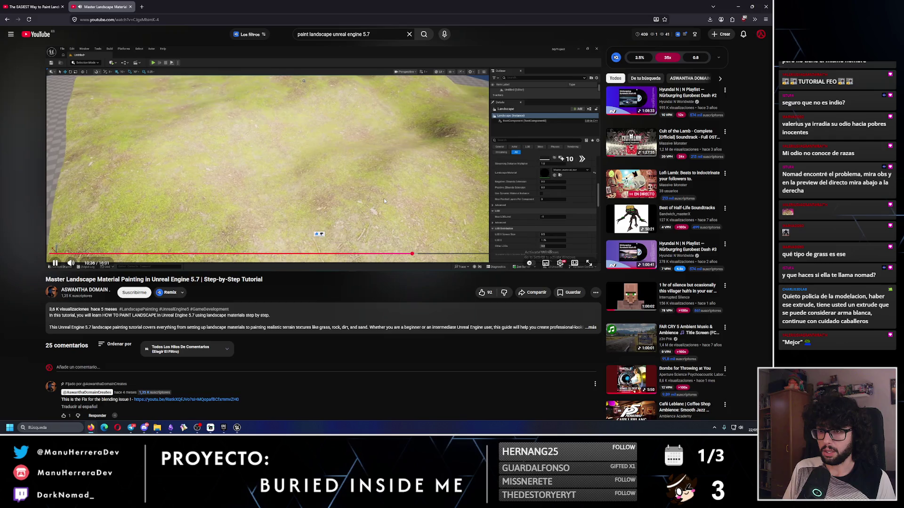
key(Right)
key(Right)
key(Right)
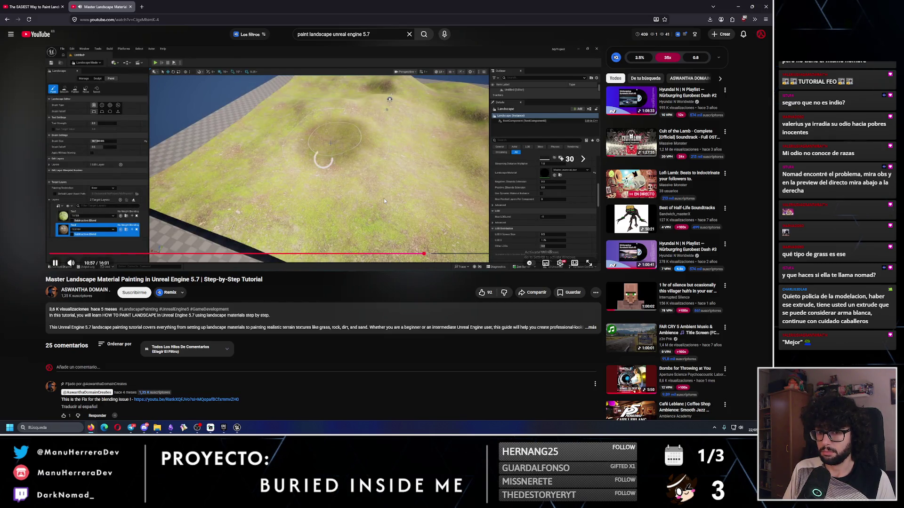
key(Right)
key(Right)
key(Right)
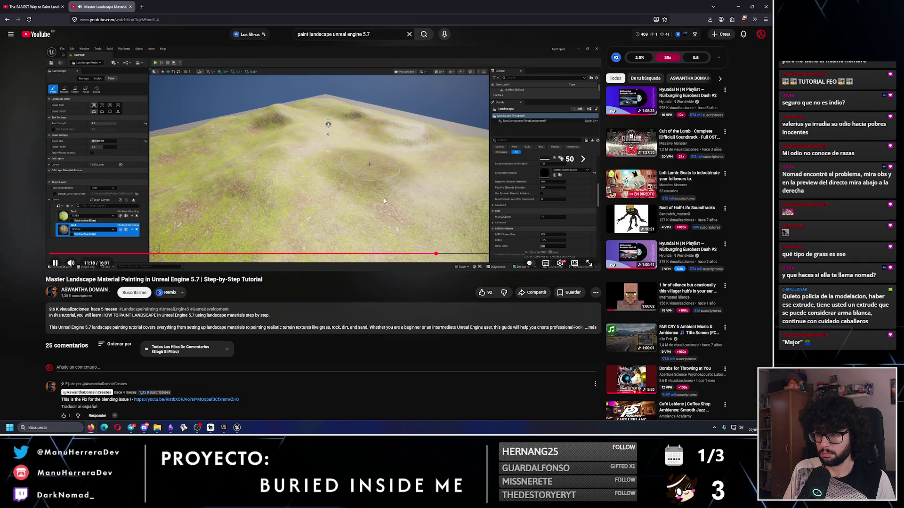
key(Right)
key(Right)
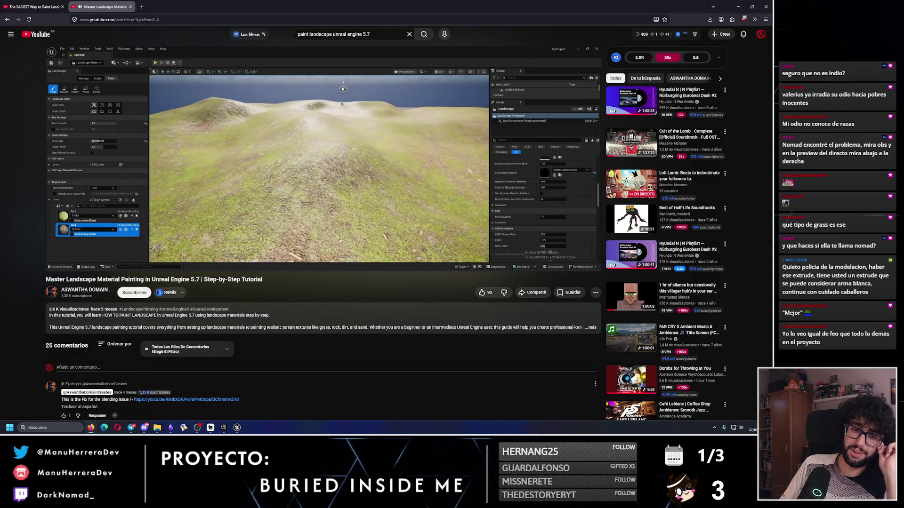
Jump the tutorial ahead to 13:11, pause it, and switch back to Unreal
mouse_move(383, 171)
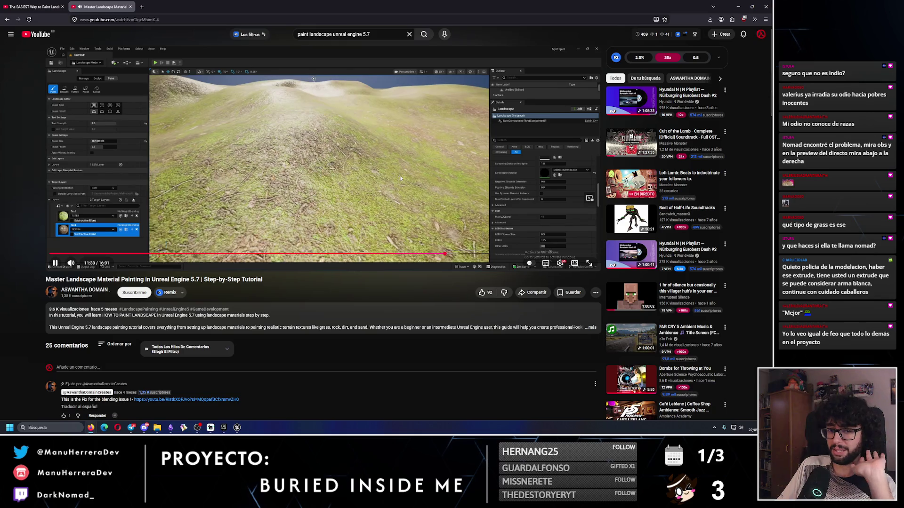
click(458, 254)
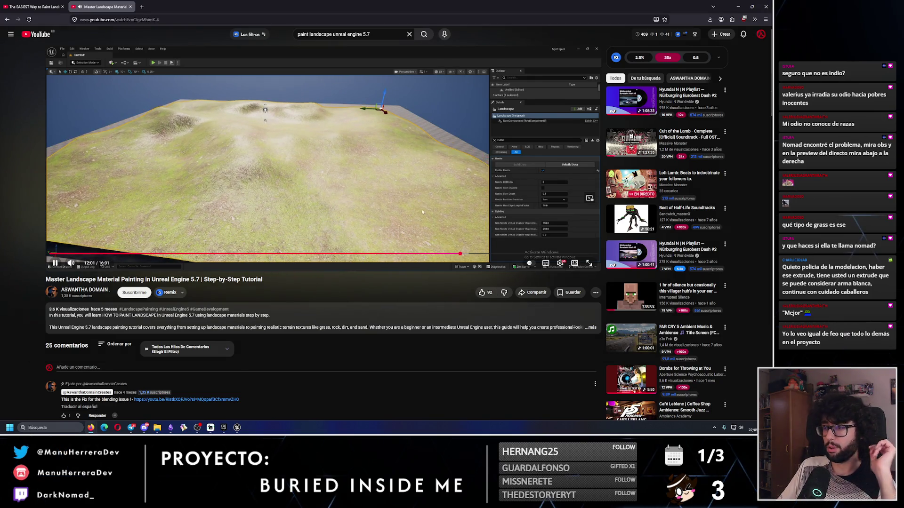
click(470, 254)
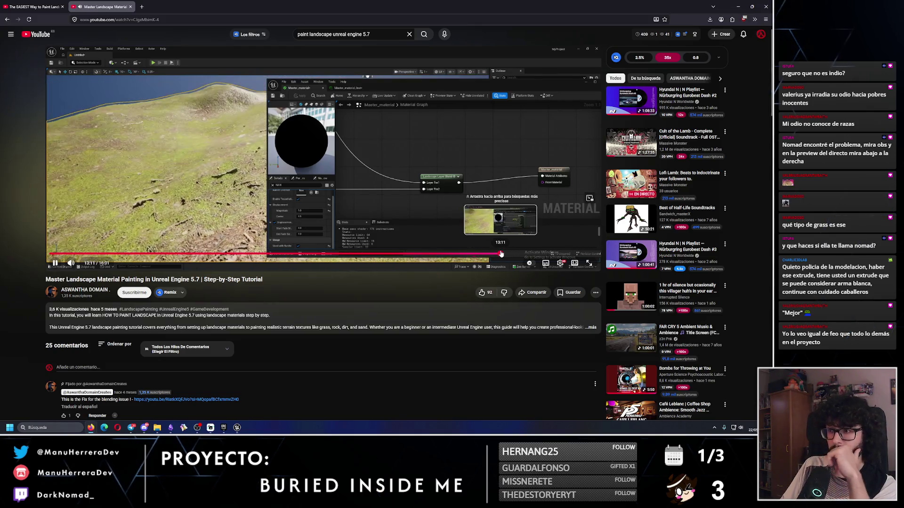
click(501, 254)
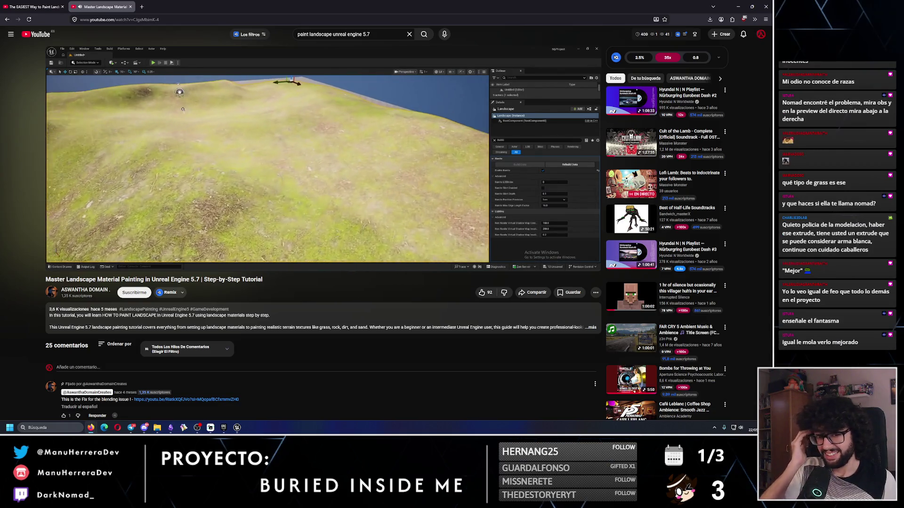
click(290, 175)
key(alt+Tab)
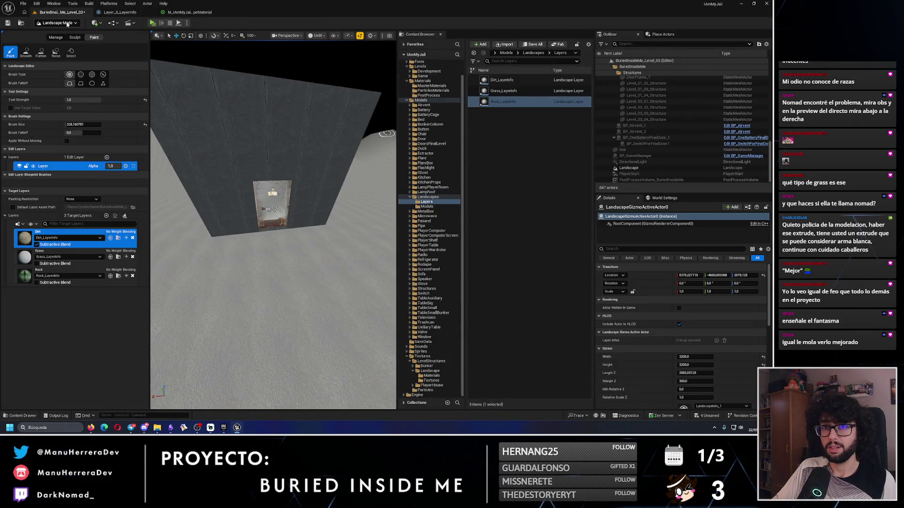
Save the bunker level and switch the editor back to Selection Mode
click(7, 22)
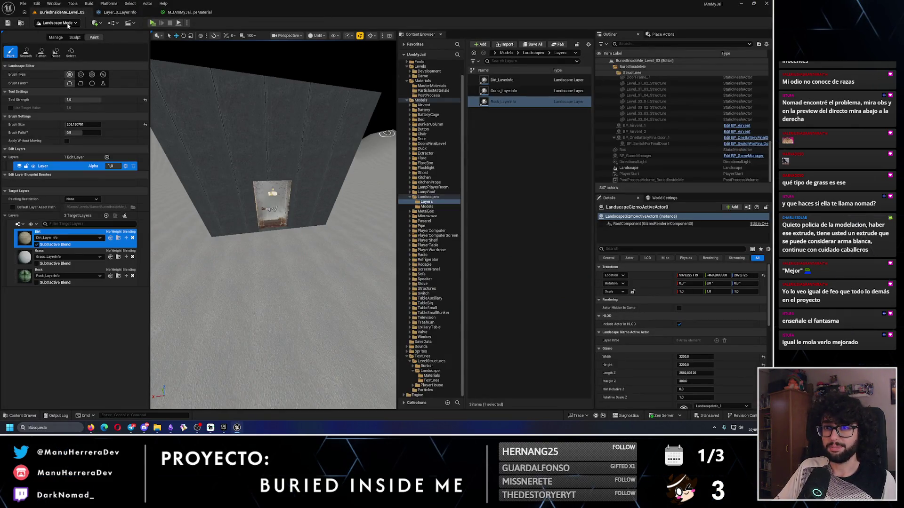
click(57, 23)
click(49, 33)
Open BuriedInsideMe_Level_02 from the Levels > Game folder in the Content Browser
scroll(376, 130, up, 2)
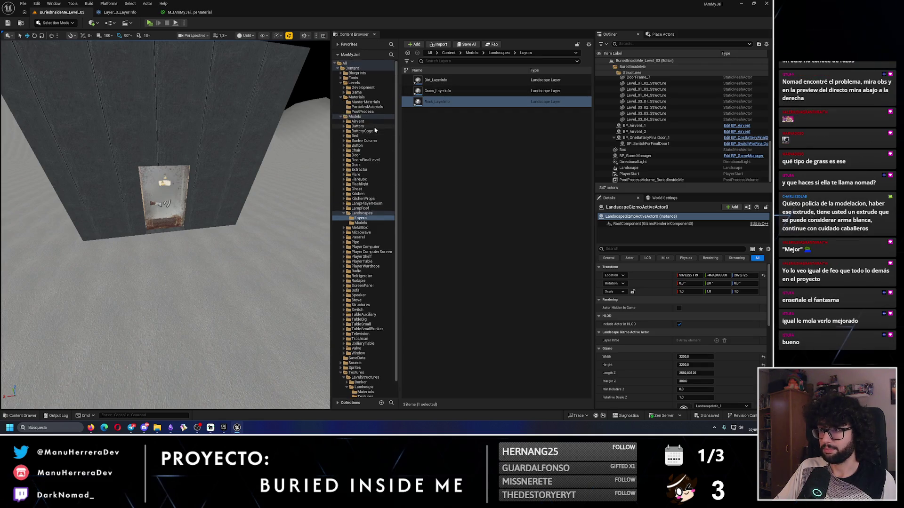
click(360, 82)
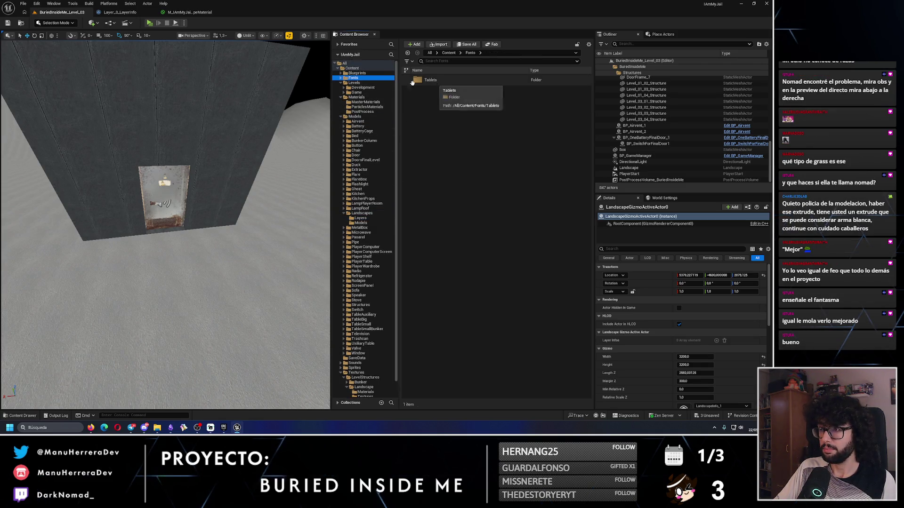
double_click(454, 90)
double_click(444, 101)
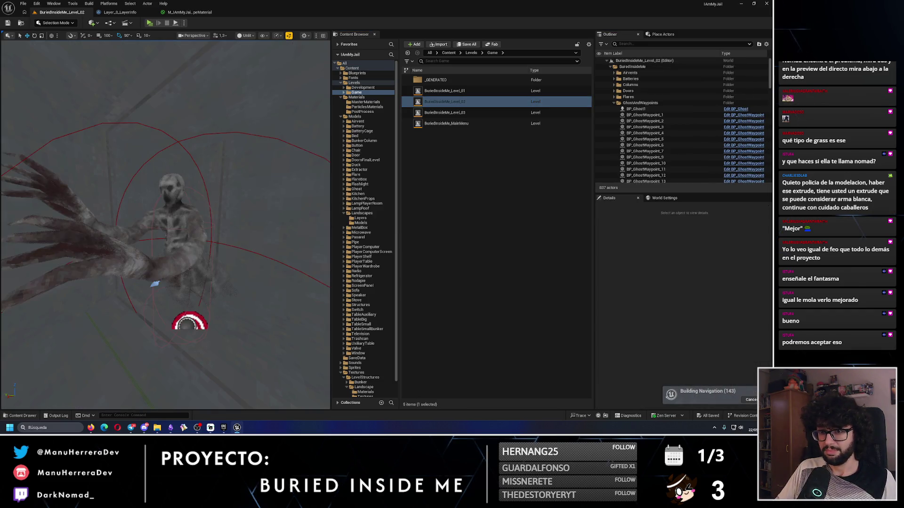
In lit view, find and delete the point light beside the hanging ghost
key(alt+4)
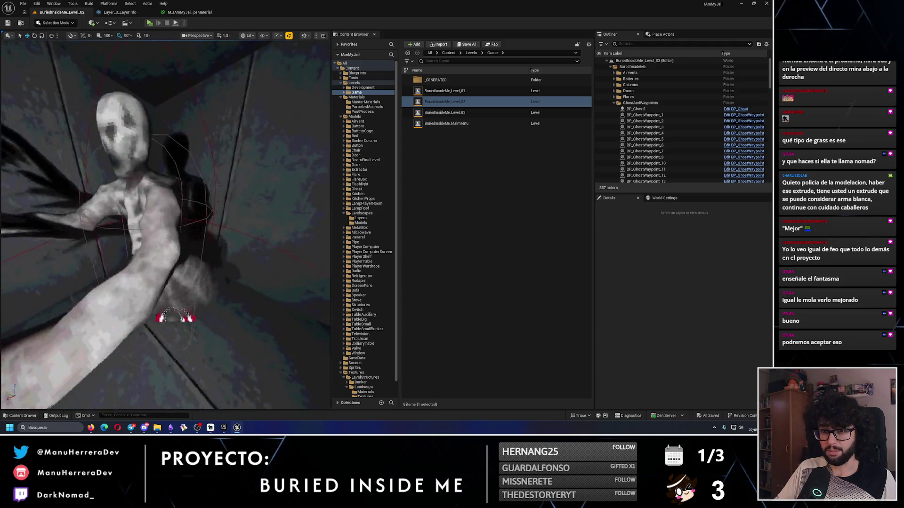
scroll(166, 225, down, 2)
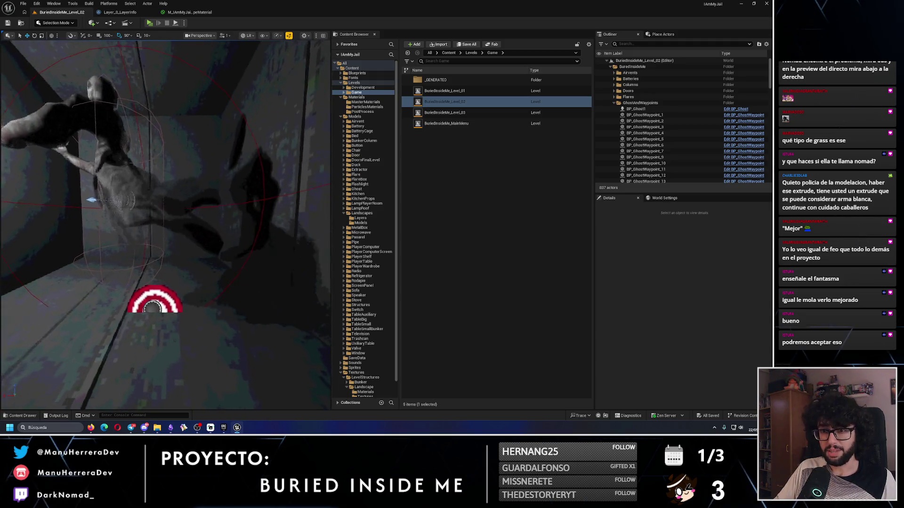
scroll(165, 225, up, 3)
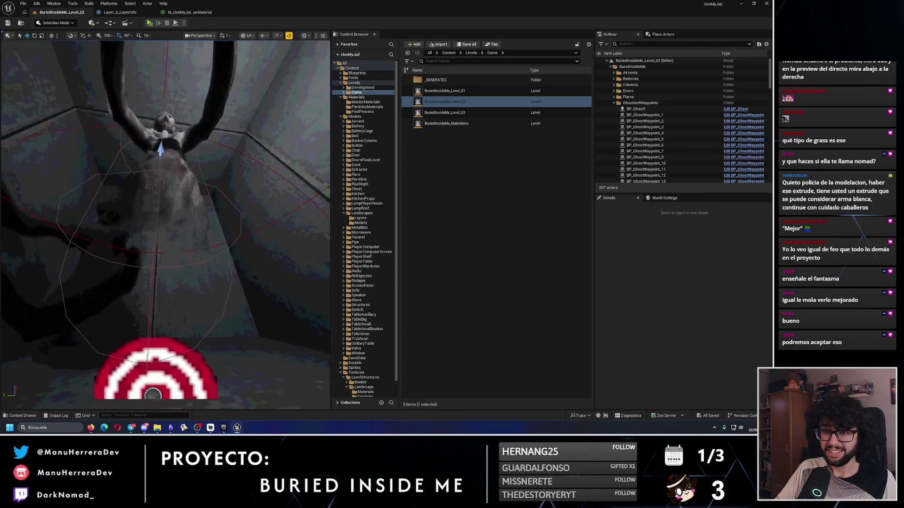
drag(165, 225, 202, 222)
scroll(163, 224, down, 3)
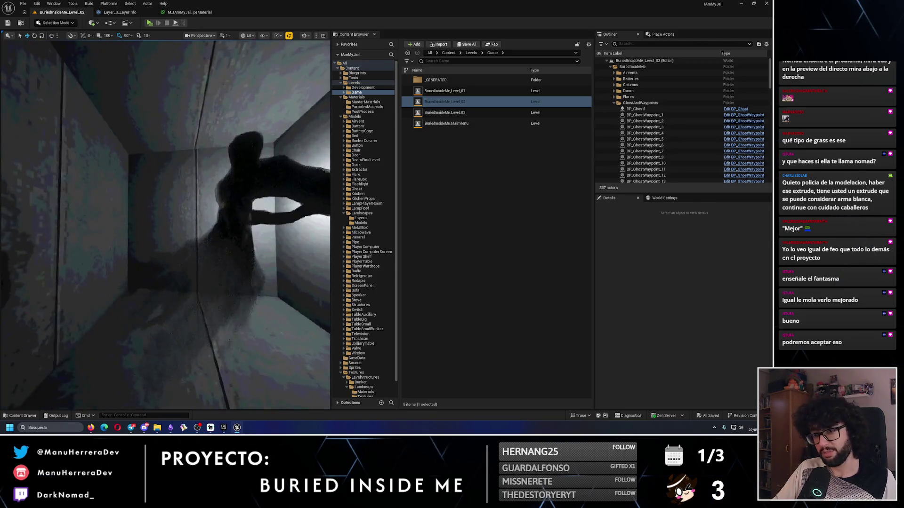
scroll(165, 224, down, 2)
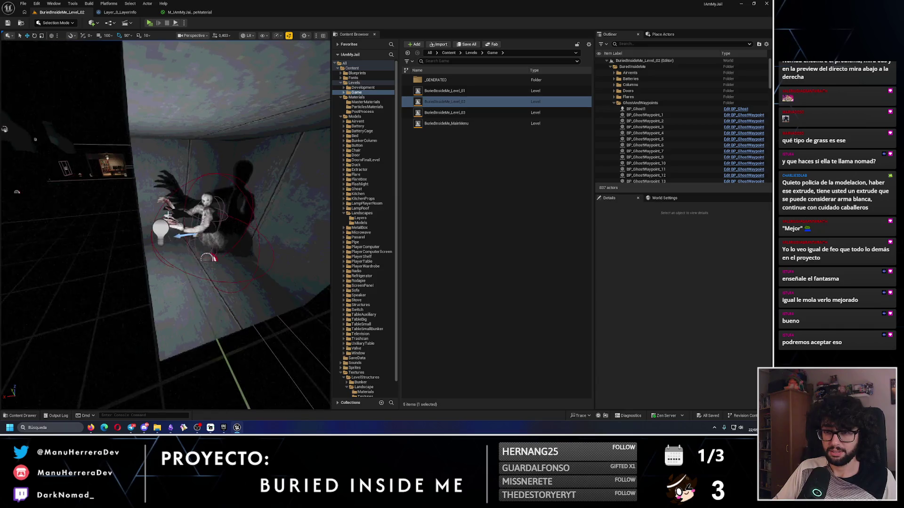
click(160, 229)
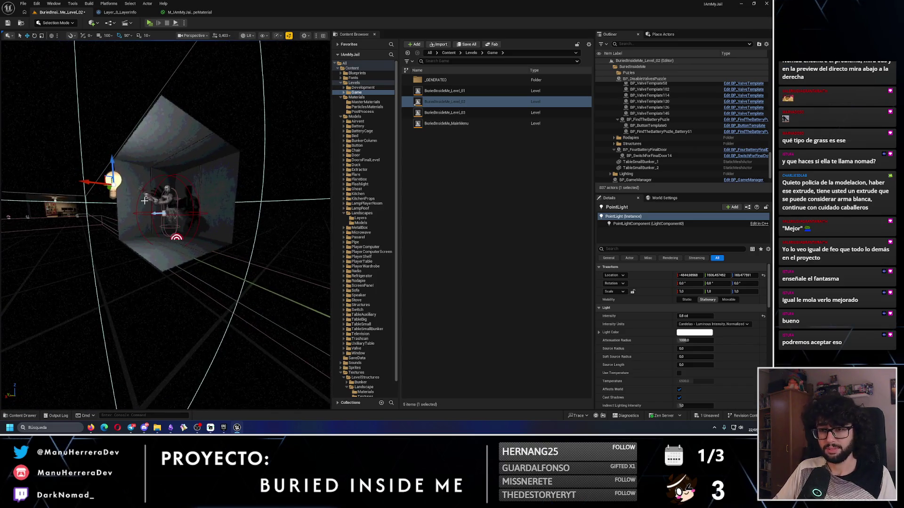
key(Delete)
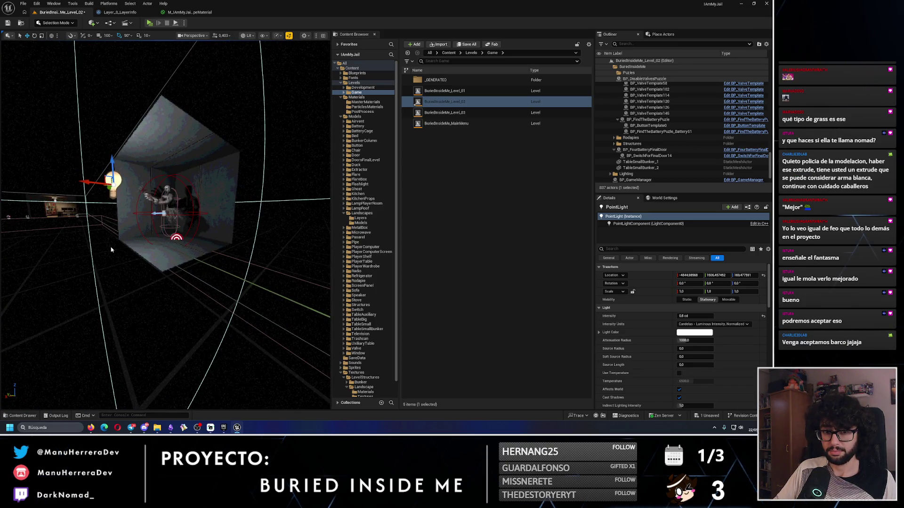
Return to unlit view and open BuriedInsideMe_Level_03 from the Content Browser
key(alt+3)
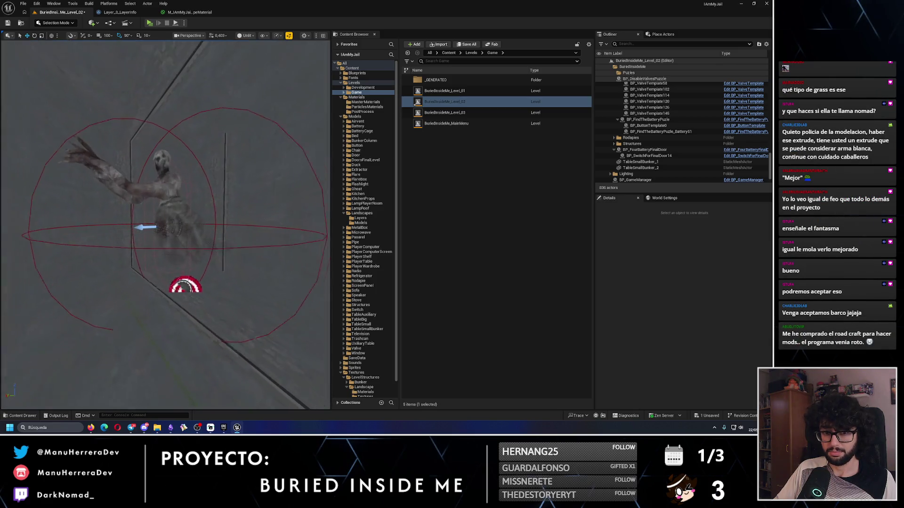
drag(110, 247, 110, 247)
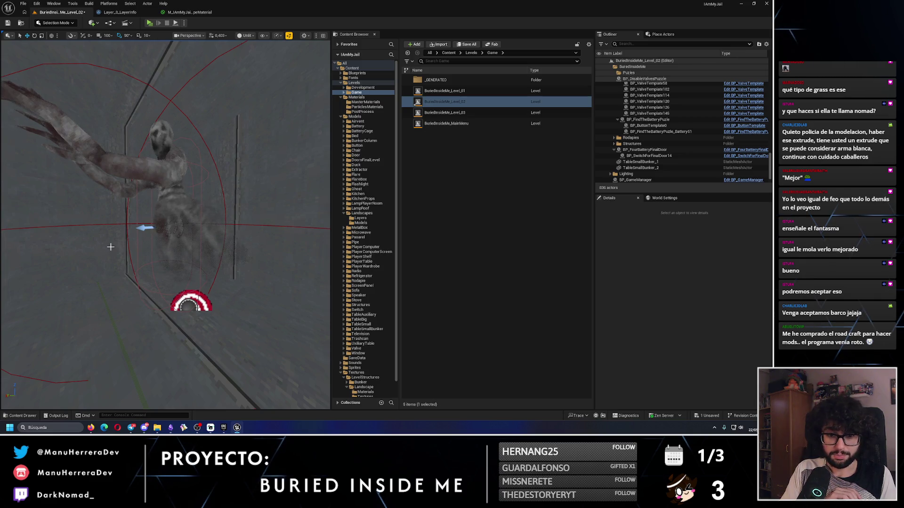
double_click(445, 113)
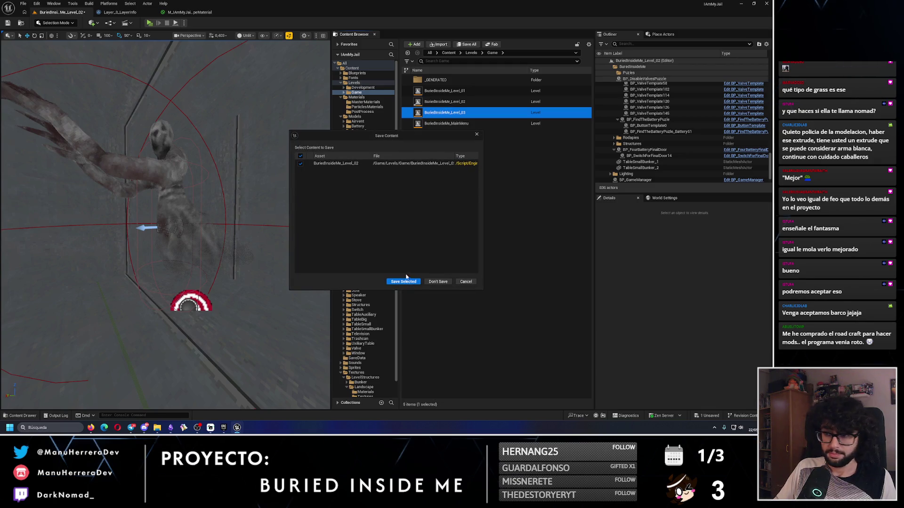
Save Level_02, then put Level_03's landscape in Landscape mode facing the bunker door
click(403, 281)
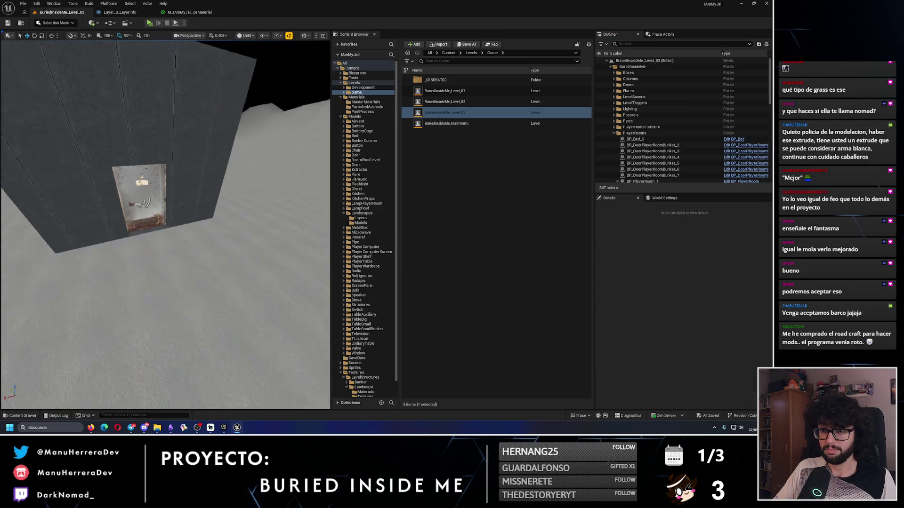
click(155, 218)
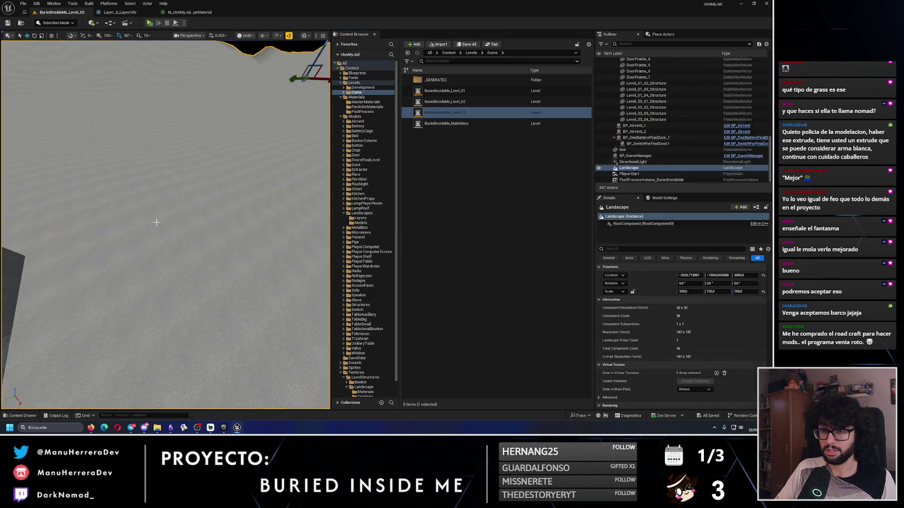
click(62, 23)
click(58, 40)
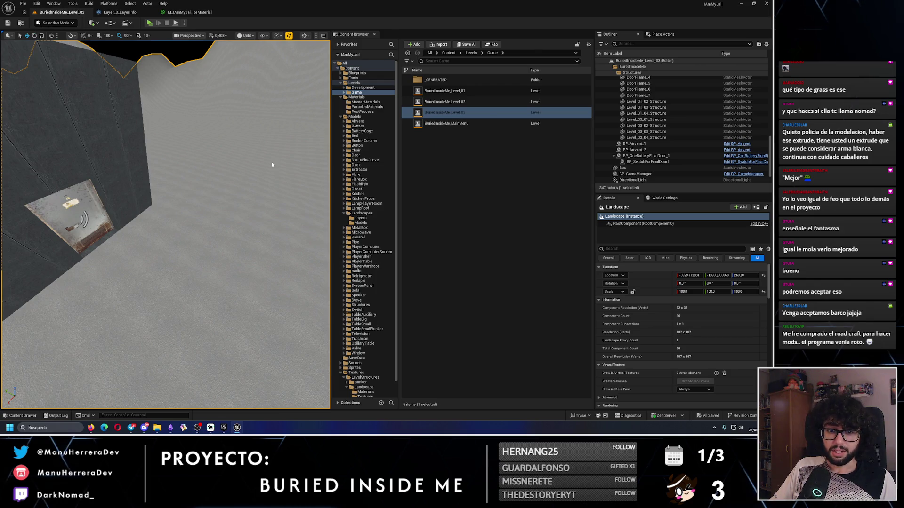
drag(253, 236, 253, 236)
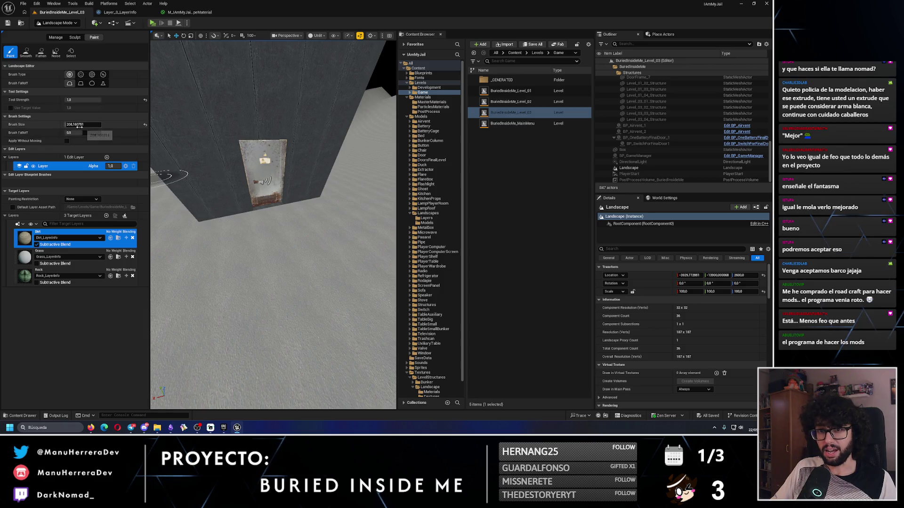
Set brush size 200 with smooth falloff and pick the Grass layer facing the door floor
key(Return)
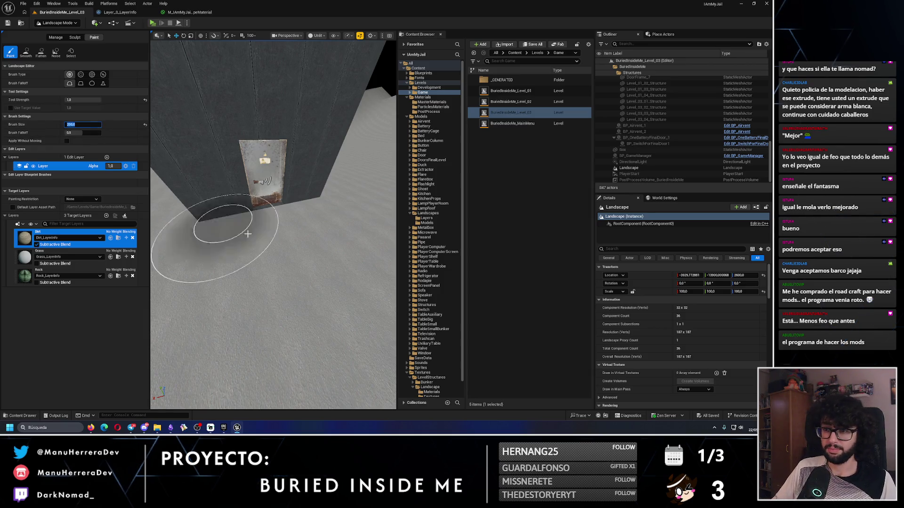
click(57, 257)
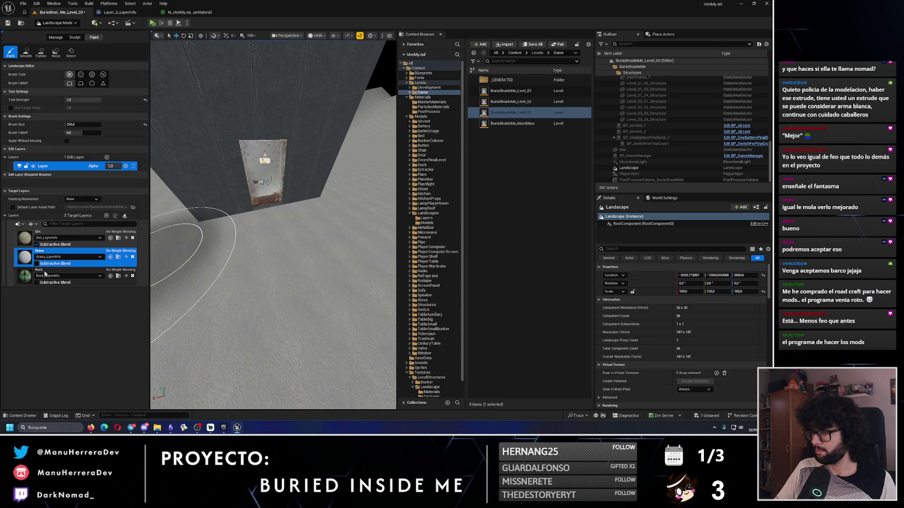
mouse_move(198, 283)
mouse_down()
mouse_move(188, 264)
mouse_move(152, 313)
mouse_move(259, 246)
mouse_up()
click(70, 83)
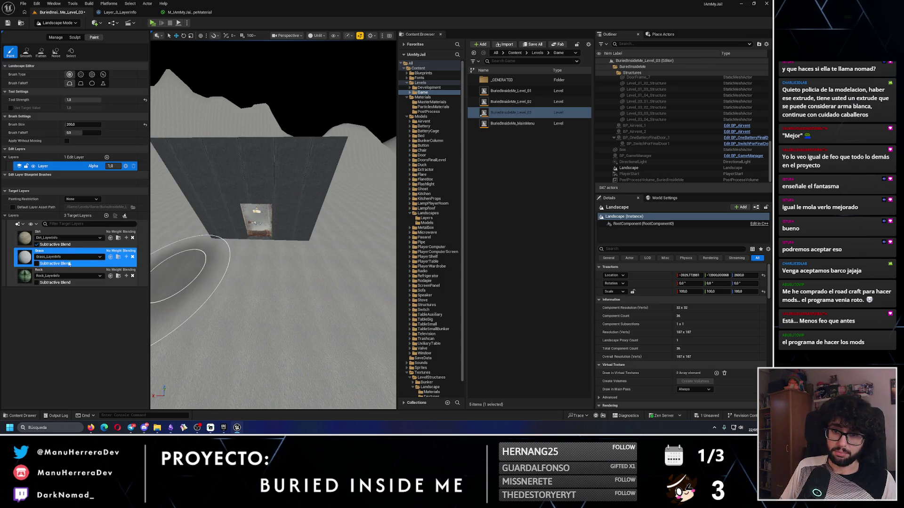
Toggle Grass's Subtractive Blend on and off, then drag Grass above Dirt
click(38, 264)
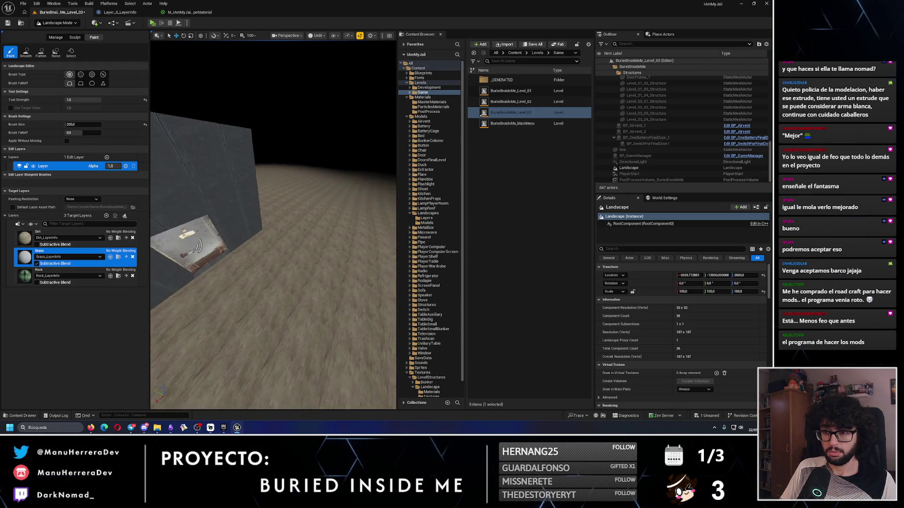
click(38, 264)
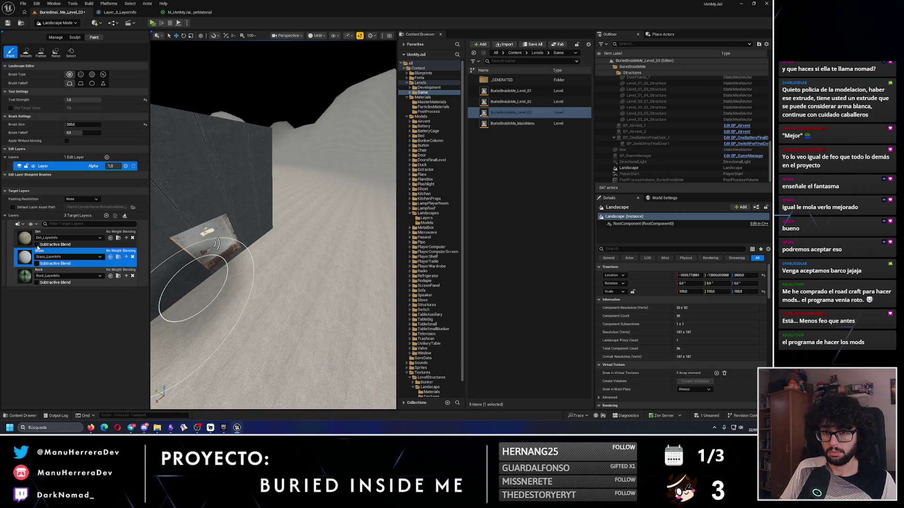
mouse_move(38, 252)
mouse_down()
mouse_move(70, 245)
mouse_move(68, 238)
mouse_up()
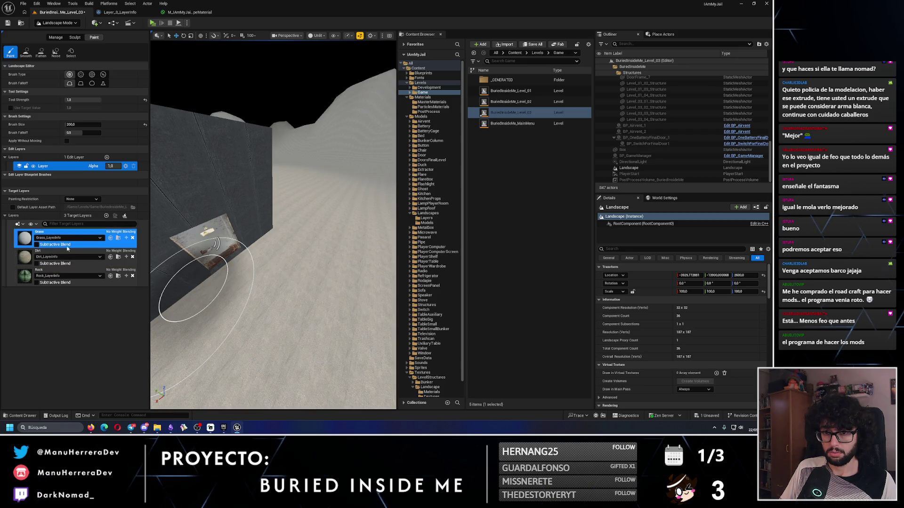
click(37, 245)
click(40, 250)
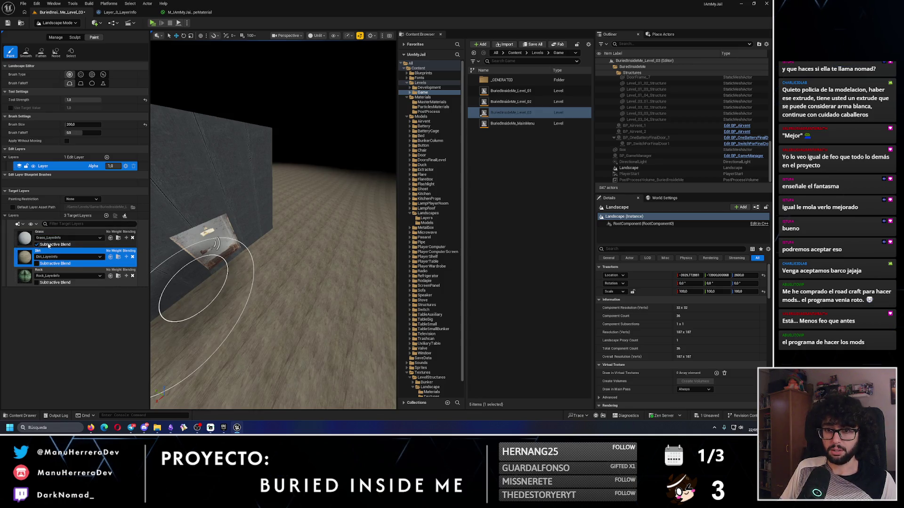
click(36, 264)
click(37, 283)
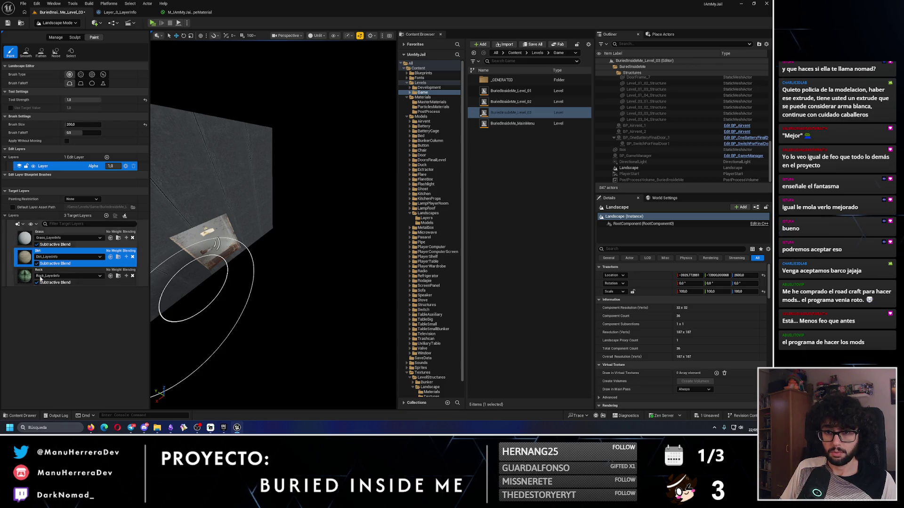
click(58, 235)
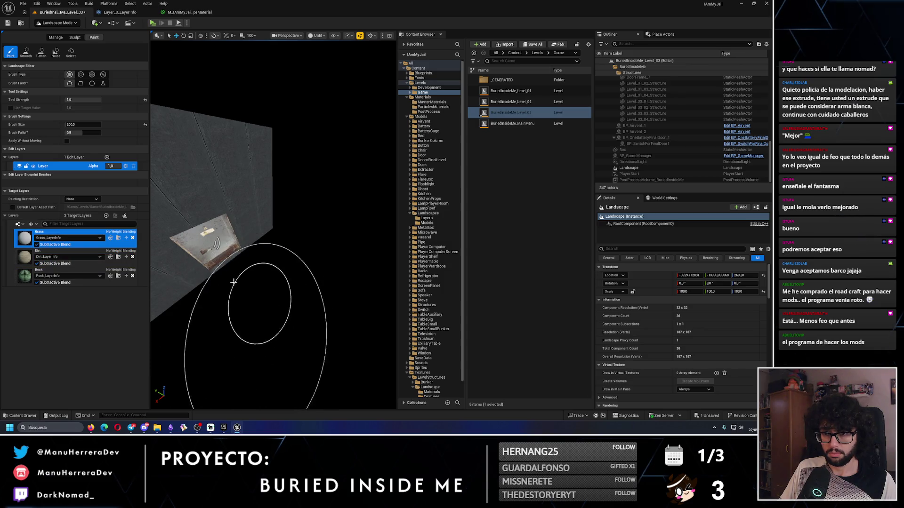
click(37, 264)
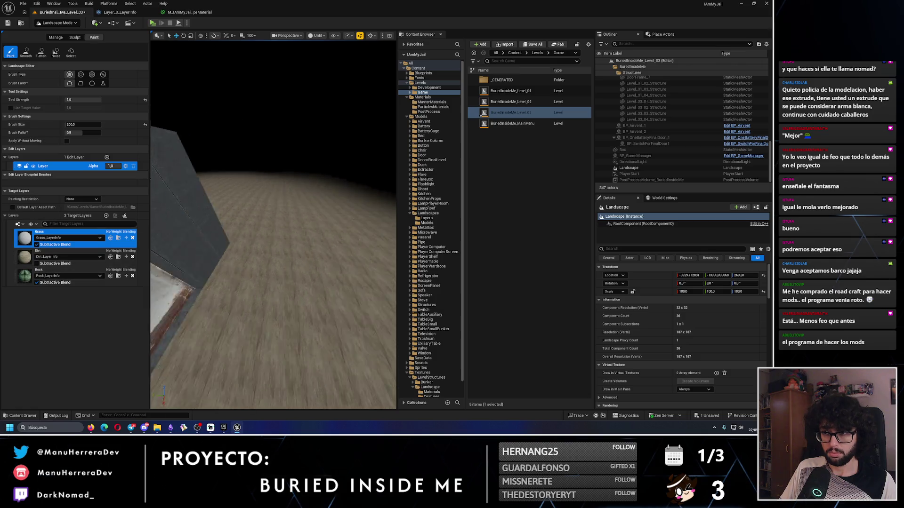
scroll(264, 255, down, 5)
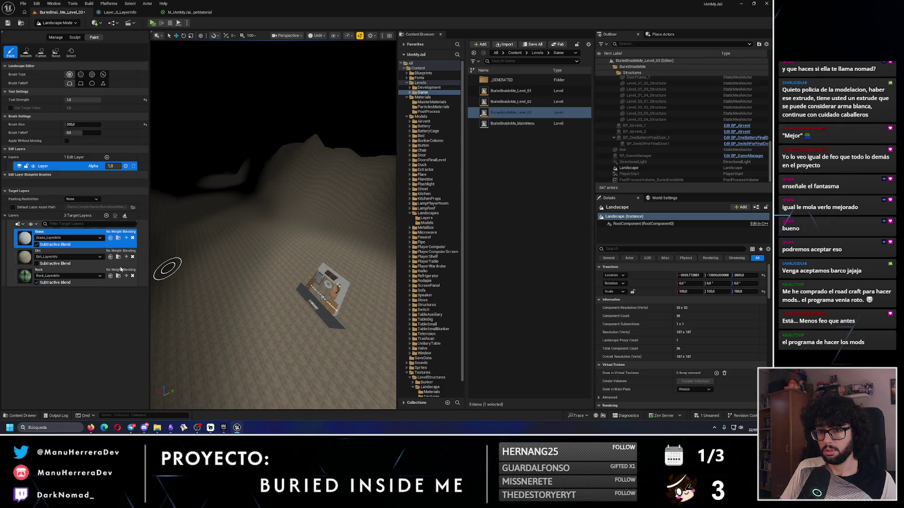
scroll(276, 309, up, 5)
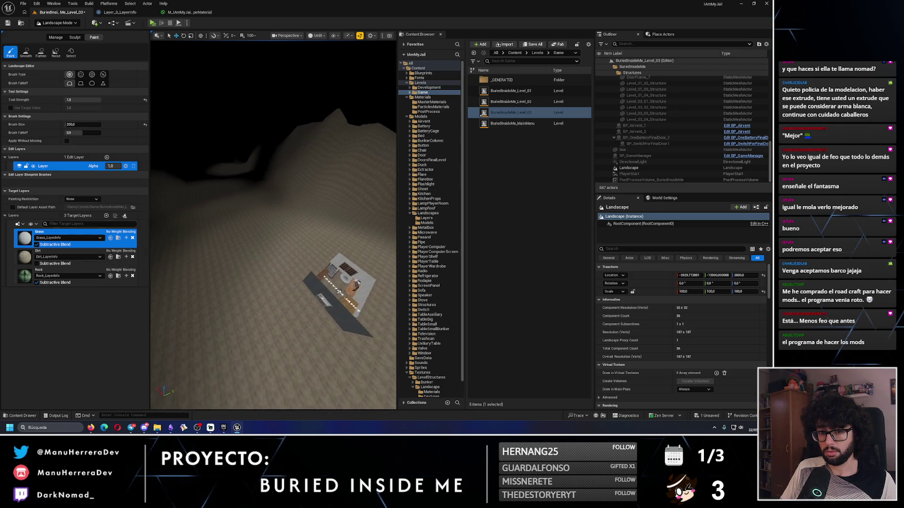
click(37, 244)
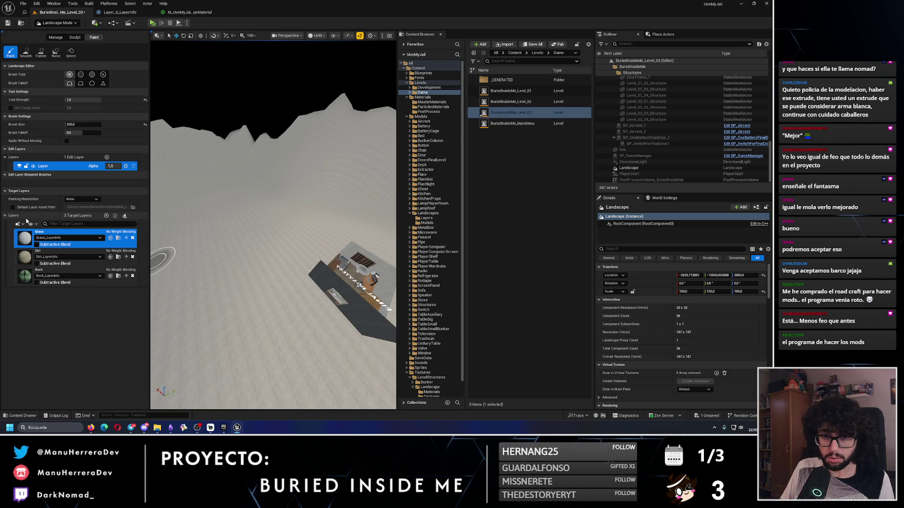
click(133, 239)
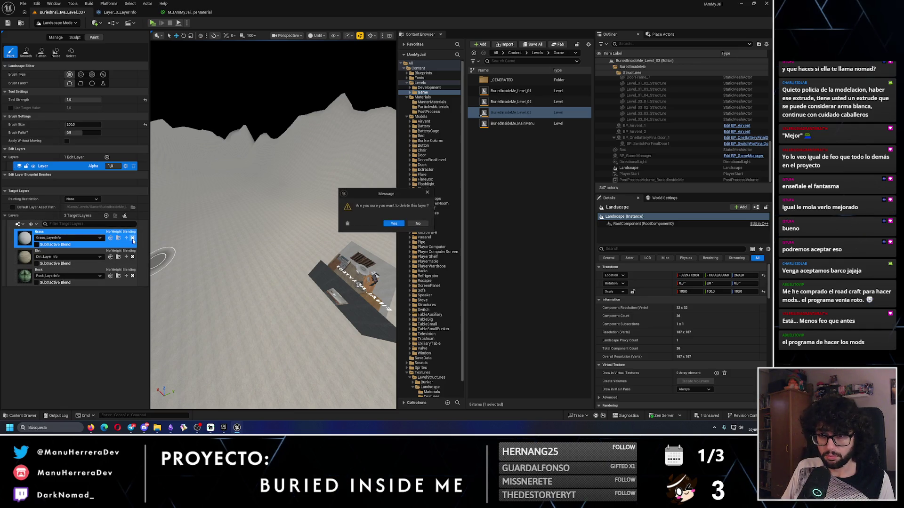
click(419, 225)
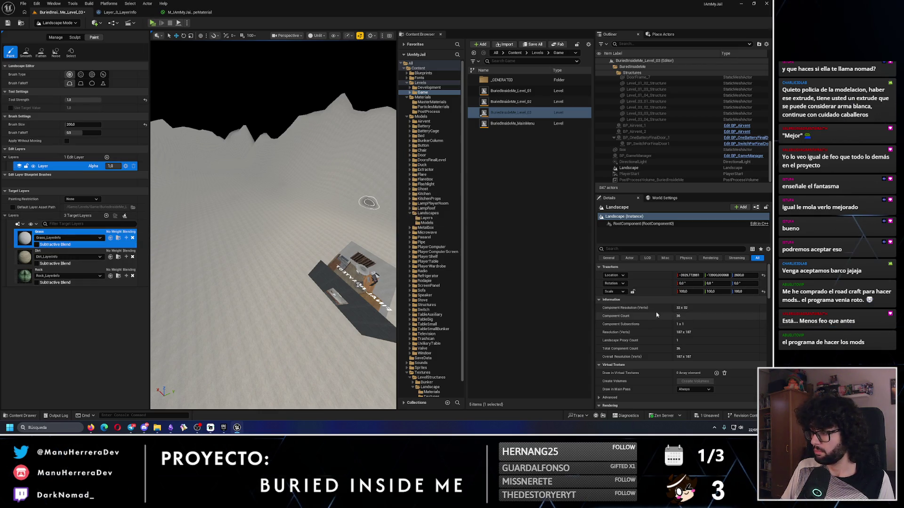
click(52, 272)
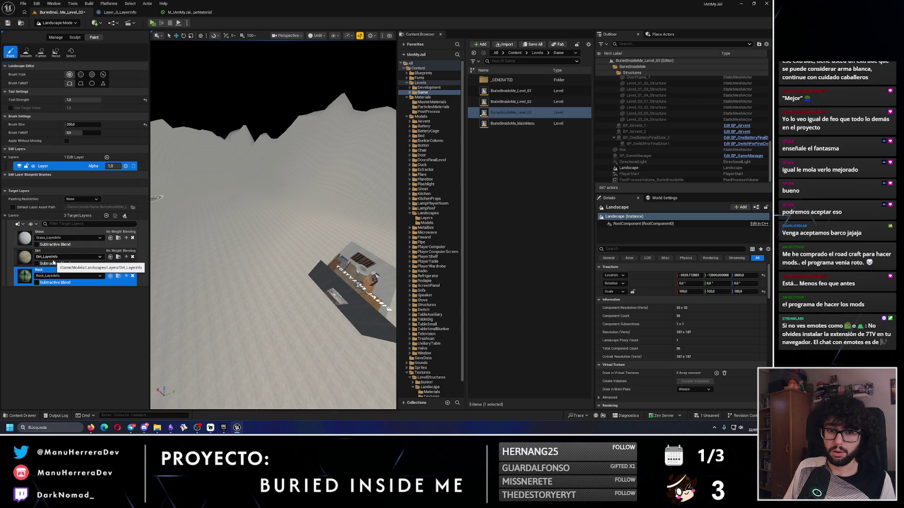
click(106, 158)
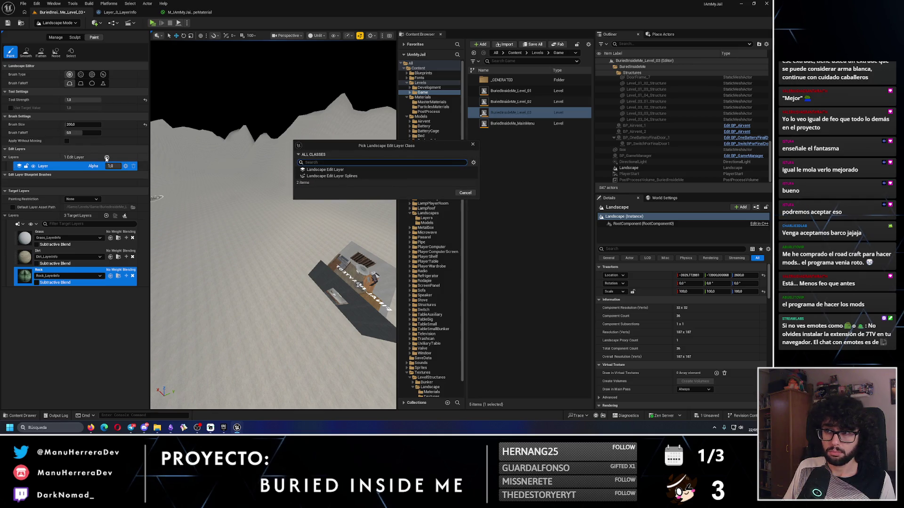
click(347, 170)
click(442, 193)
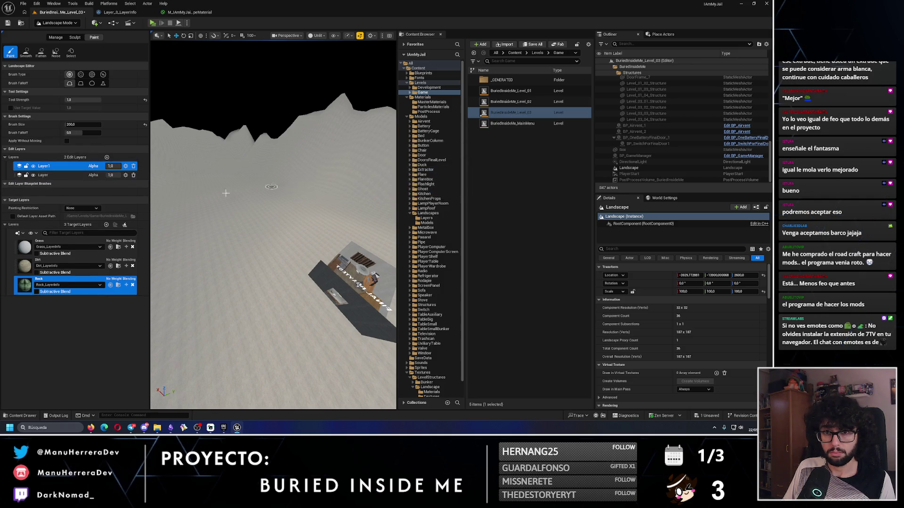
click(63, 261)
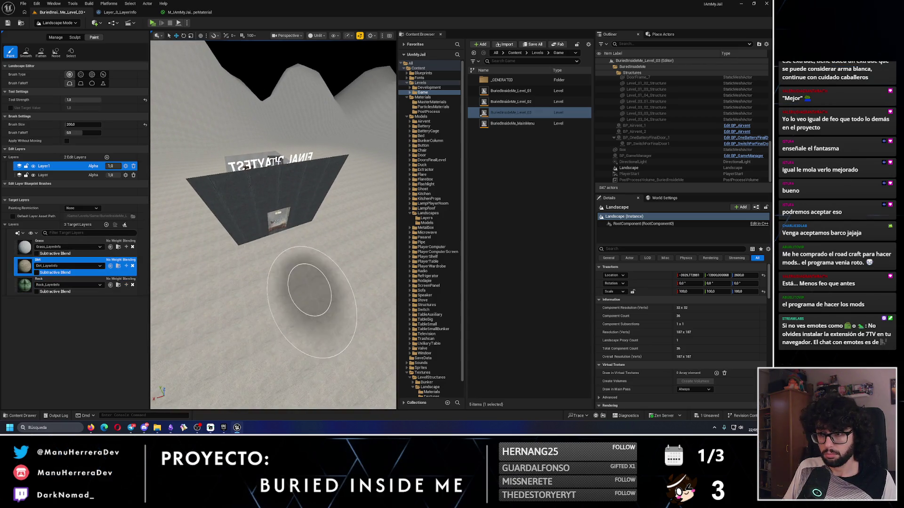
scroll(307, 297, up, 5)
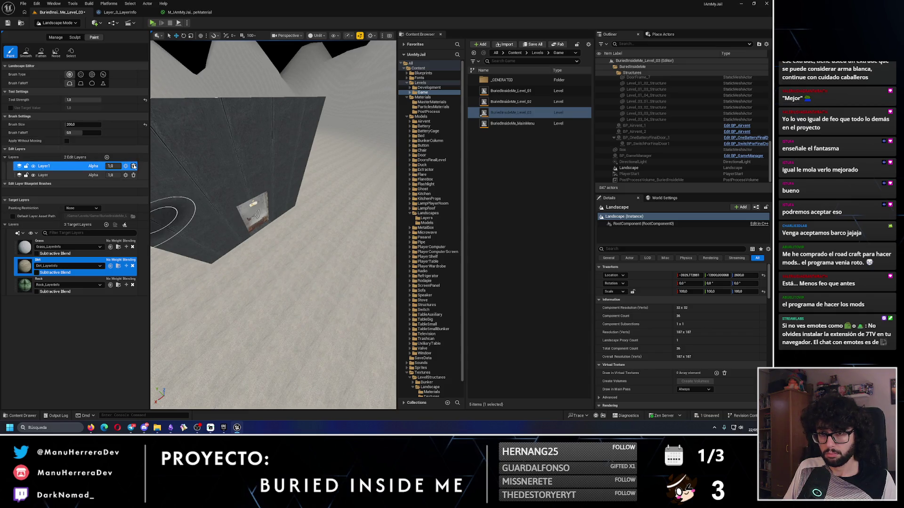
click(133, 166)
click(394, 224)
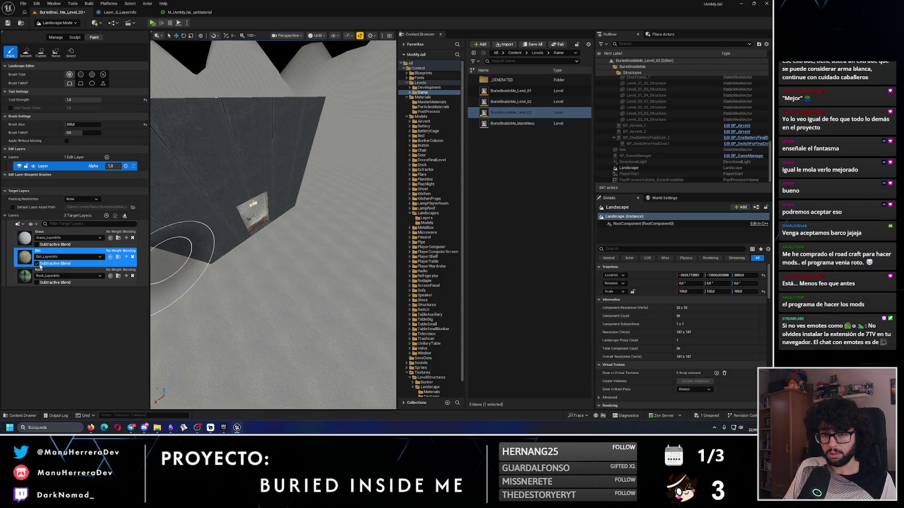
click(37, 264)
scroll(336, 229, down, 10)
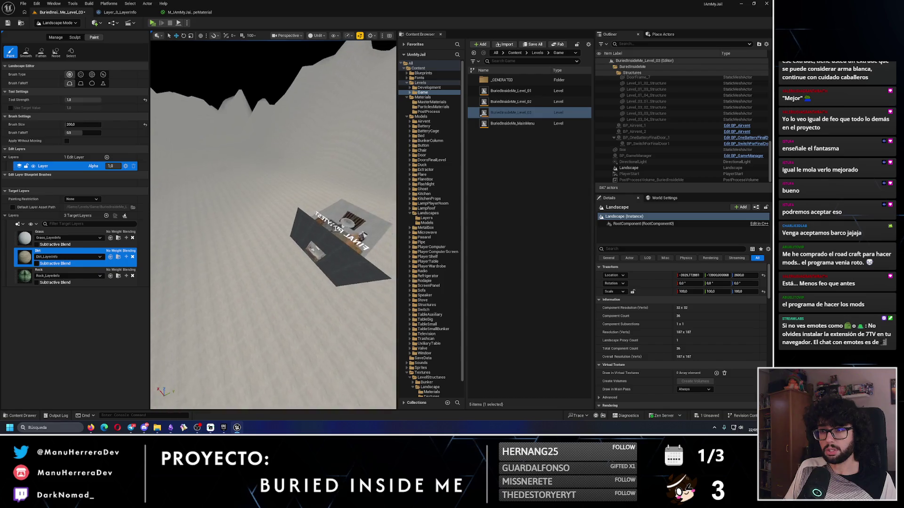
scroll(336, 229, down, 8)
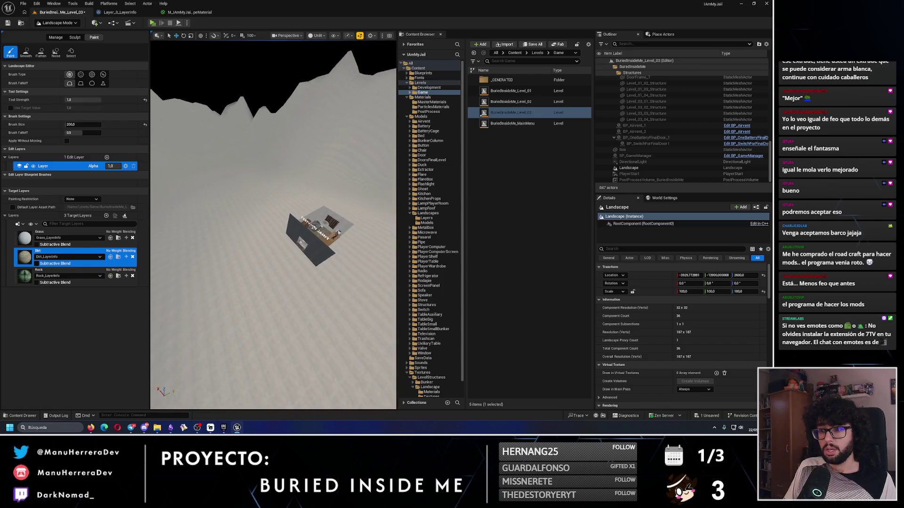
click(37, 265)
click(38, 264)
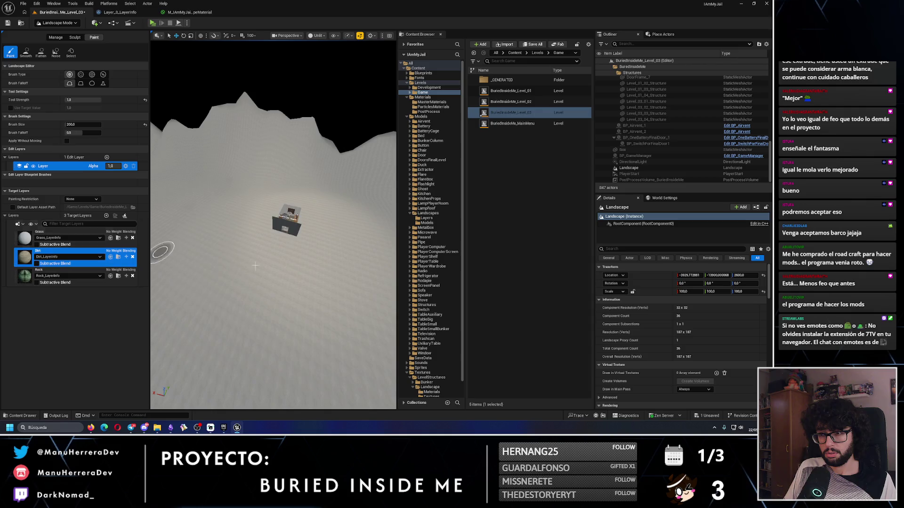
drag(281, 268, 185, 252)
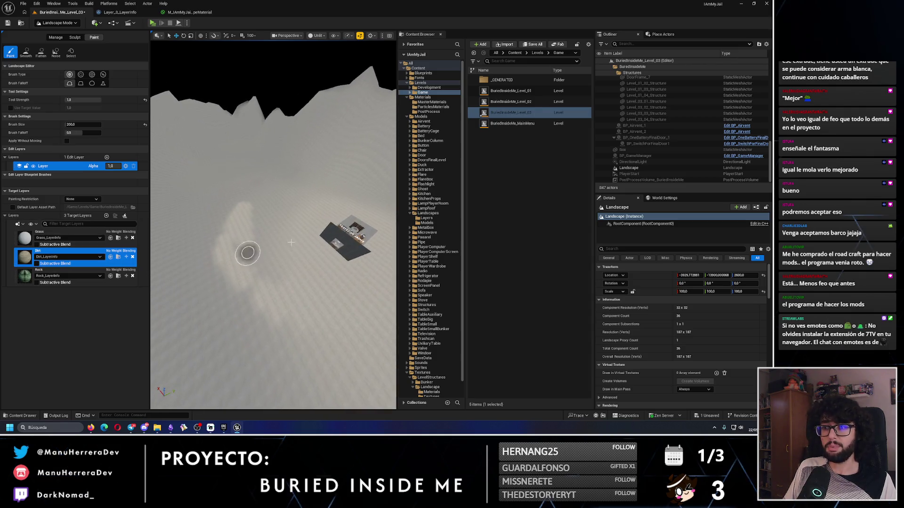
key(ctrl+z)
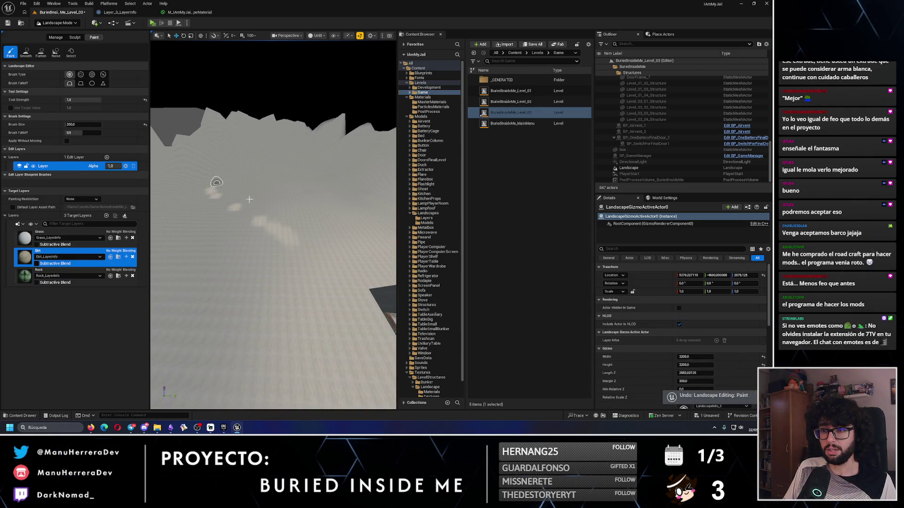
click(56, 276)
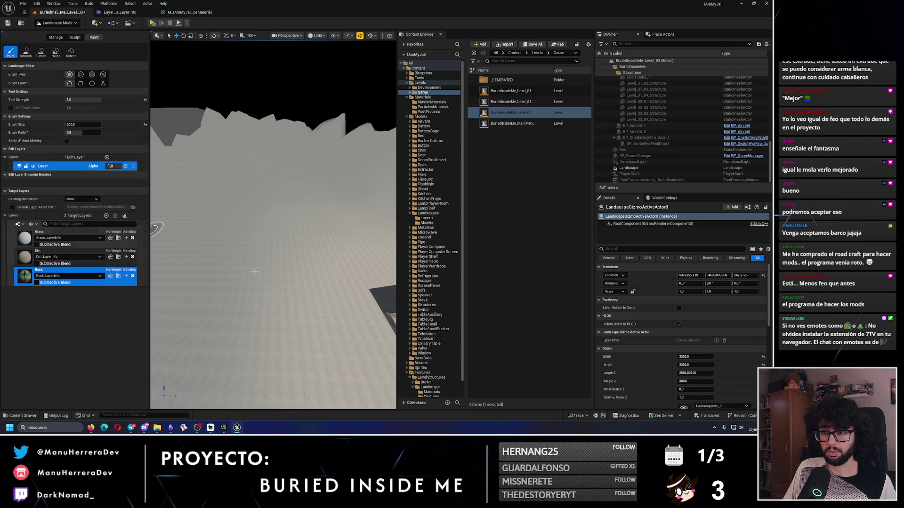
key(ctrl+z)
key(ctrl+z)
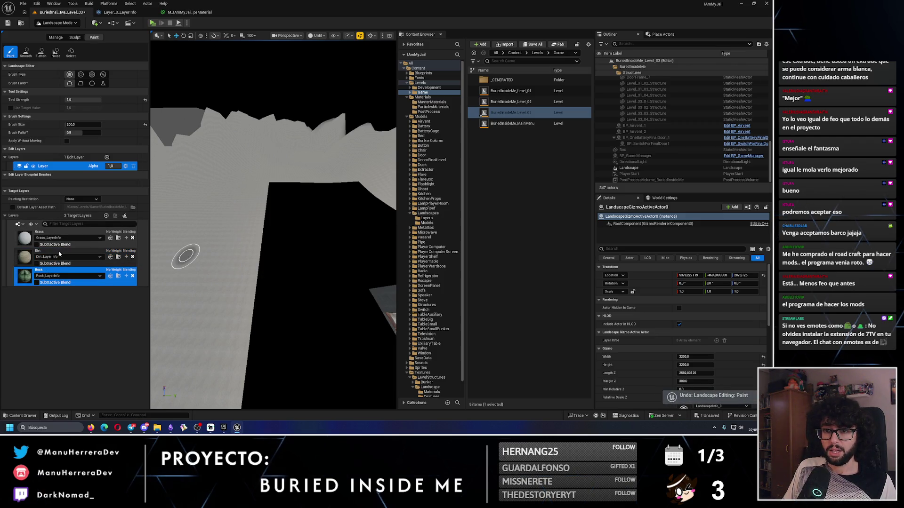
click(65, 236)
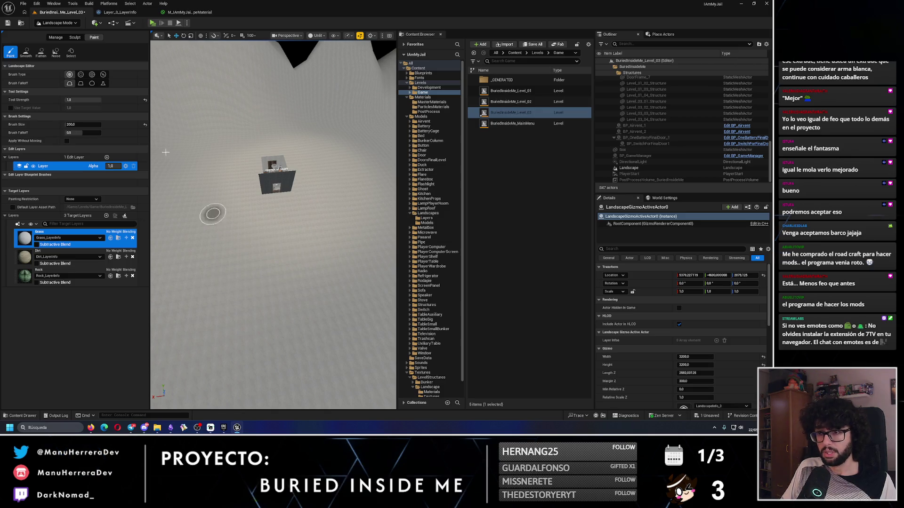
drag(75, 124, 142, 124)
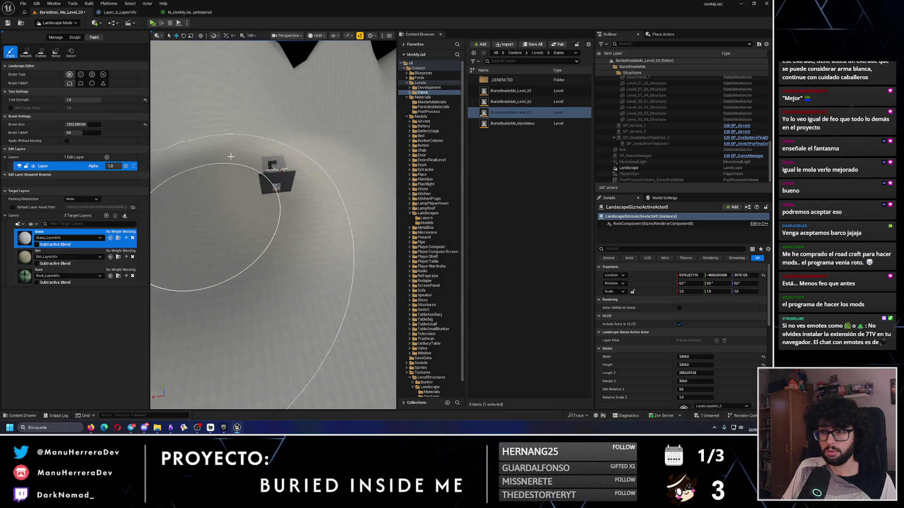
Turn on subtractive blending for Grass and Dirt, then make Dirt the active paint layer
drag(296, 306, 296, 307)
drag(261, 243, 261, 243)
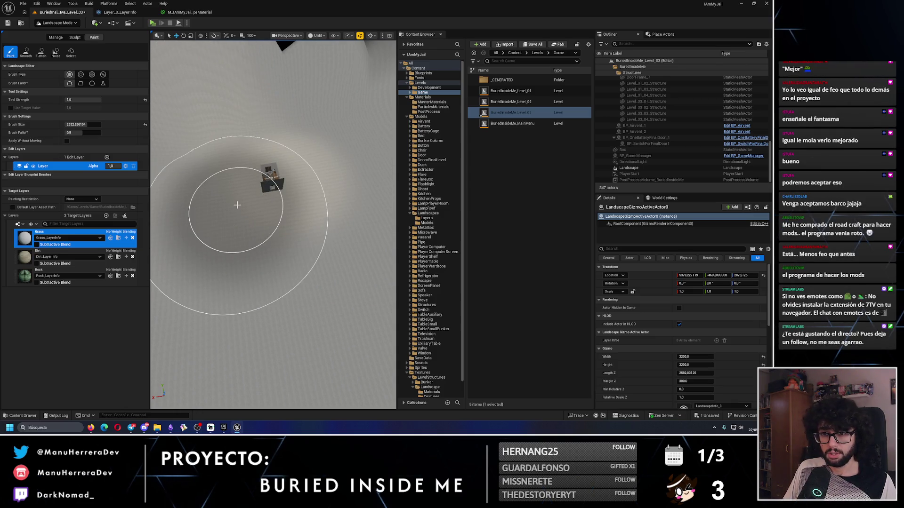
click(37, 245)
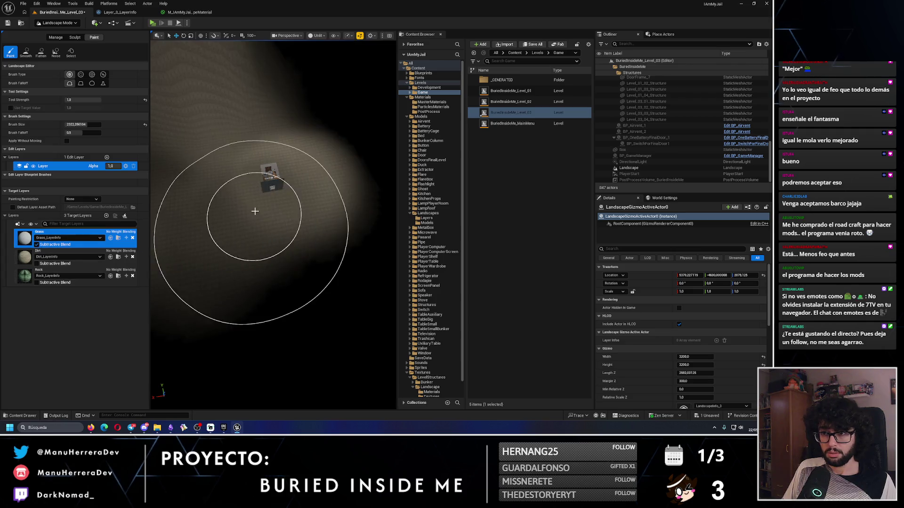
click(36, 264)
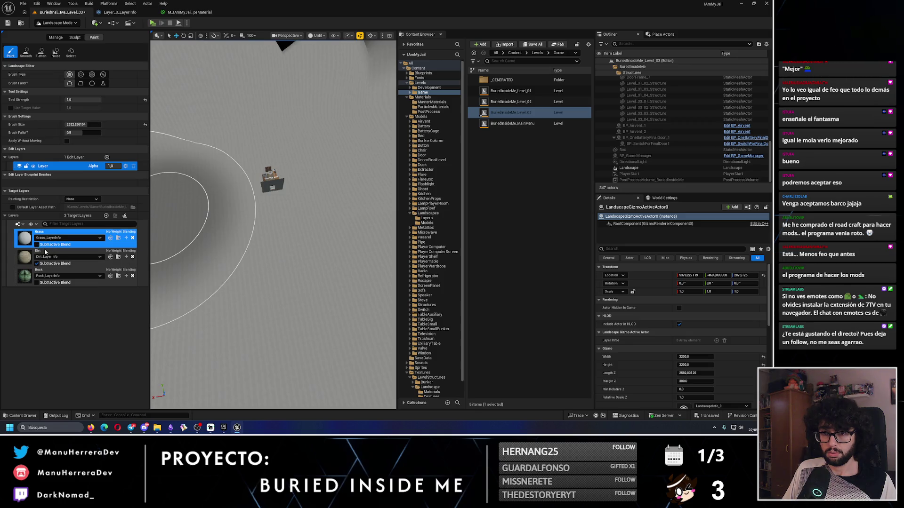
click(36, 251)
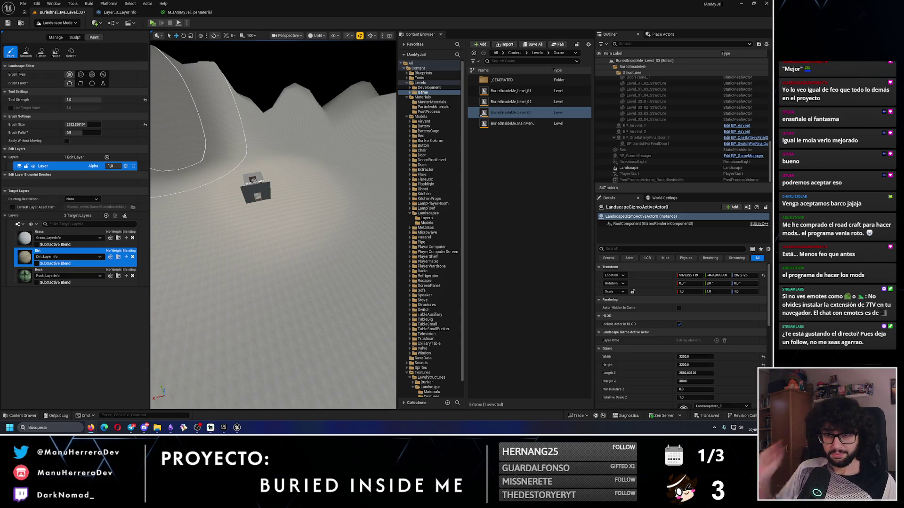
key(alt+Tab)
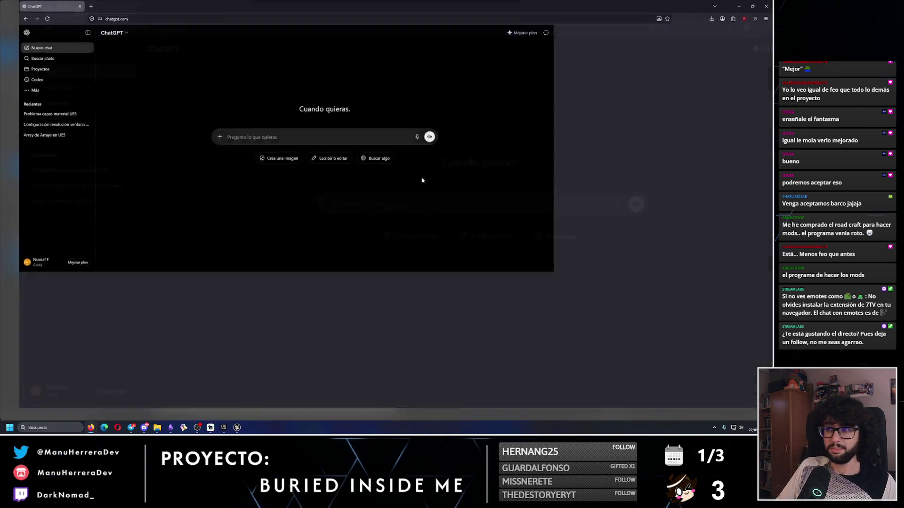
In the 'Problema capas material UE5' chat, ask in Spanish how to erase landscape paint
click(32, 117)
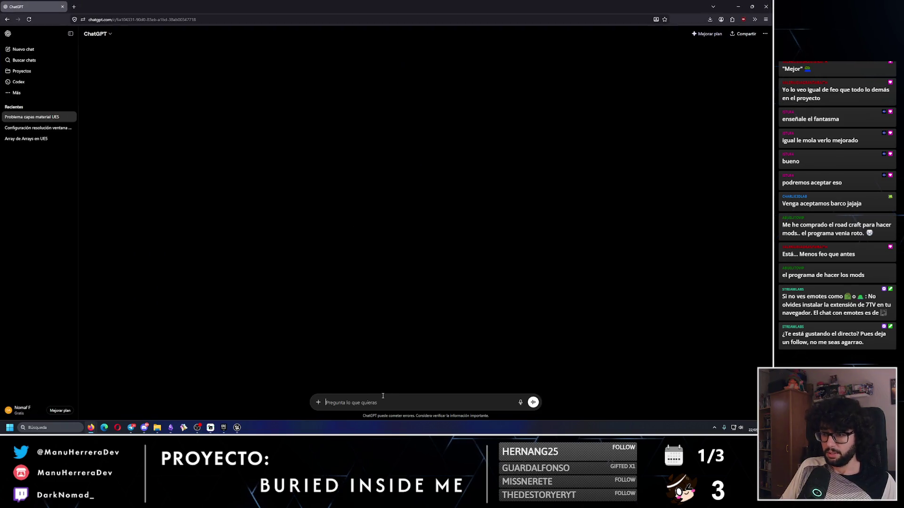
text(Ya he consegu)
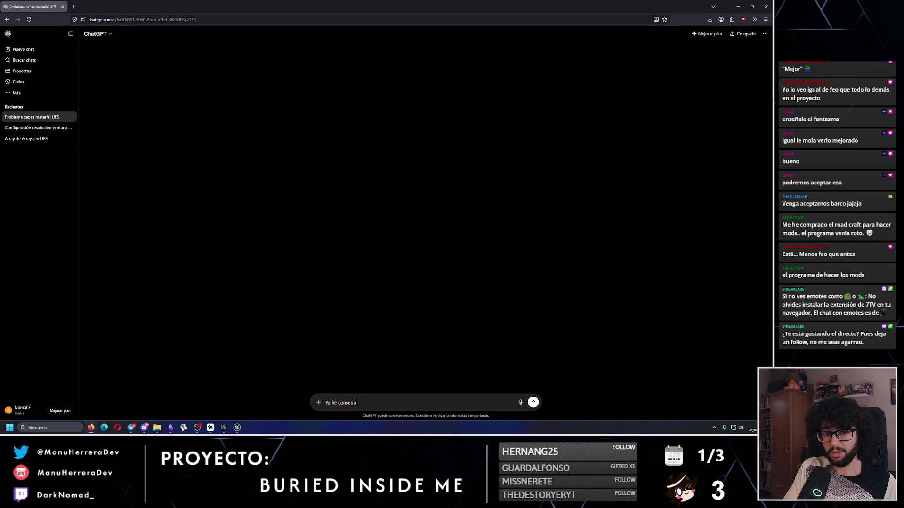
text(ido pintar con mis mate)
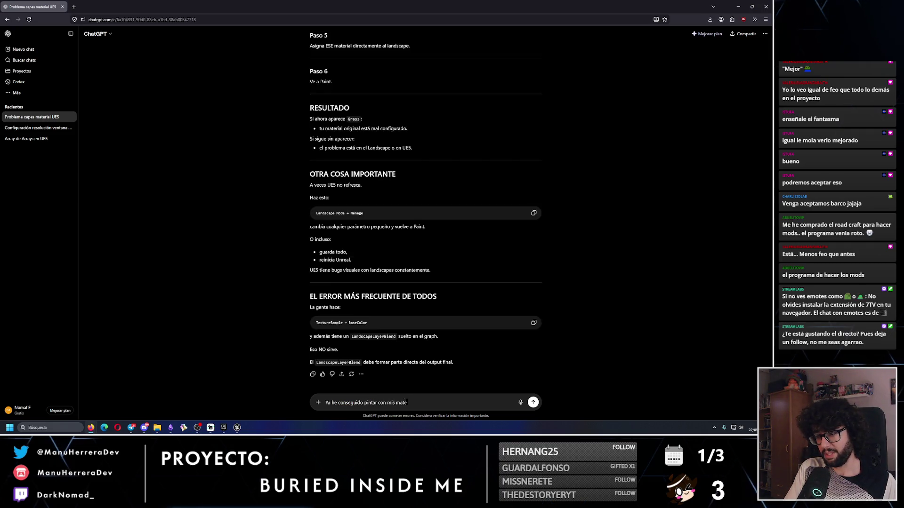
text(riales. Pero me he qui)
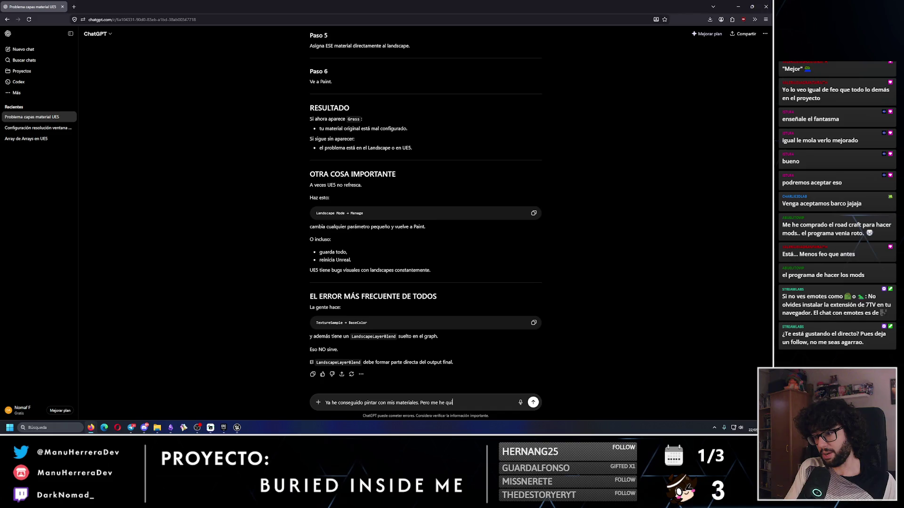
key(BackSpace)
text(equivocado pintando y de d)
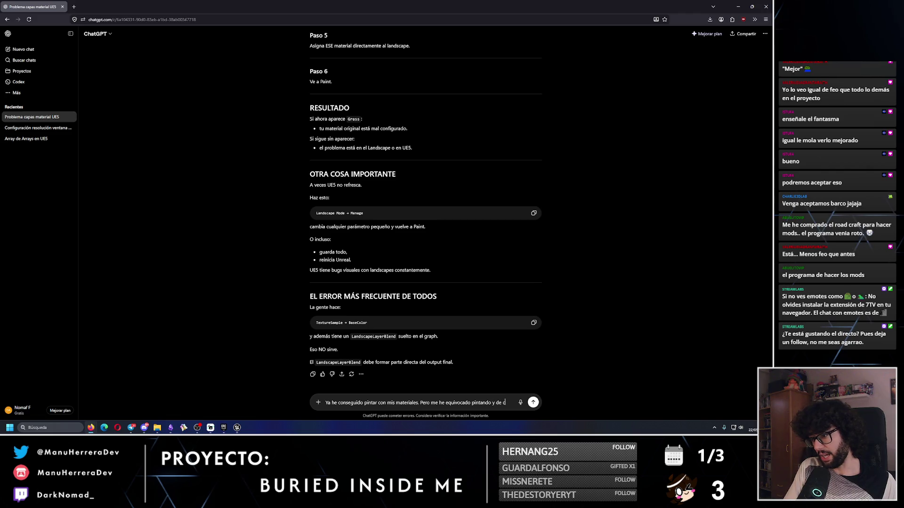
text(arrera profesional.)
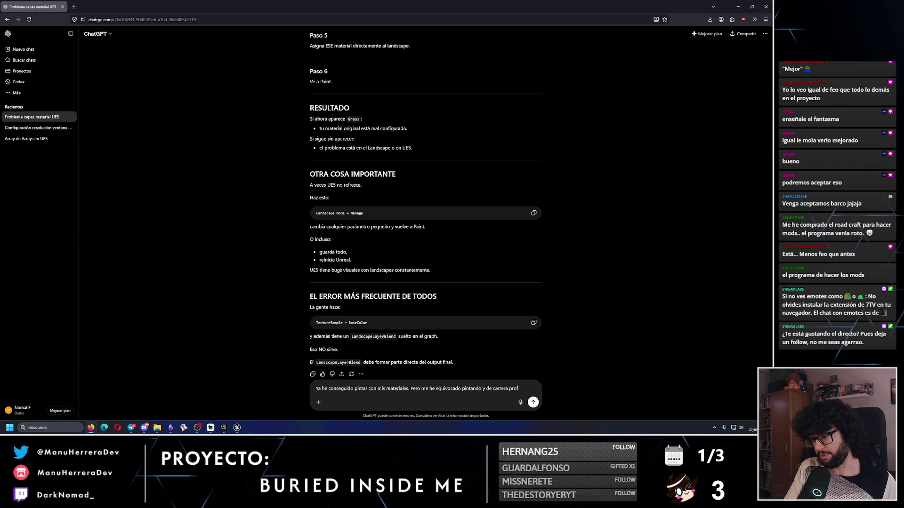
text( Dime c)
text(omo botto)
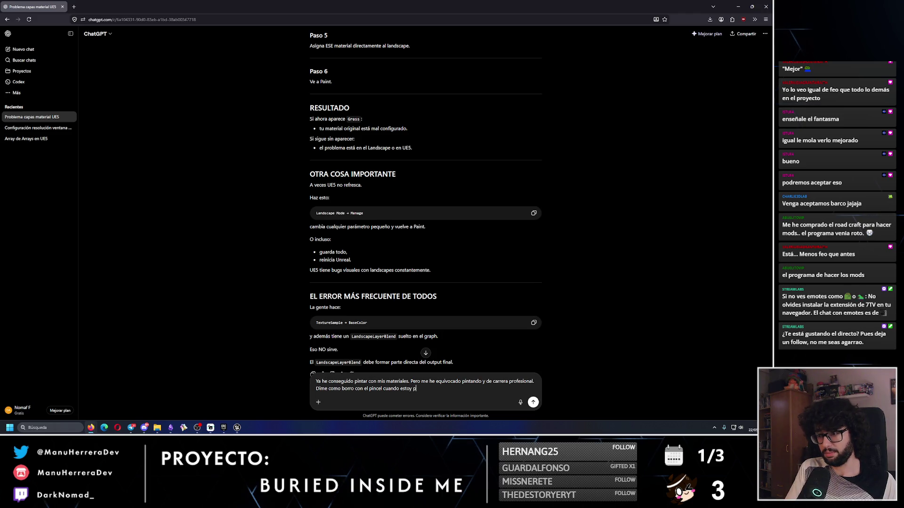
key(Return)
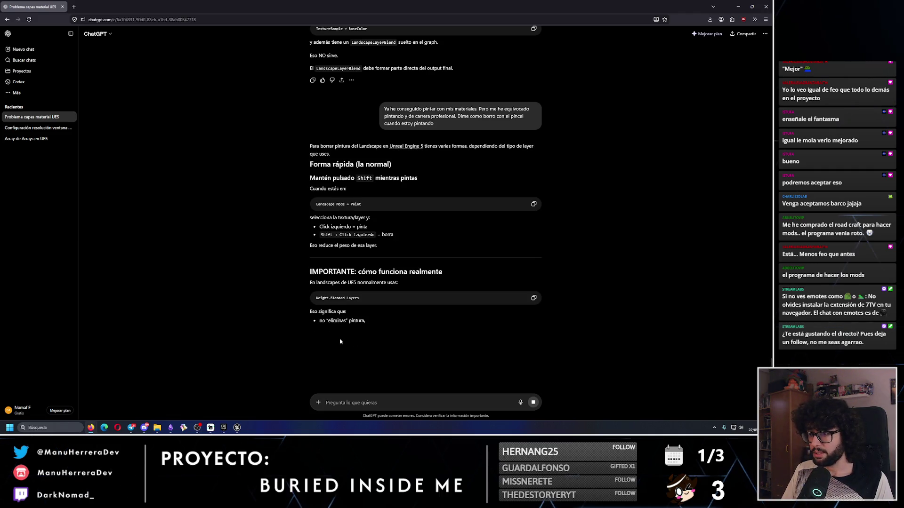
key(alt+Tab)
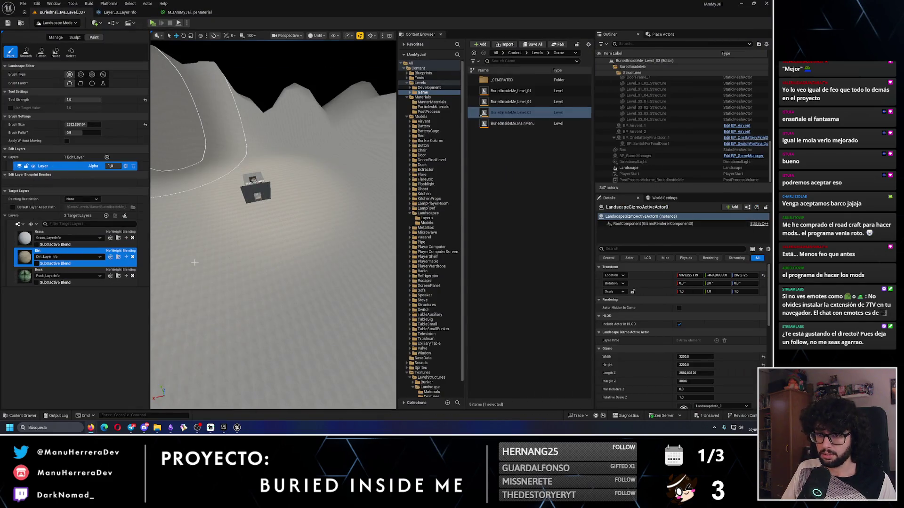
Select the Dirt target layer and zoom the viewport around the bunker
click(64, 256)
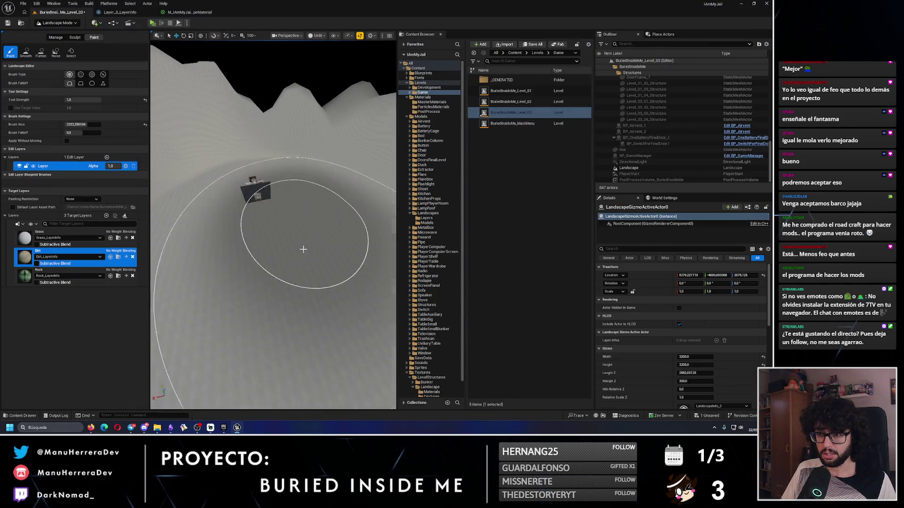
scroll(293, 292, up, 3)
scroll(292, 211, down, 5)
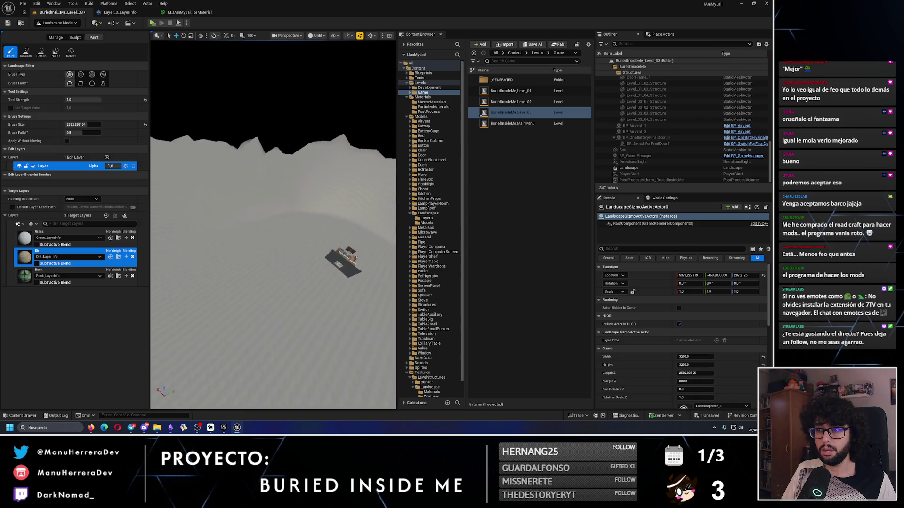
scroll(292, 211, down, 3)
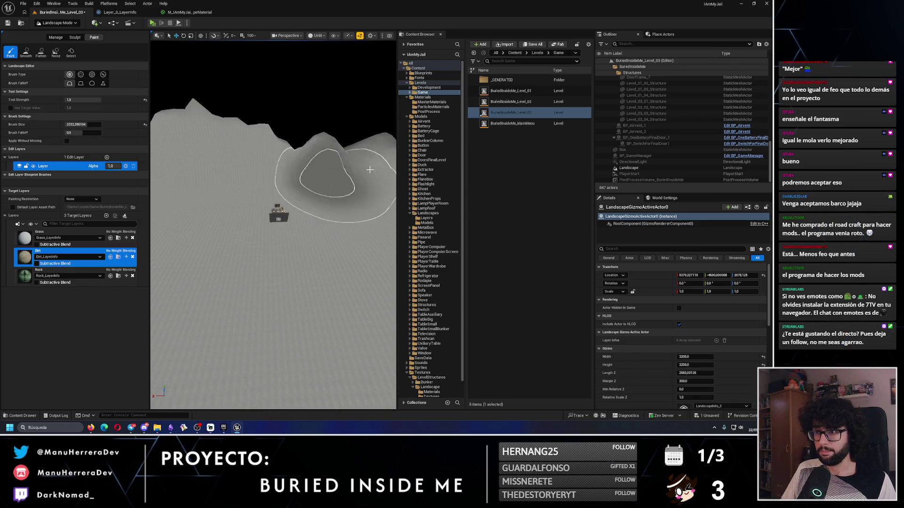
scroll(273, 226, down, 3)
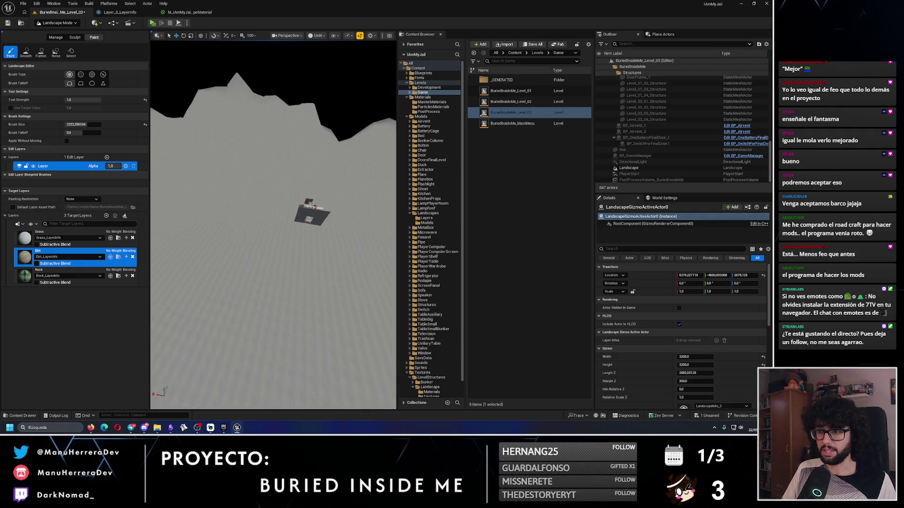
Close the YouTube tutorial window and begin a follow-up about the professional career in ChatGPT
mouse_move(91, 426)
click(168, 396)
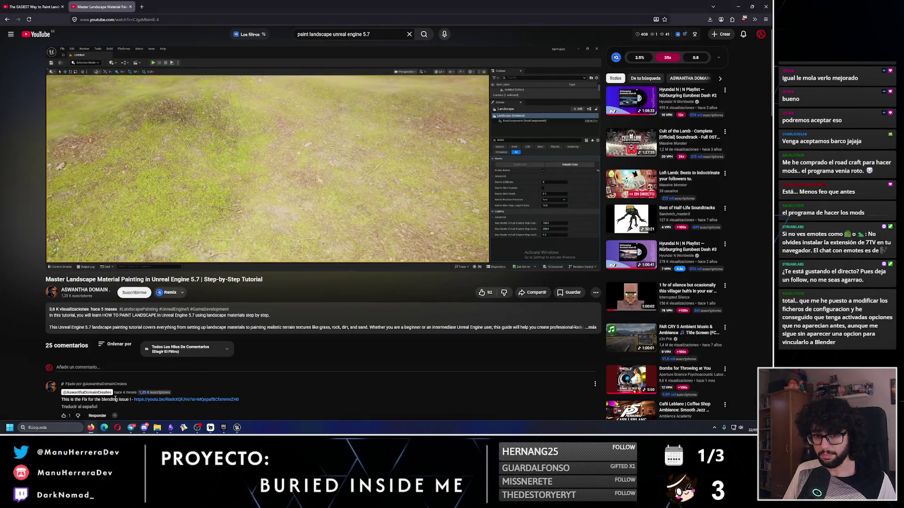
click(771, 4)
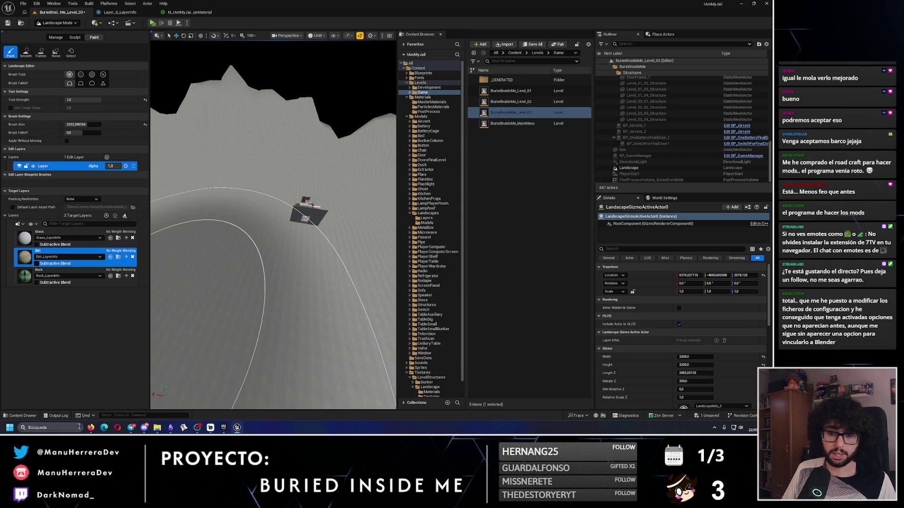
mouse_move(90, 427)
click(122, 398)
click(420, 403)
text(D)
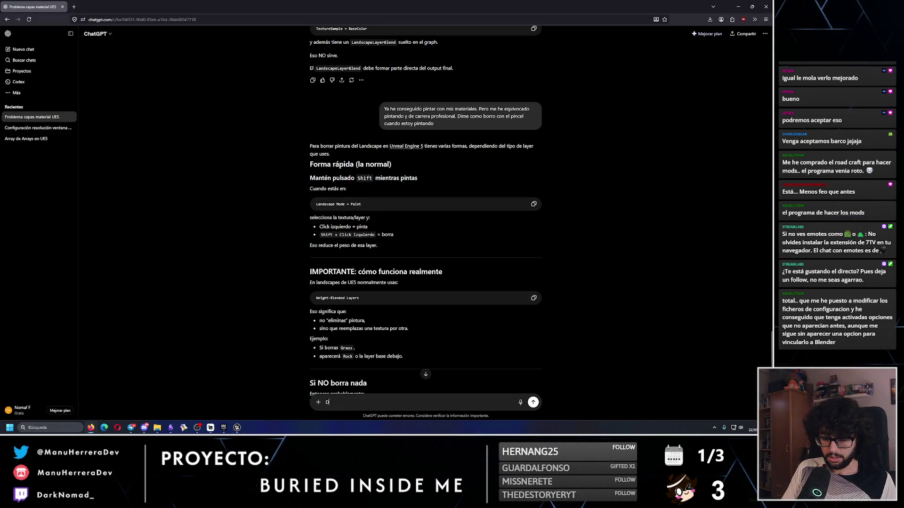
text(ime como arreglar entonces )
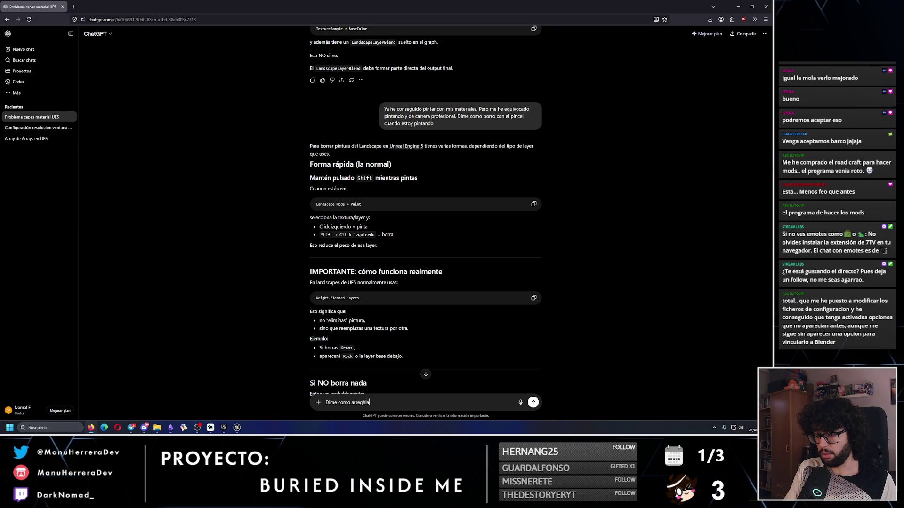
text(lo de )
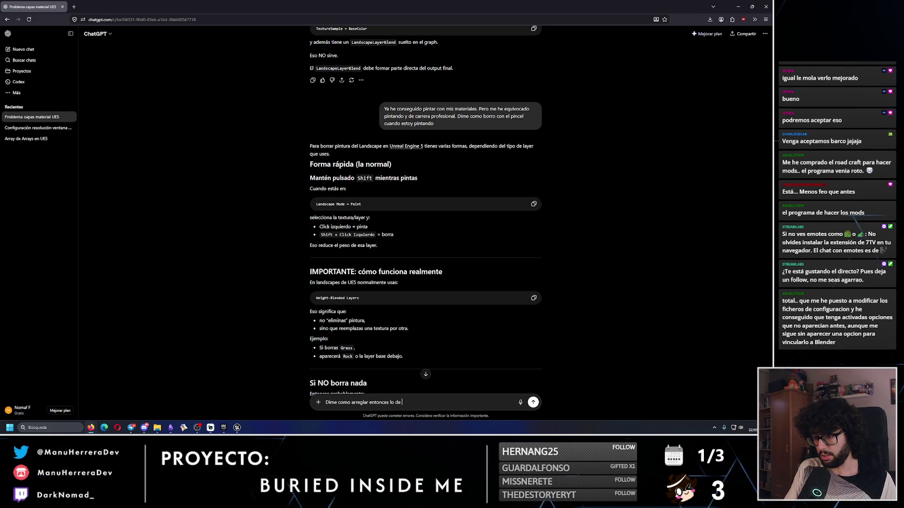
text(la carrer a)
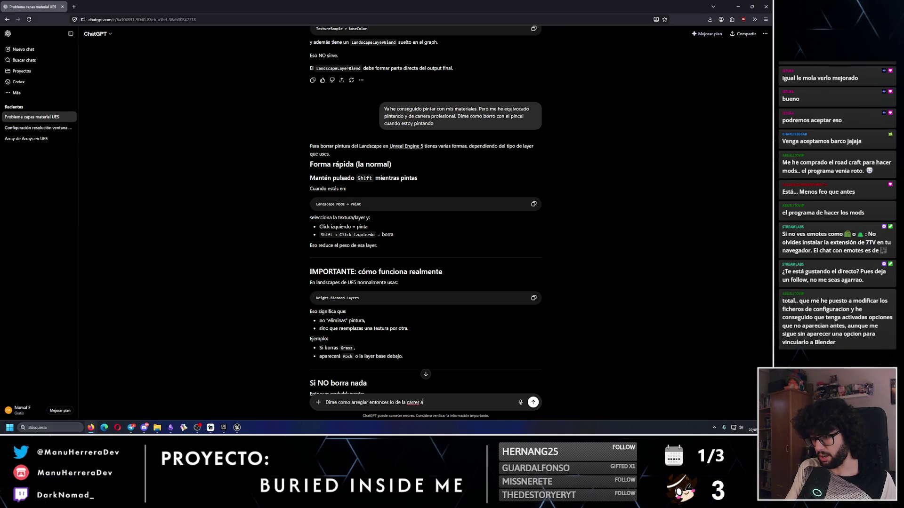
Send the follow-up 'Dime como arreglar entonces lo de la carrera profesional'
key(Return)
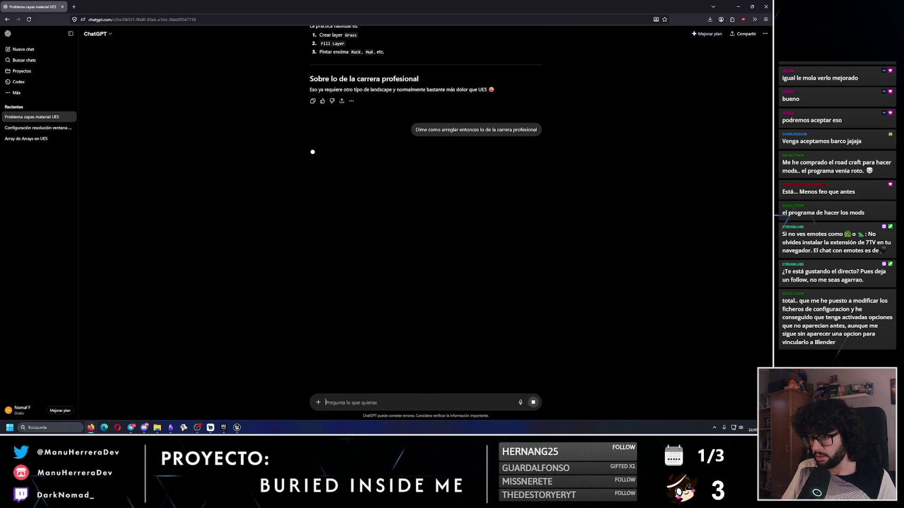
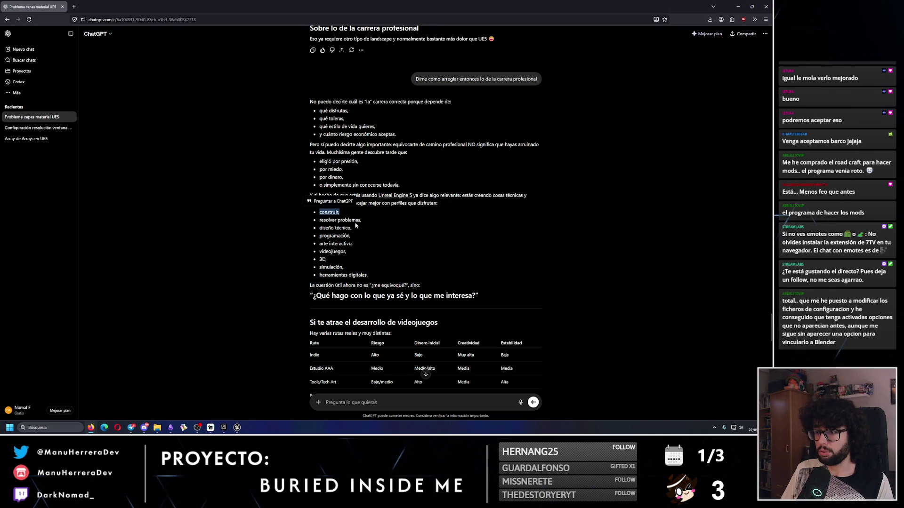
Highlight the diseño técnico and arte interactivo lines while reading, then clear the highlight
drag(352, 228, 272, 227)
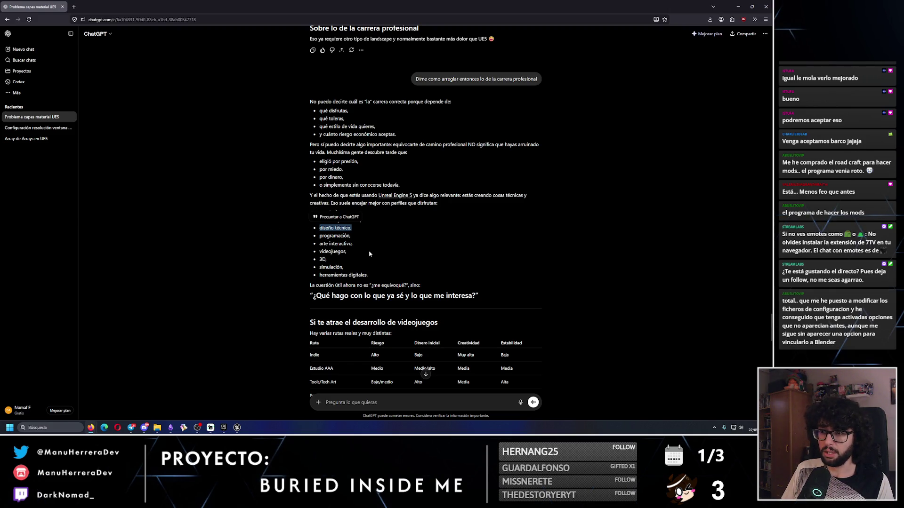
drag(353, 244, 320, 243)
click(371, 286)
scroll(369, 270, down, 3)
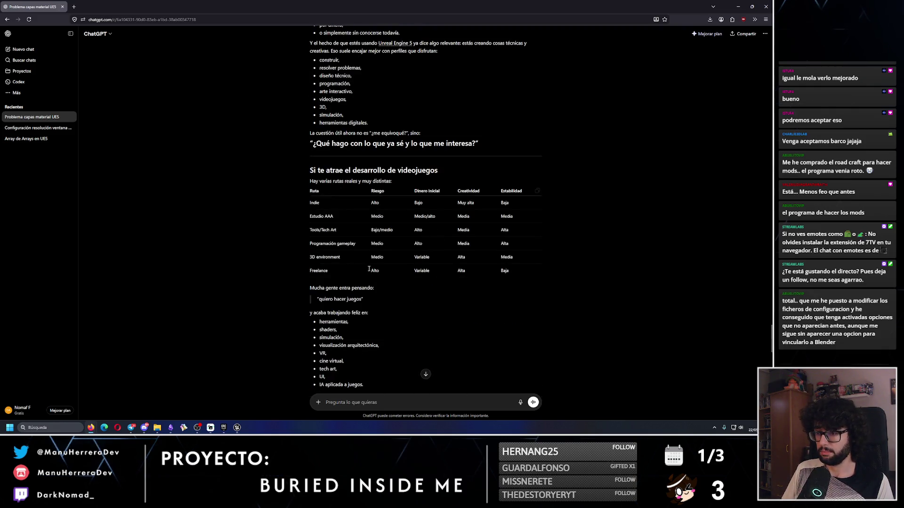
Delete the 'Problema capas material UE5' chat and return to the Unreal Engine editor
click(70, 118)
click(77, 187)
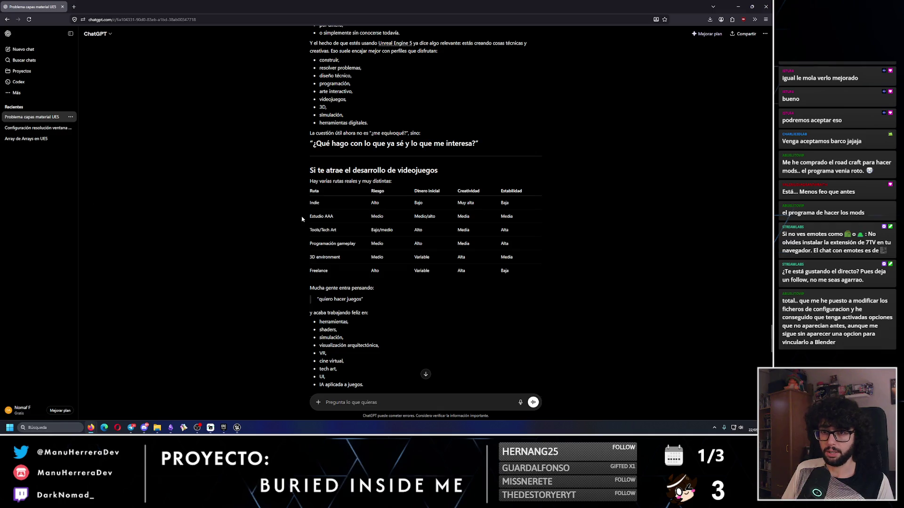
click(443, 224)
key(alt+Tab)
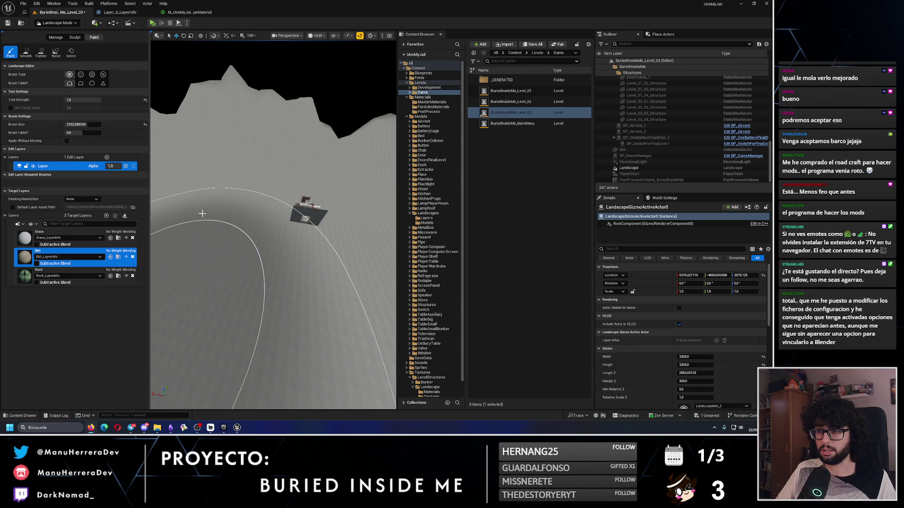
Fly toward the doorway and set the landscape paint Brush Size to 200
key(w)
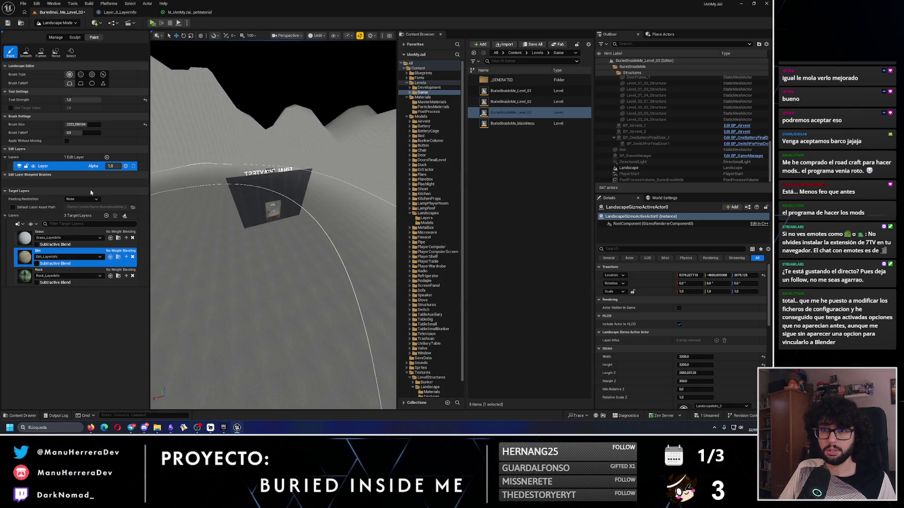
drag(80, 125, 52, 124)
text(200)
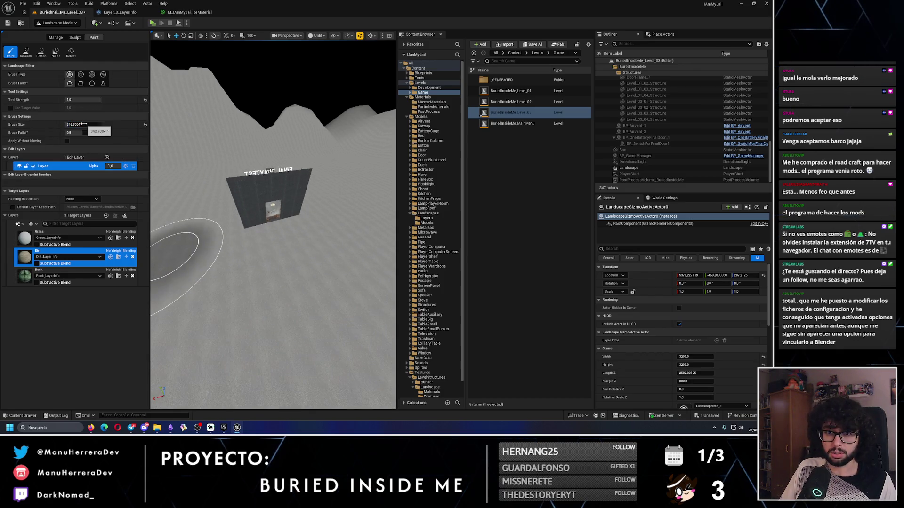
key(Return)
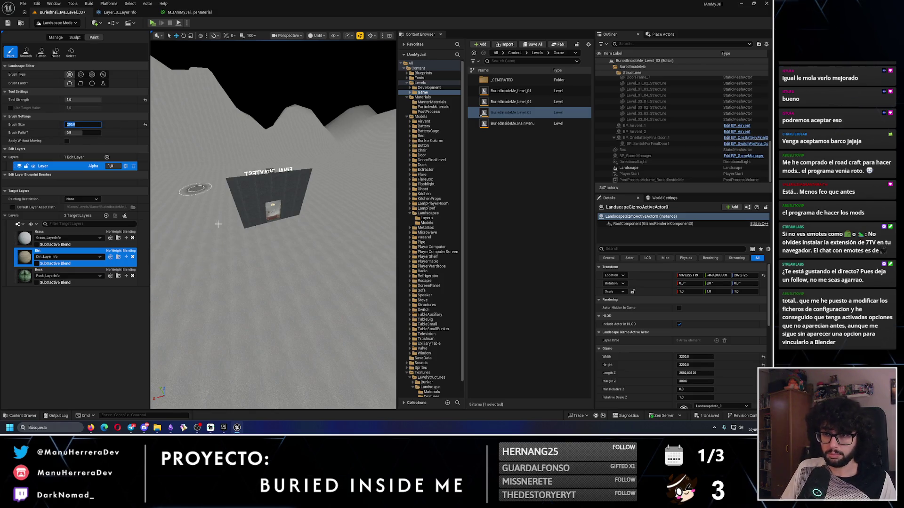
View the building from above in lit mode and undo the last landscape paint stroke
scroll(269, 266, up, 5)
scroll(269, 267, up, 2)
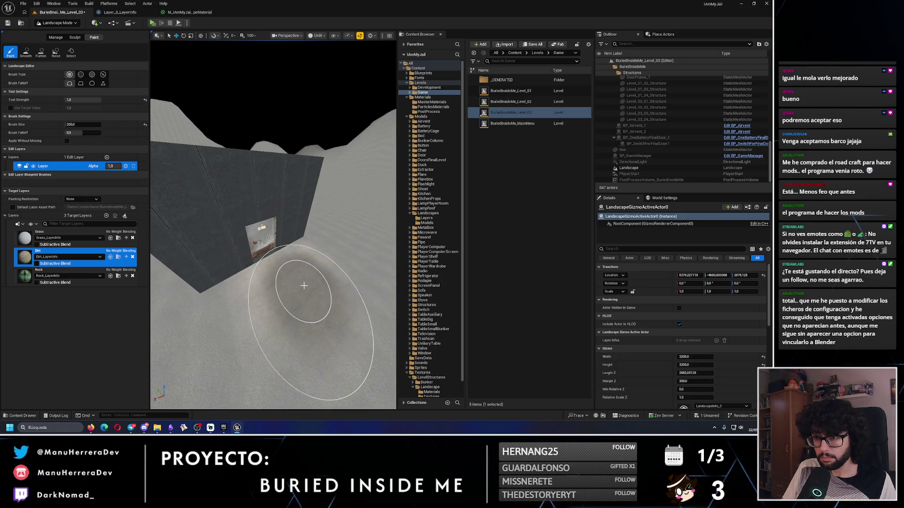
scroll(276, 254, down, 10)
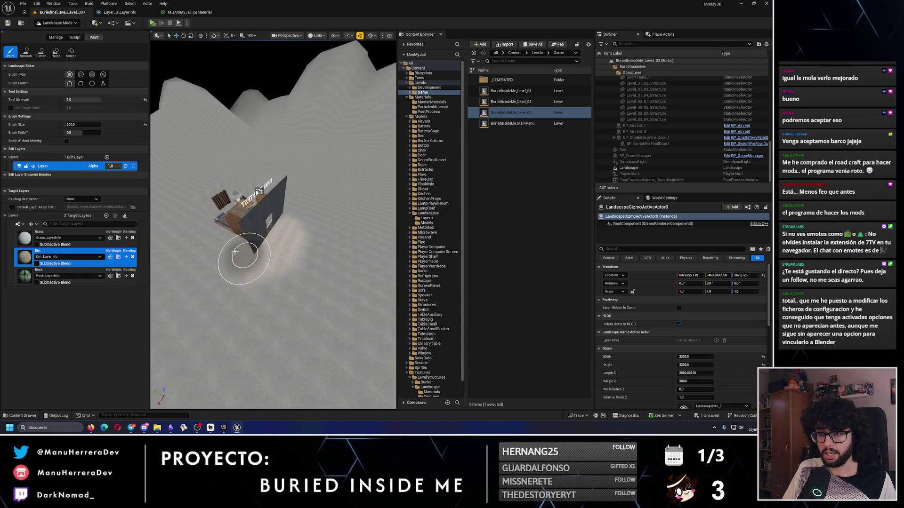
drag(208, 232, 207, 268)
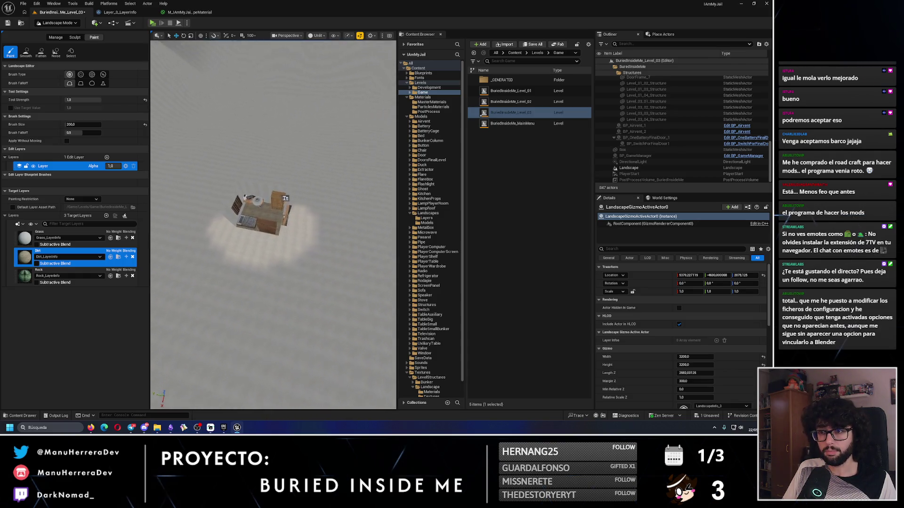
scroll(273, 273, up, 5)
key(alt+4)
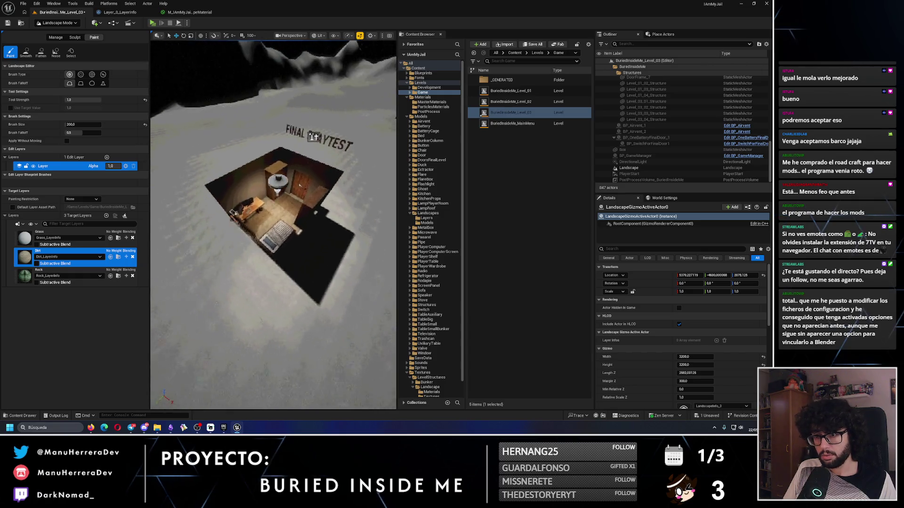
scroll(246, 260, down, 5)
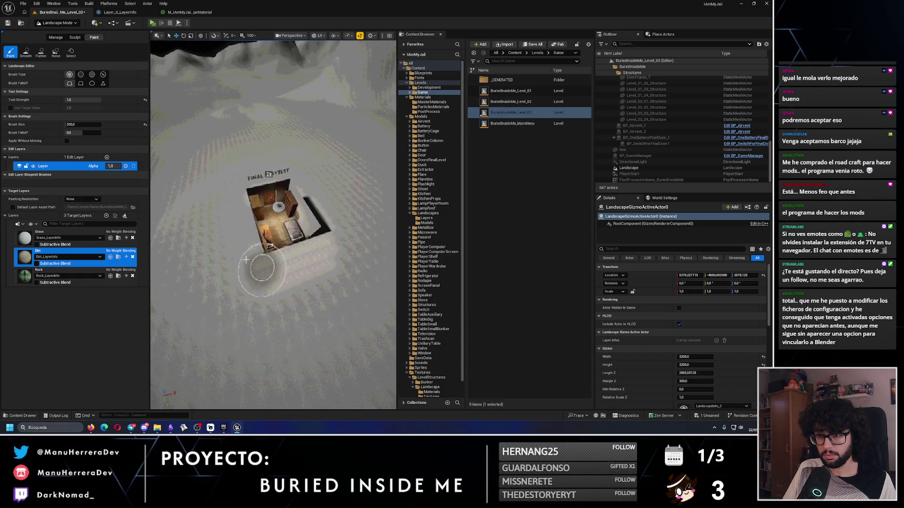
mouse_move(260, 234)
mouse_down()
mouse_move(242, 256)
mouse_move(225, 246)
mouse_move(265, 259)
mouse_up()
key(ctrl+z)
Lower the camera into the FINAL PLAYTEST room in unlit view and edit the brush size
drag(252, 207, 267, 272)
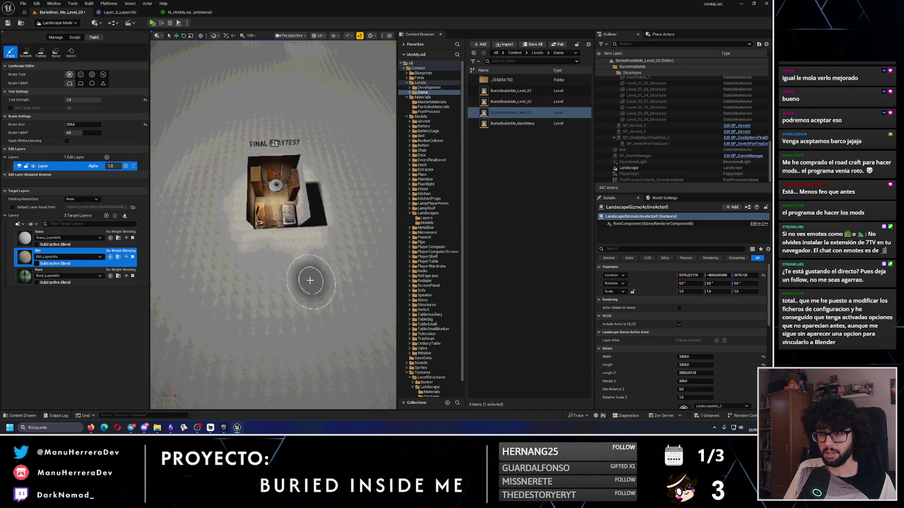
scroll(327, 297, up, 3)
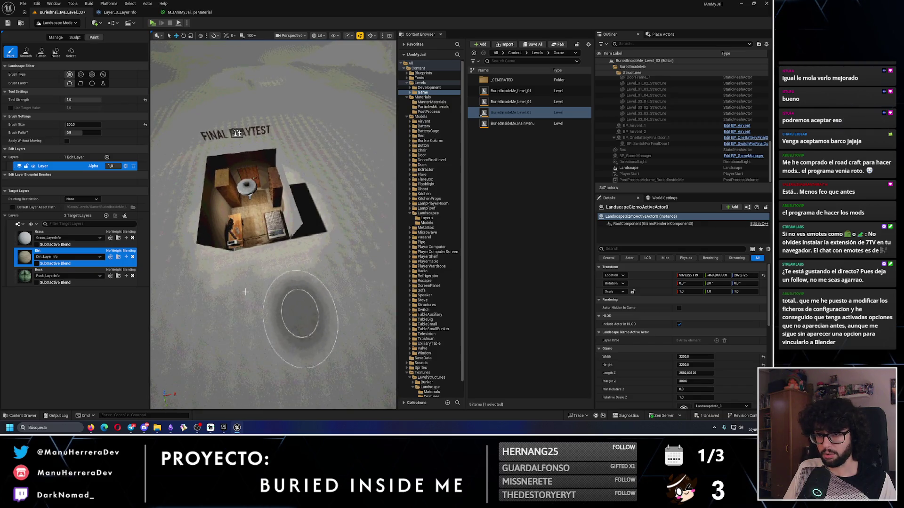
mouse_move(293, 323)
mouse_down()
mouse_move(320, 327)
mouse_move(302, 358)
mouse_move(262, 283)
mouse_up()
key(alt+3)
click(81, 125)
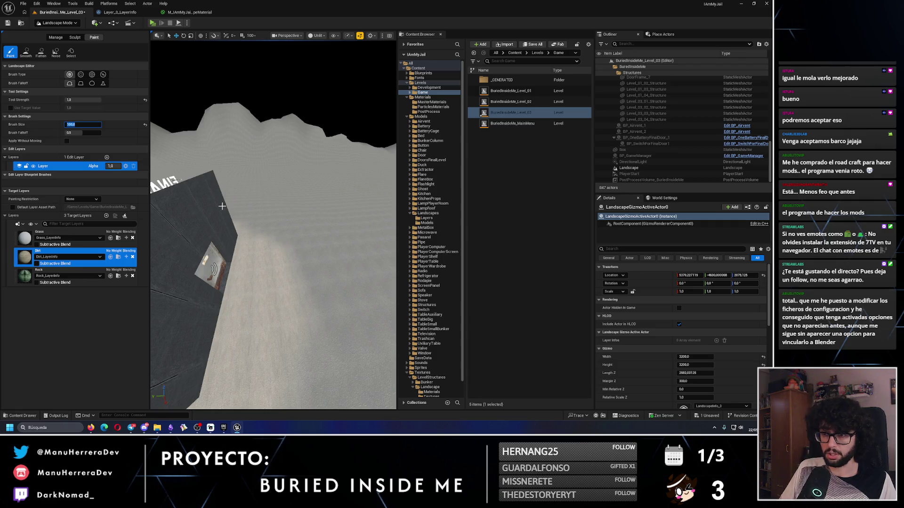
In lit view, paint a Dirt stroke up the snowy terrain and extend it
drag(367, 313, 335, 265)
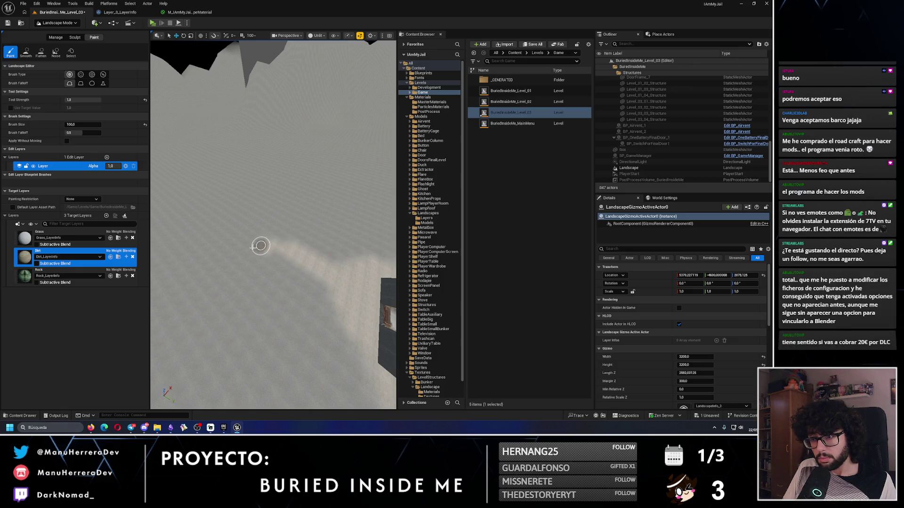
key(alt+4)
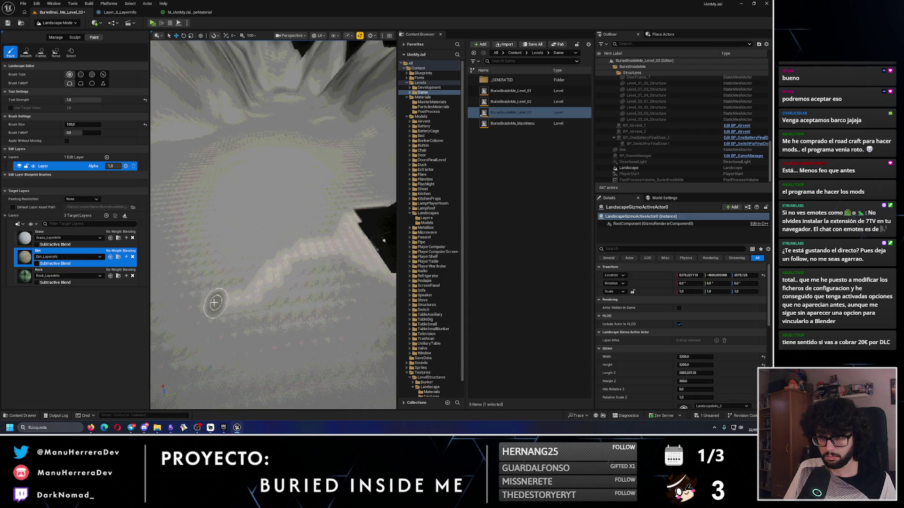
scroll(214, 303, down, 6)
mouse_move(253, 285)
mouse_down()
mouse_move(247, 254)
mouse_move(259, 220)
mouse_move(278, 206)
mouse_move(266, 227)
mouse_up()
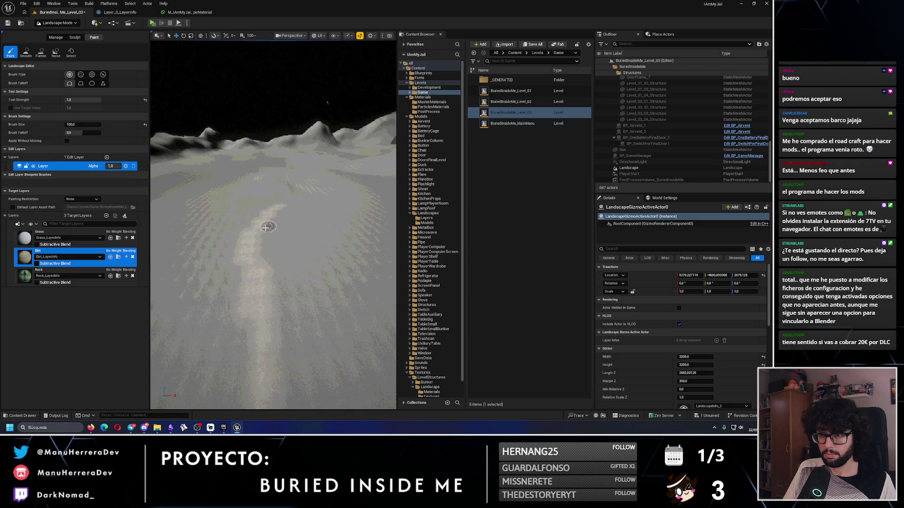
scroll(266, 227, down, 3)
mouse_move(292, 287)
mouse_down()
mouse_move(284, 299)
mouse_move(283, 277)
mouse_up()
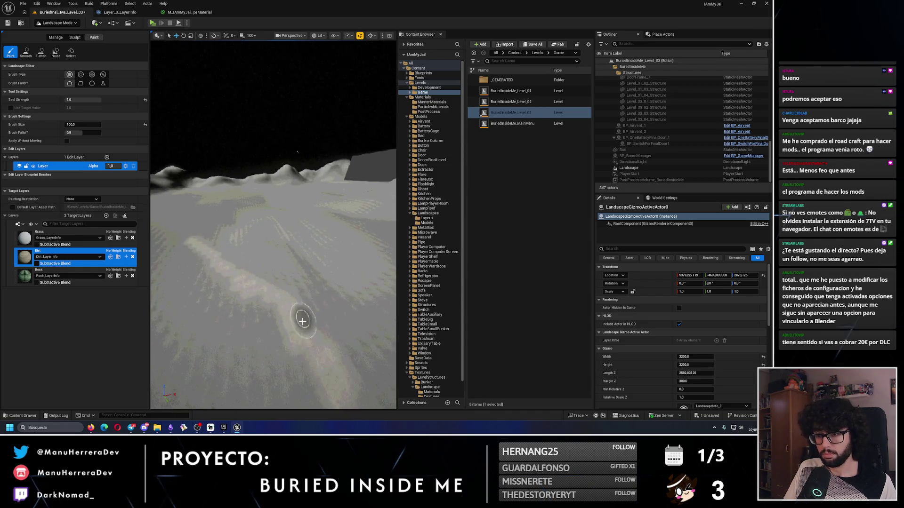
Undo the unwanted dirt strokes and turn the camera toward the grey block
key(ctrl+z)
key(ctrl+z)
scroll(312, 350, up, 5)
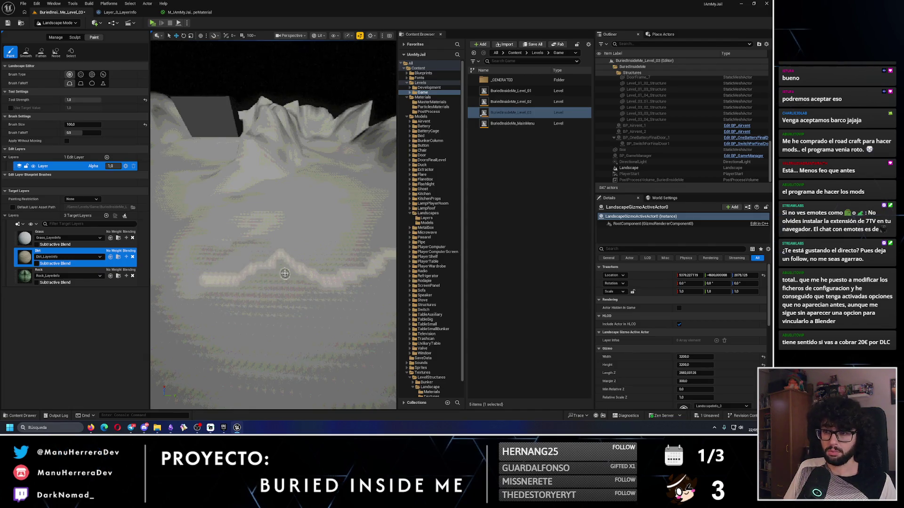
key(ctrl+z)
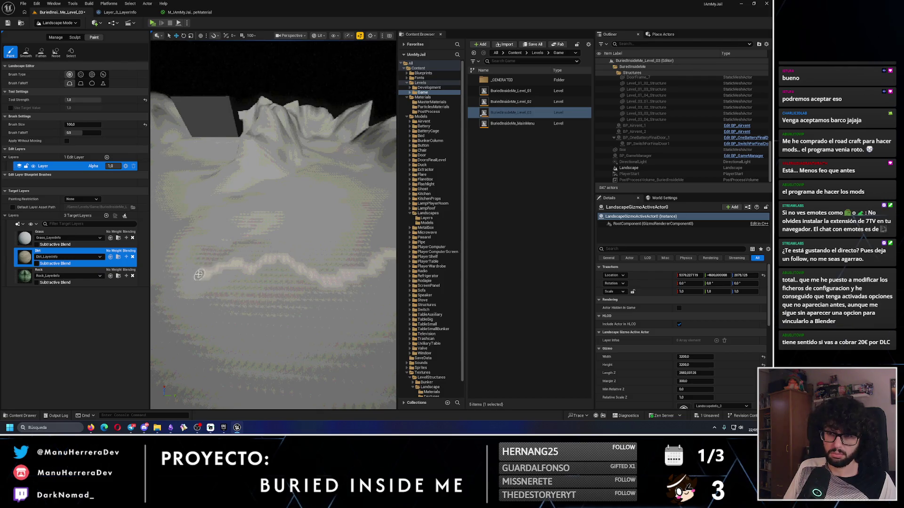
scroll(176, 259, down, 5)
drag(176, 259, 181, 260)
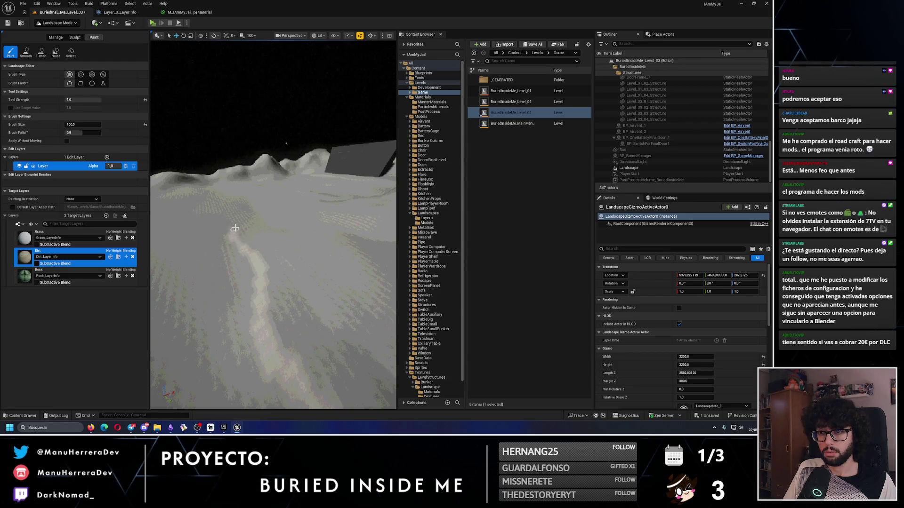
drag(243, 218, 242, 213)
Fly across the terrain and extend the painted dirt path further upward
key(w)
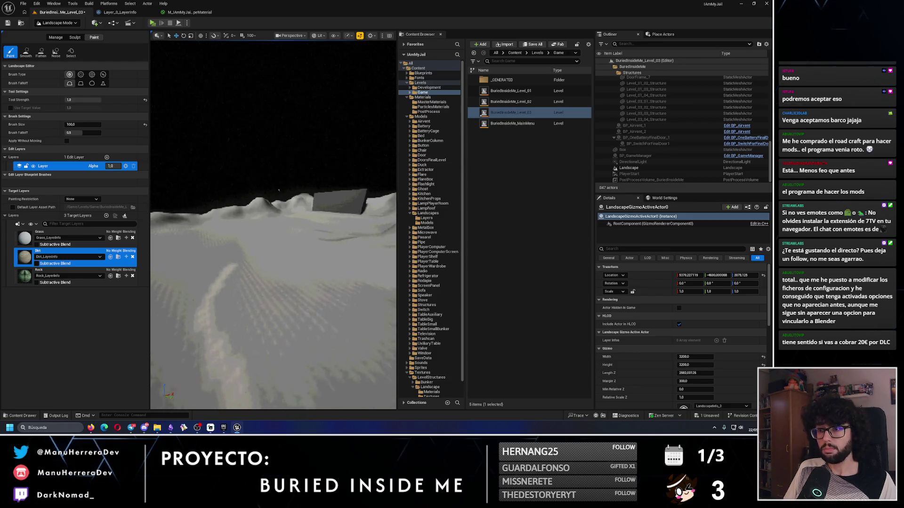
key(w)
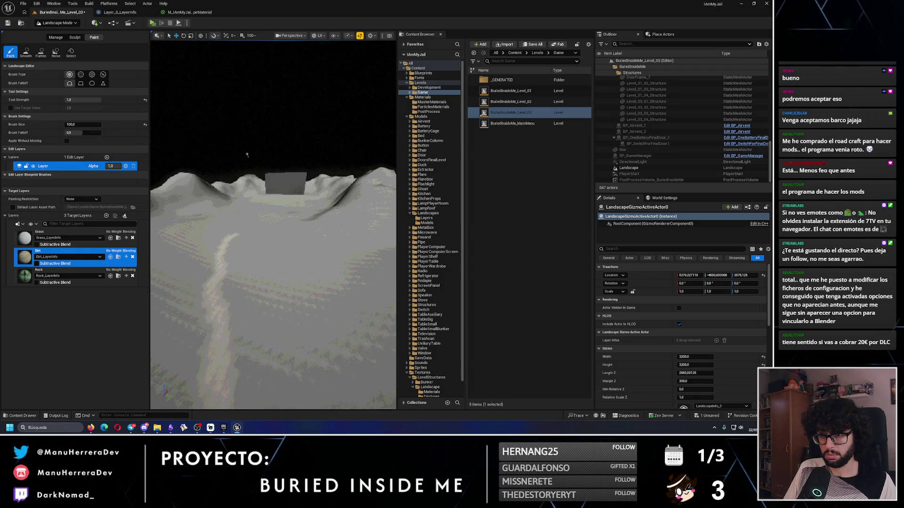
key(w)
drag(243, 270, 257, 228)
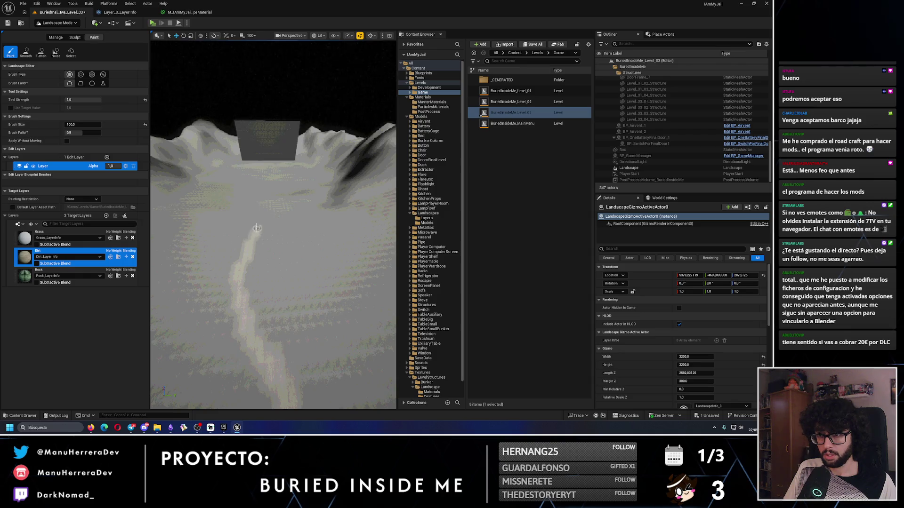
key(s)
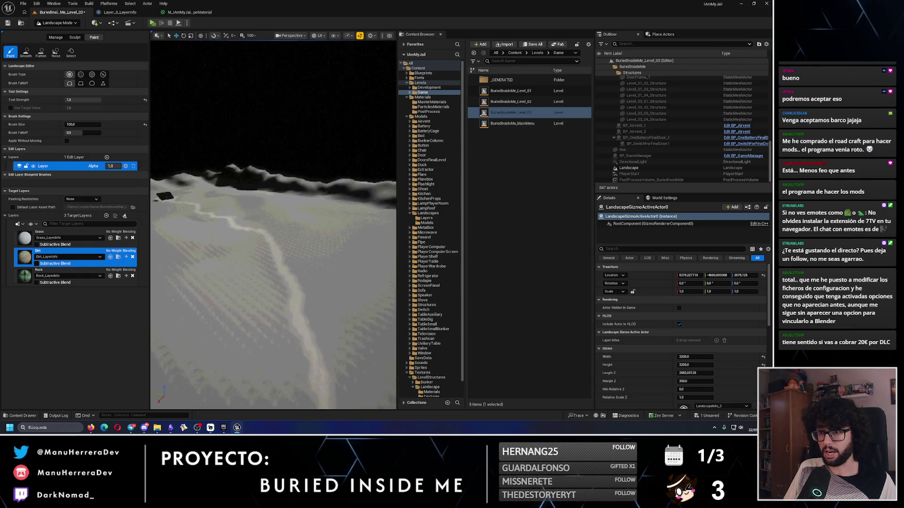
key(a)
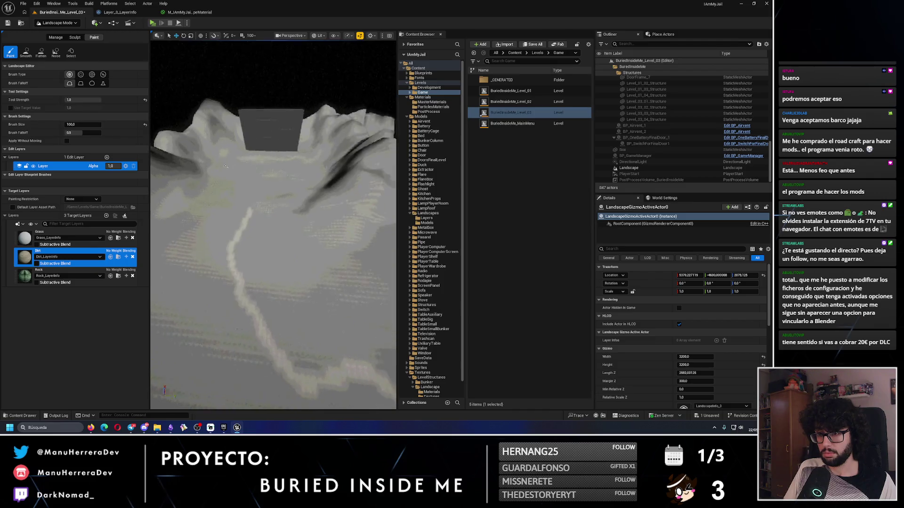
key(e)
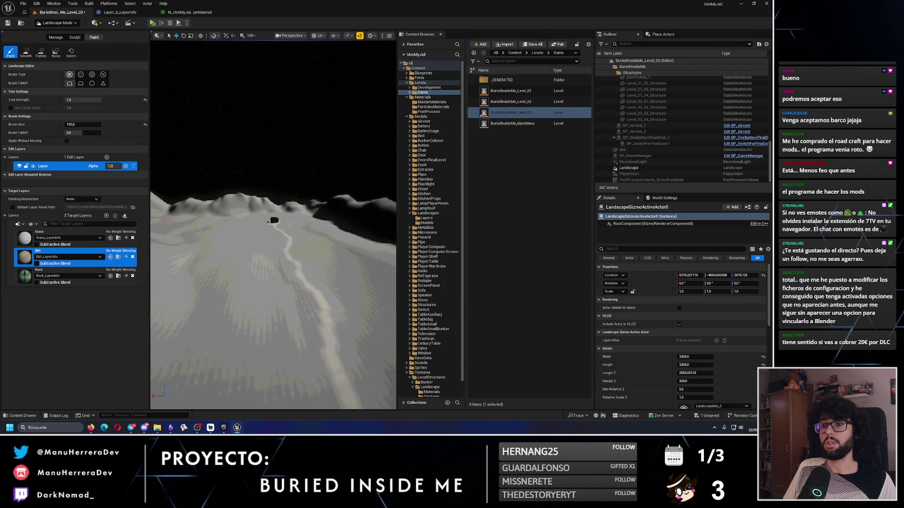
key(w)
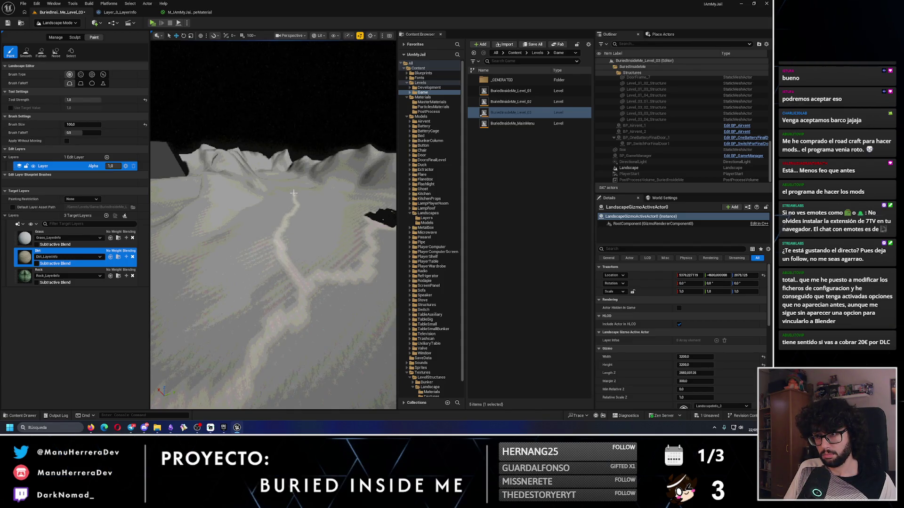
Follow the dirt path with the camera and fly toward the bunker block
key(d)
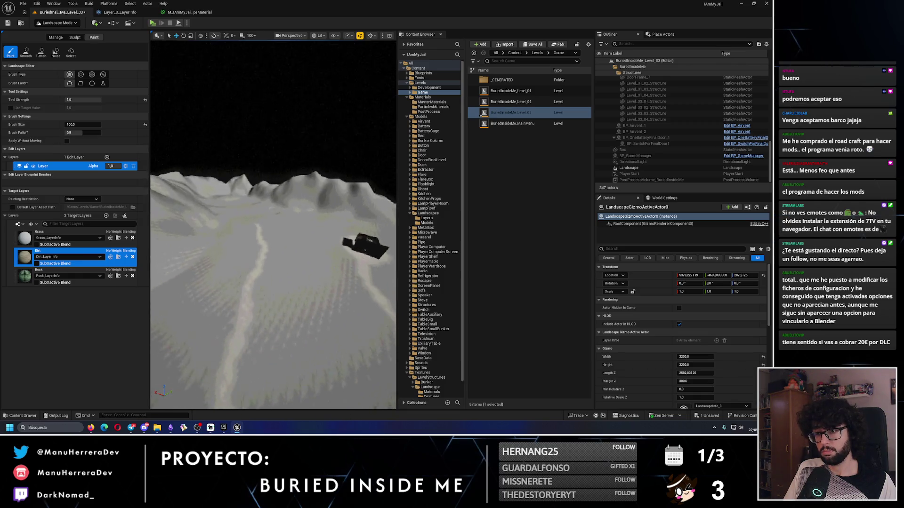
key(a)
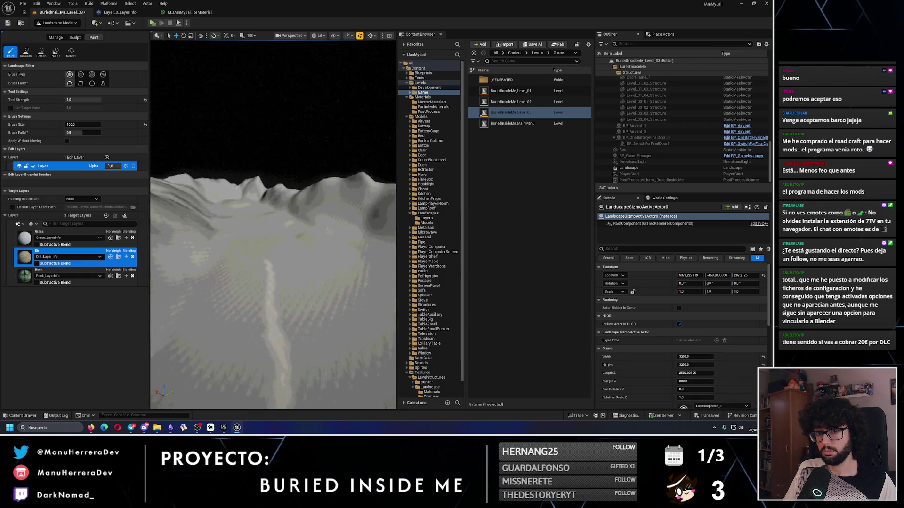
key(w)
key(s)
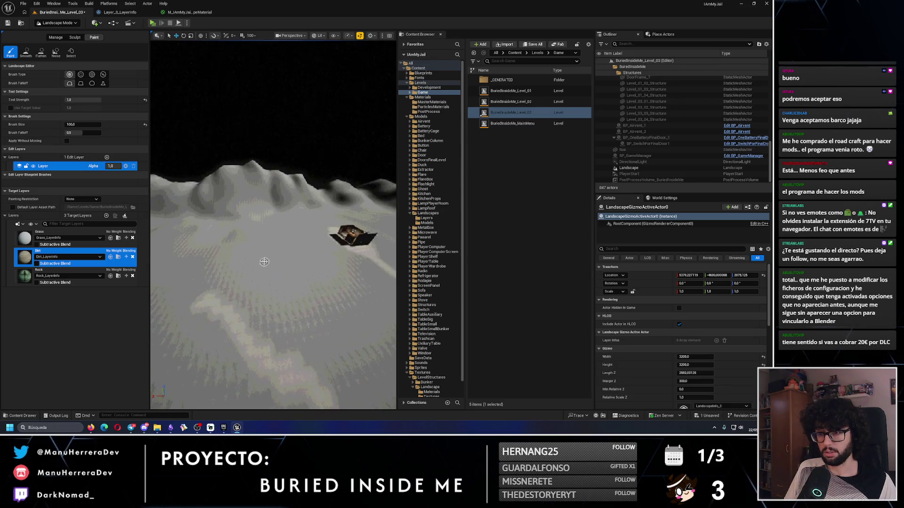
key(d)
key(w)
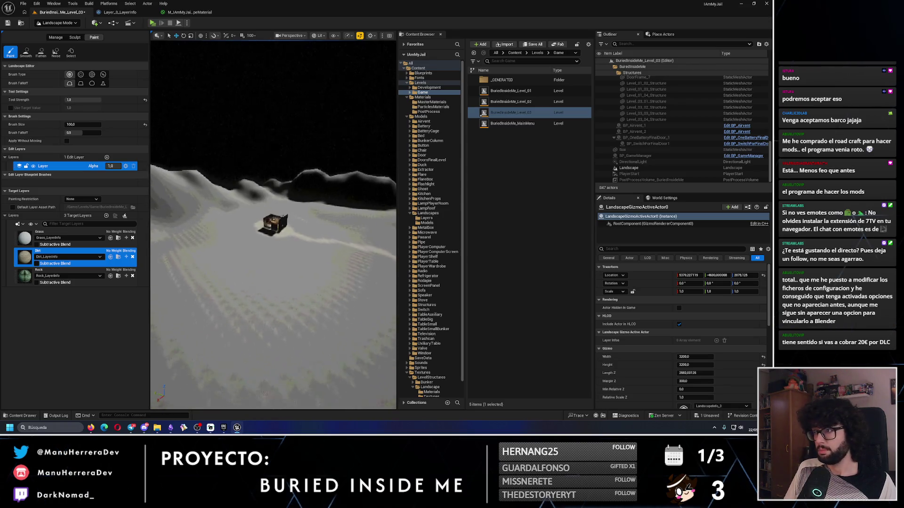
key(w)
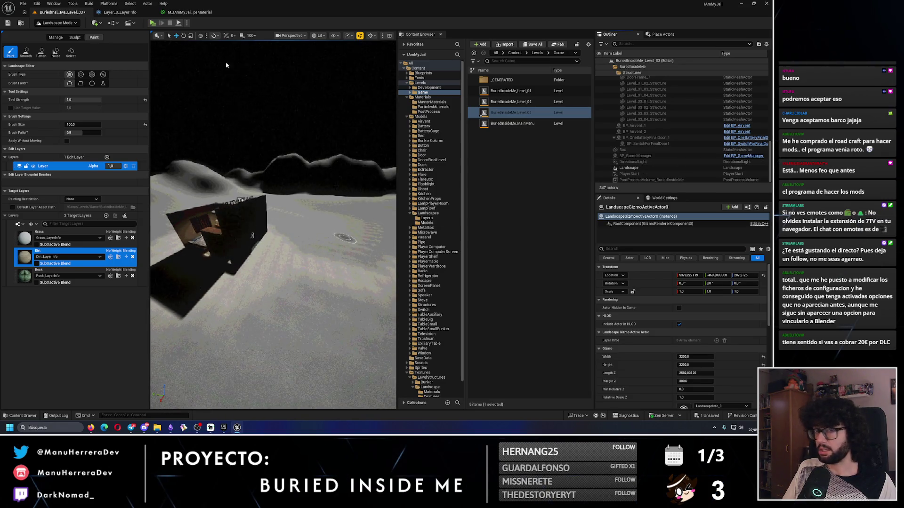
Switch to Selection Mode, select DirectionalLight and start editing its Intensity value
click(70, 25)
click(57, 37)
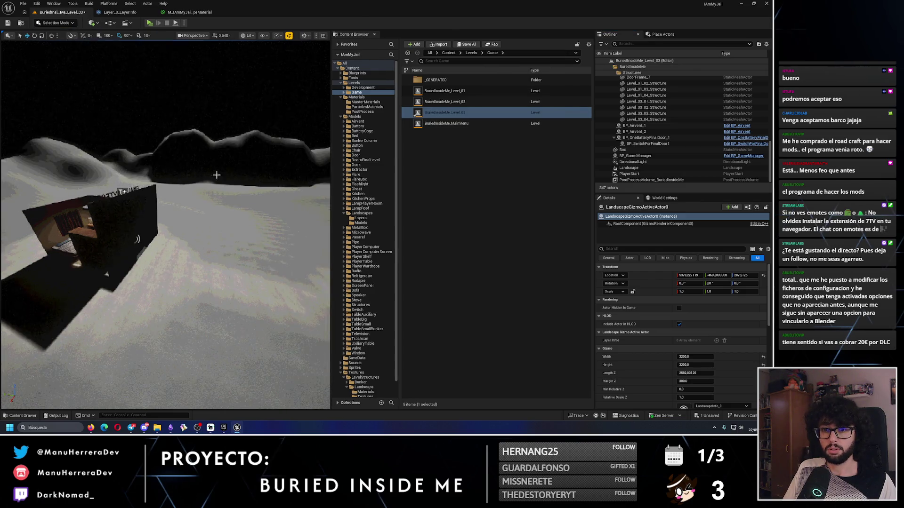
click(640, 162)
click(694, 316)
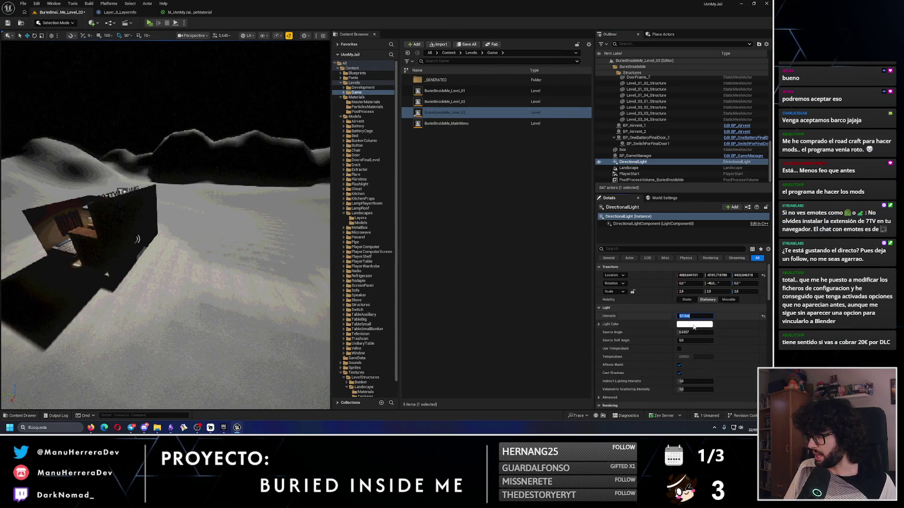
drag(696, 316, 608, 311)
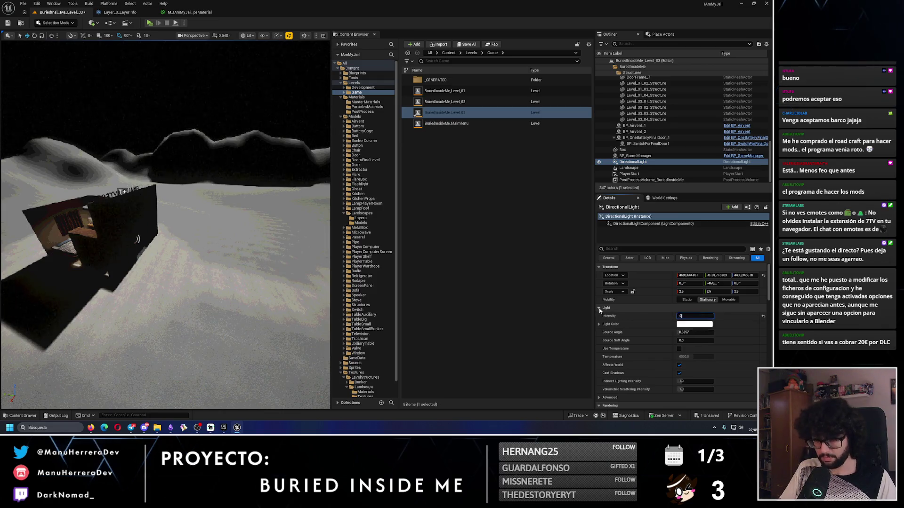
Commit 0 lux light intensity, playtest the dark level with the flashlight, then return to an unlit viewport
key(Return)
click(149, 23)
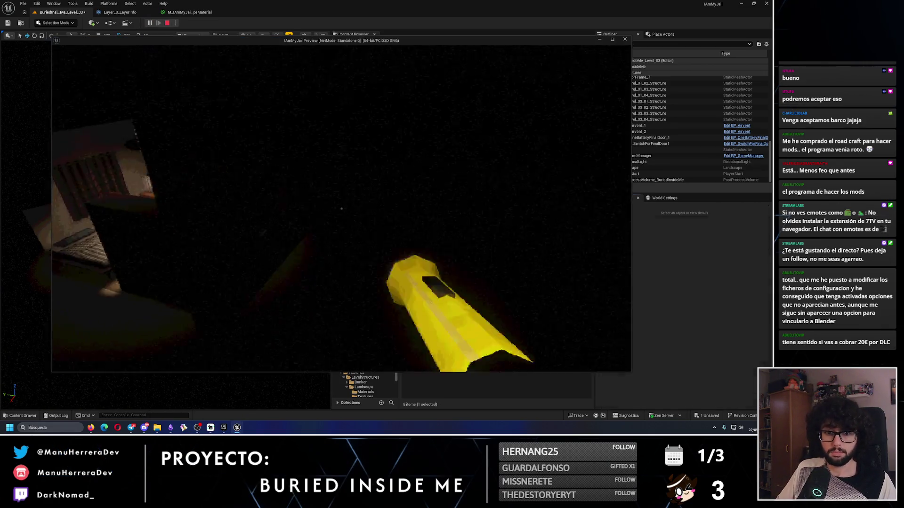
key(shift+w)
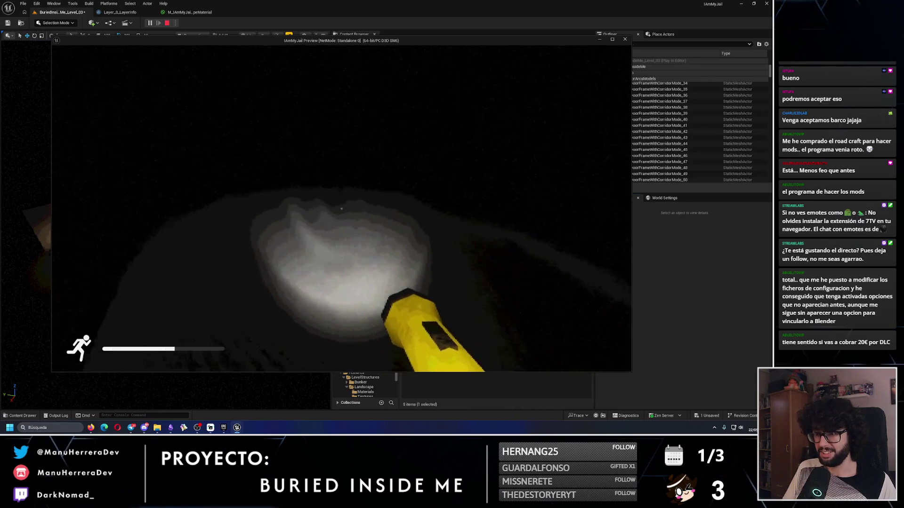
key(Escape)
key(alt+3)
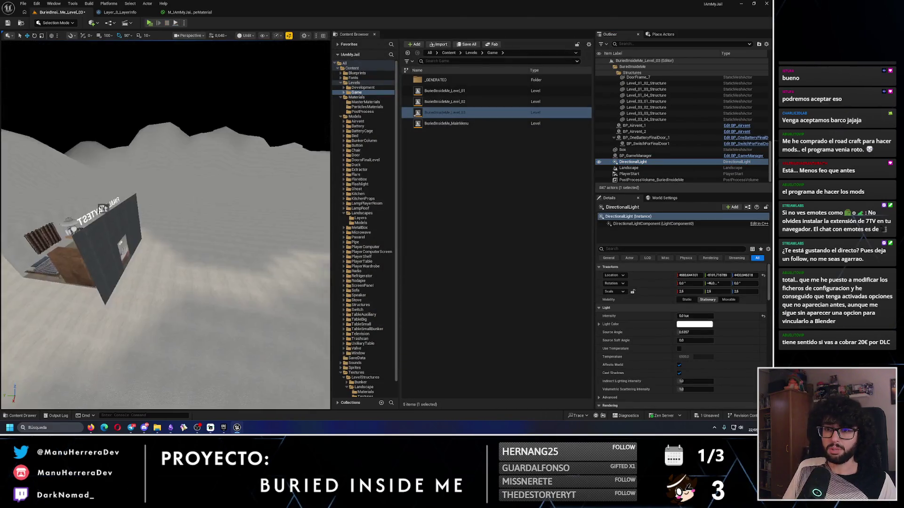
drag(189, 175, 189, 174)
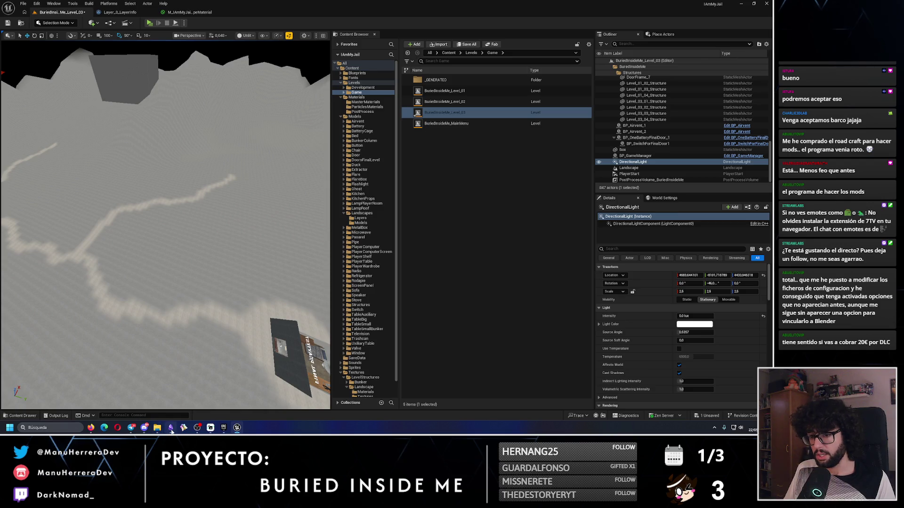
Check the 'Gamedev - Assets y Enlaces de interés' note in Obsidian, then bring up the Descargas folder
click(171, 431)
click(66, 274)
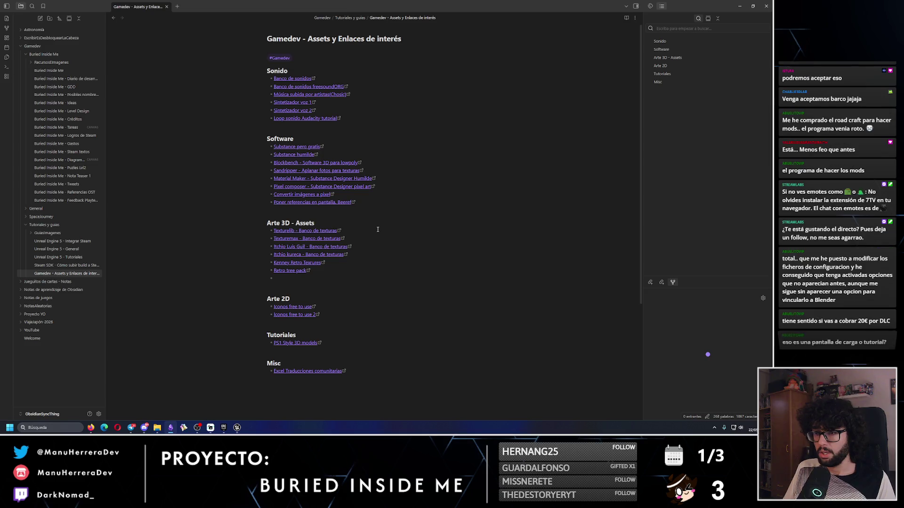
key(alt+Tab)
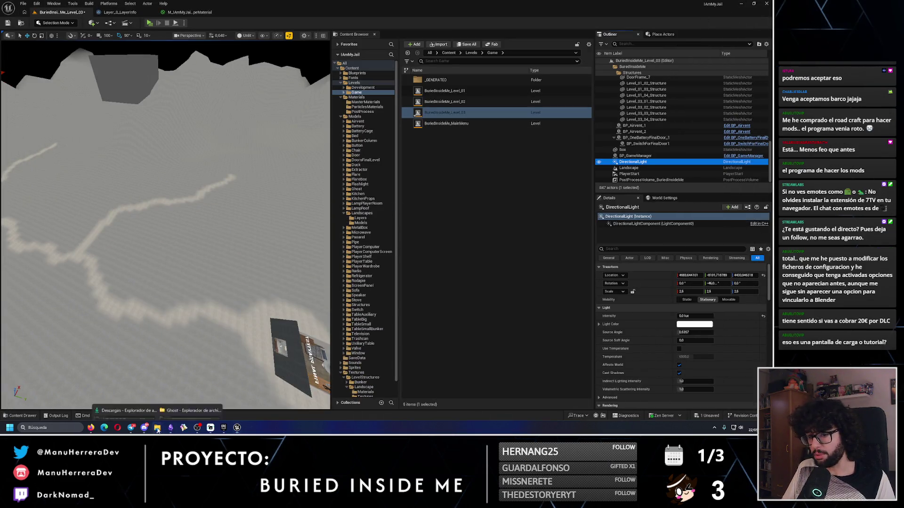
mouse_move(157, 427)
click(124, 393)
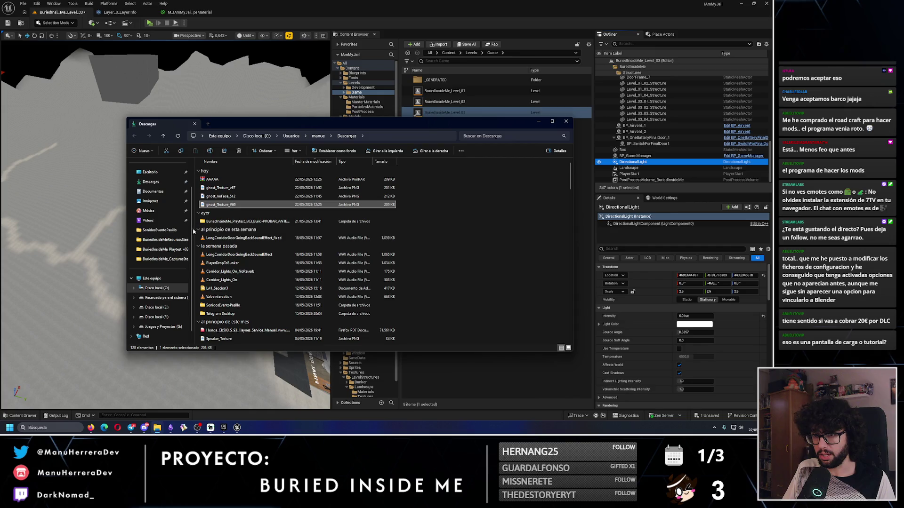
Move the downloaded ghost texture files into the Ghost folder
drag(401, 209, 275, 187)
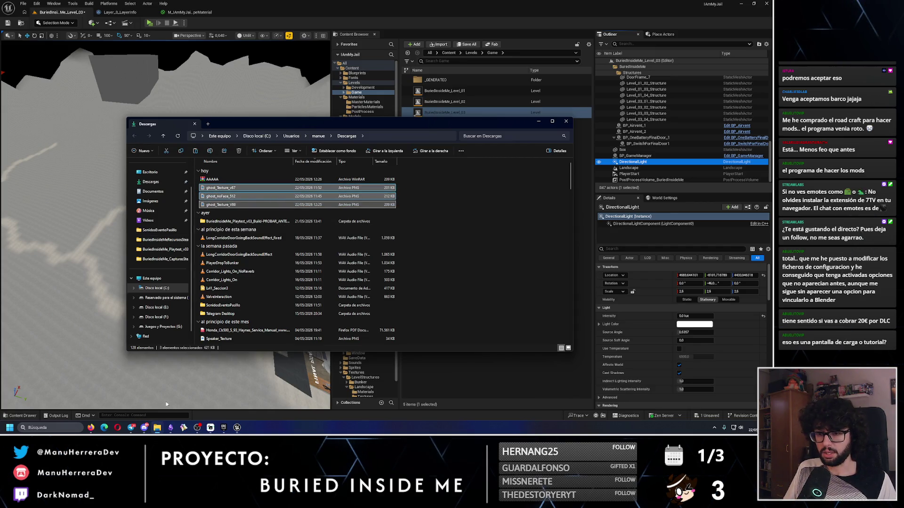
mouse_move(158, 428)
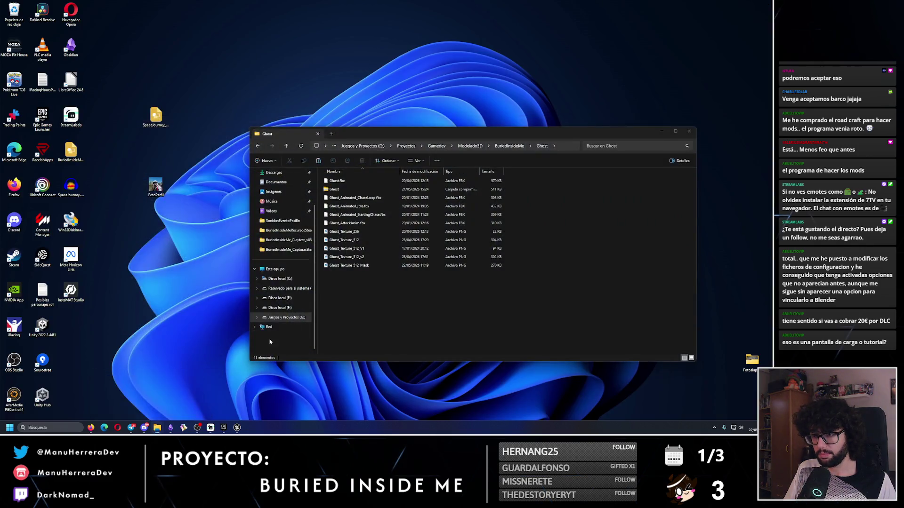
click(188, 396)
key(ctrl+v)
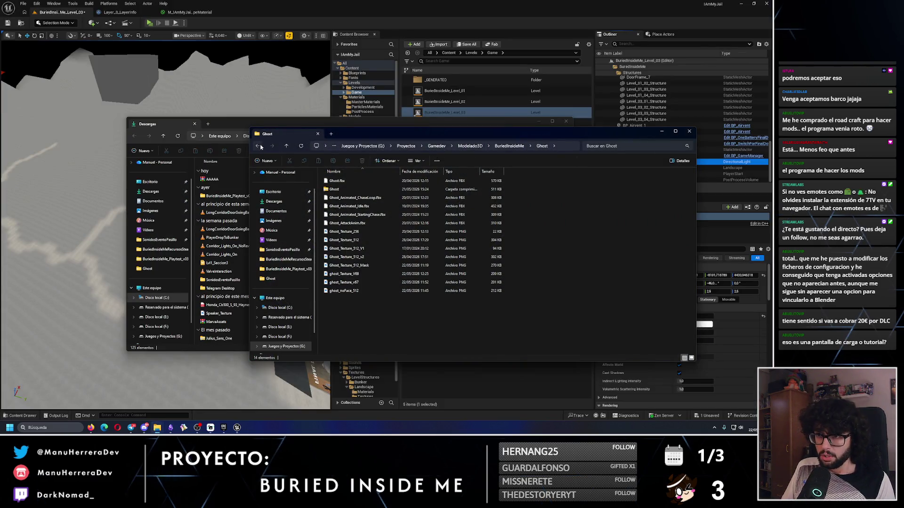
Navigate to Proyectos > Gamedev > AssetsDelInternet > 100 Diffuse Pack Textures 2
click(260, 148)
click(260, 147)
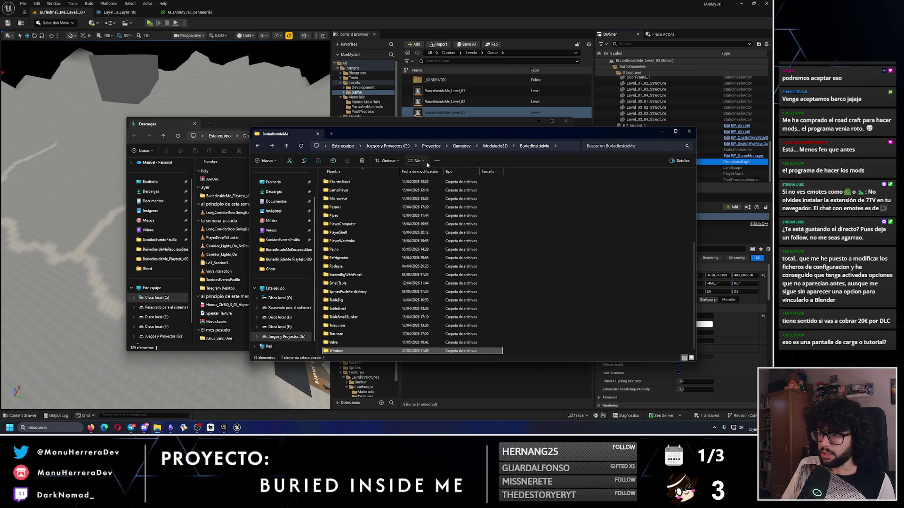
click(431, 147)
double_click(340, 183)
double_click(342, 182)
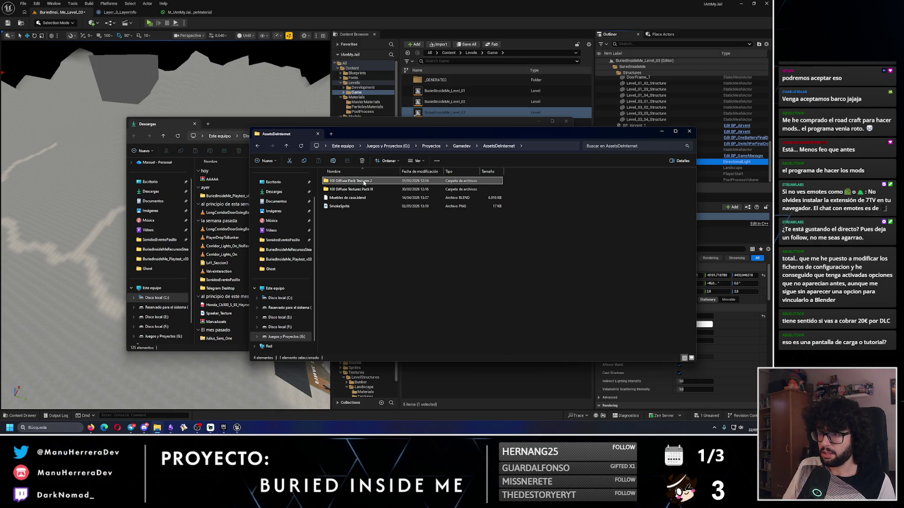
double_click(364, 184)
scroll(462, 233, down, 5)
scroll(462, 233, down, 5)
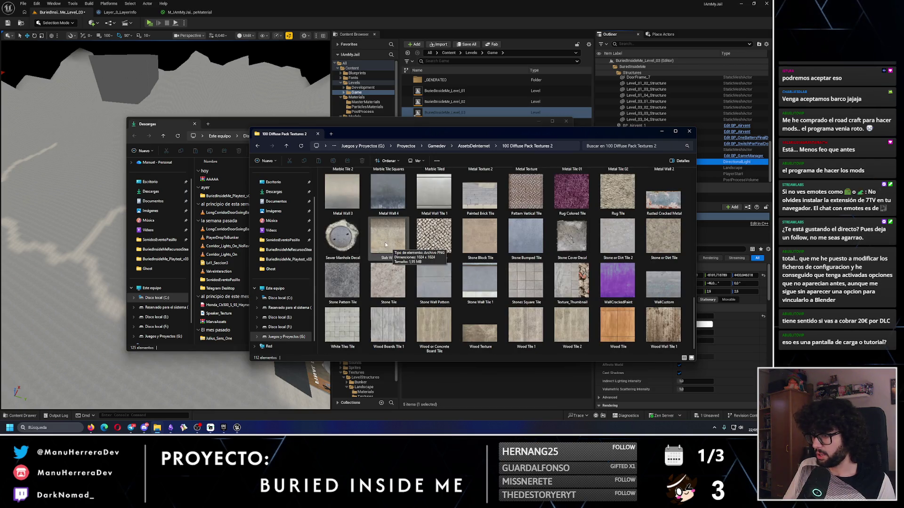
Preview the Stone Tile texture, then delete the AAAAA archive from Descargas
double_click(386, 275)
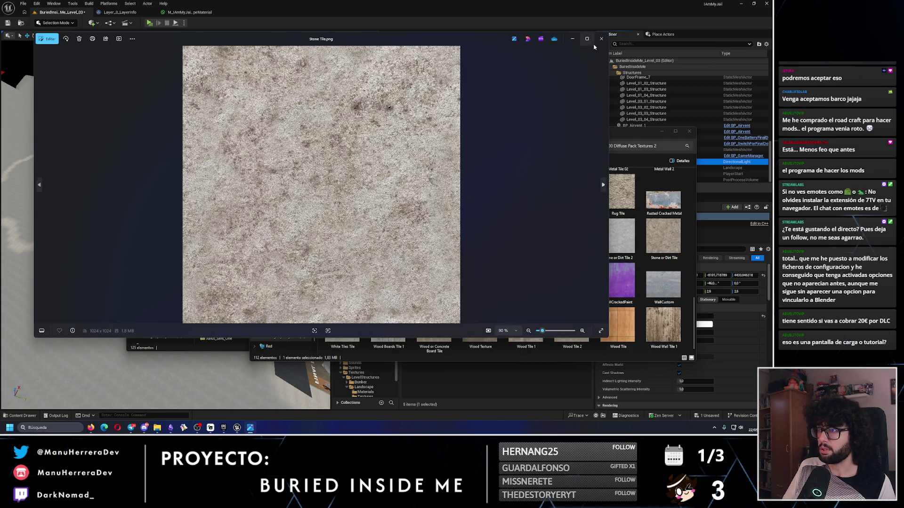
click(601, 39)
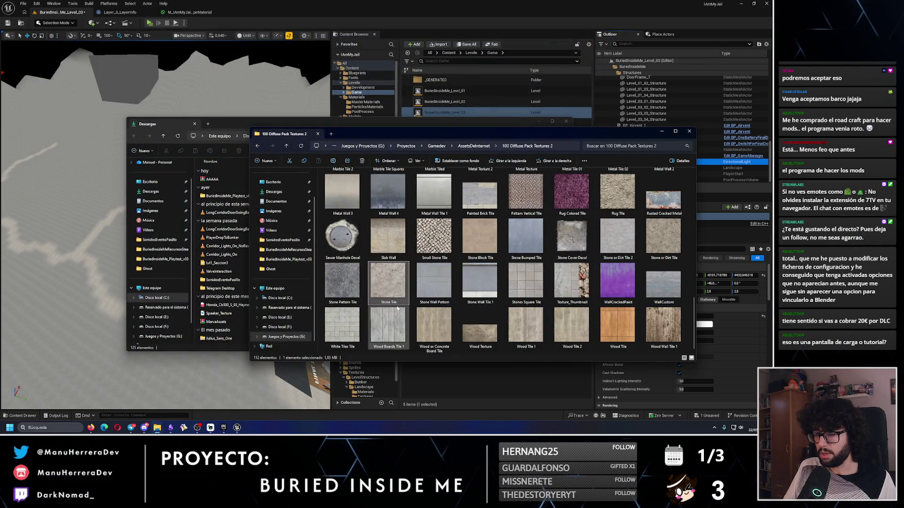
click(222, 179)
key(Delete)
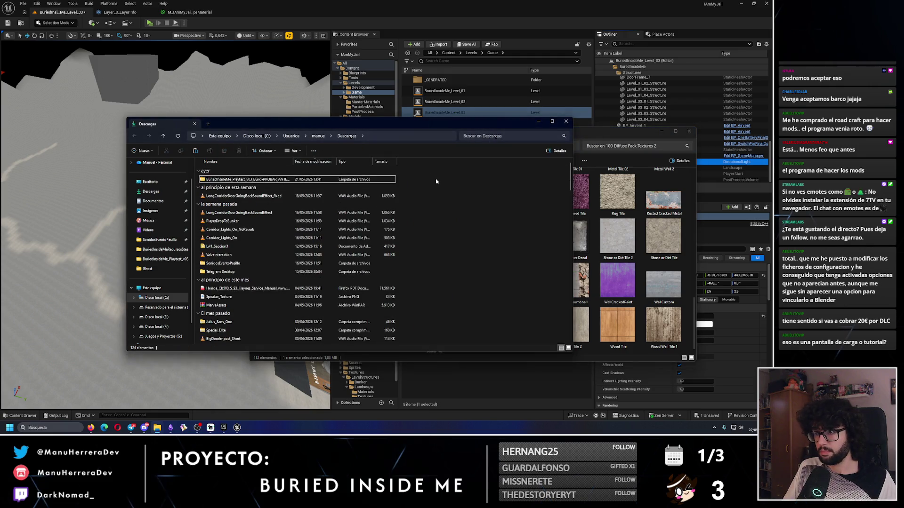
Paste a copy of Stone Tile into Descargas, keeping the name Stone Tile
key(ctrl+v)
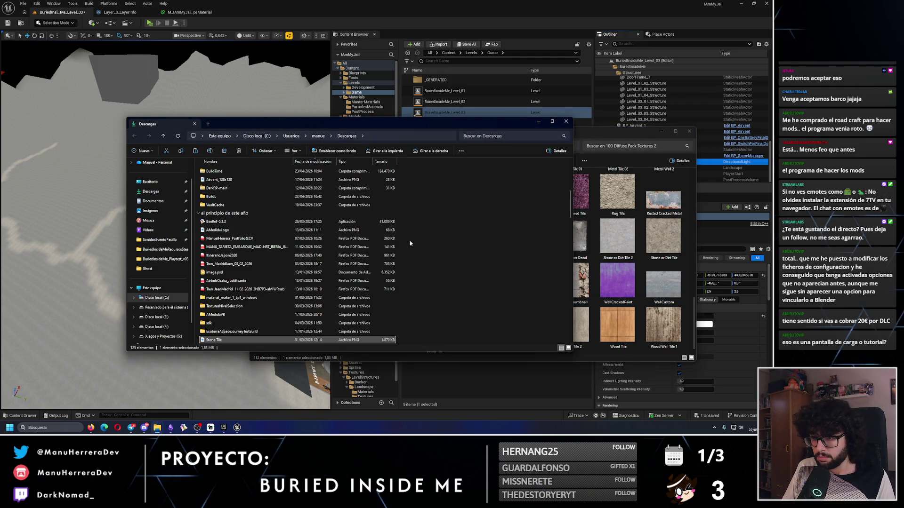
key(F2)
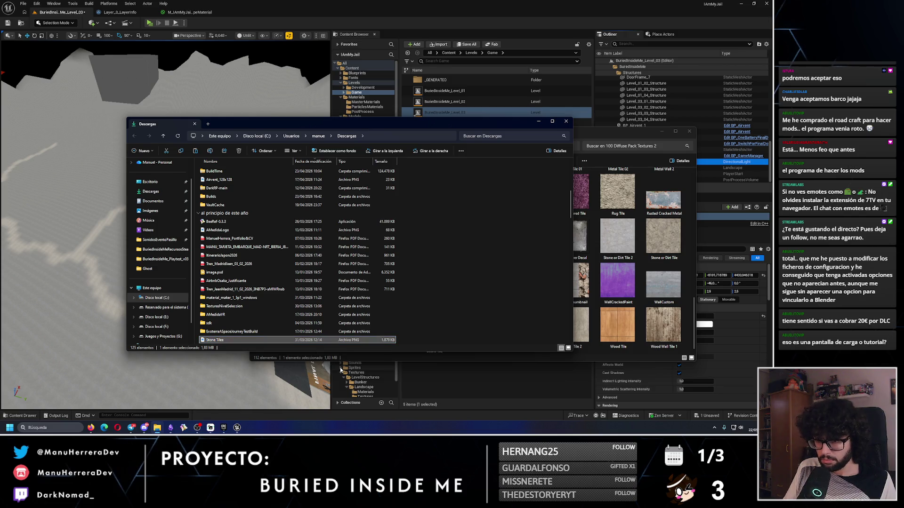
key(Return)
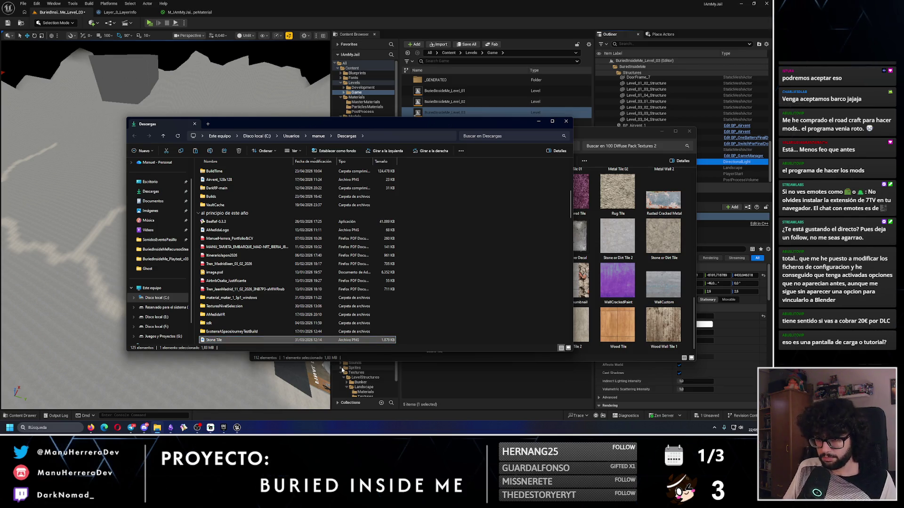
Preview the Rug Tile texture and enlarge the texture pack window to show more thumbnails
scroll(325, 317, down, 2)
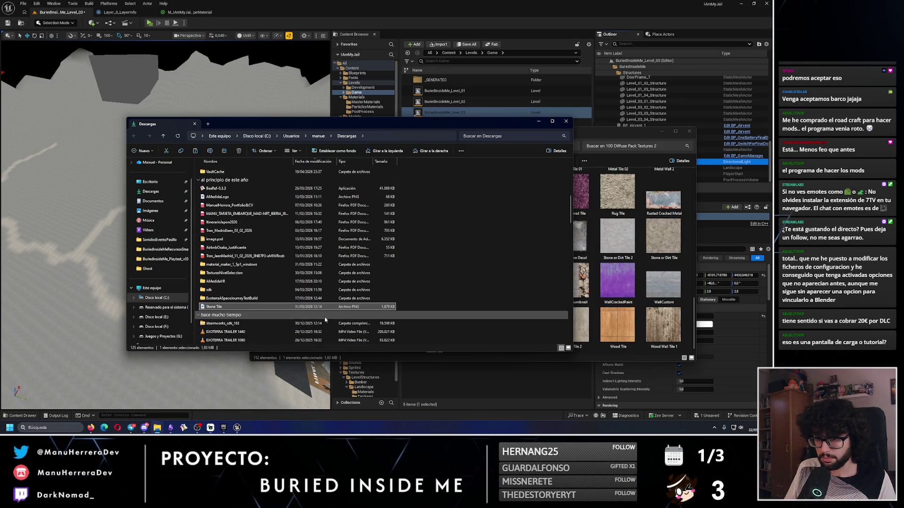
double_click(614, 188)
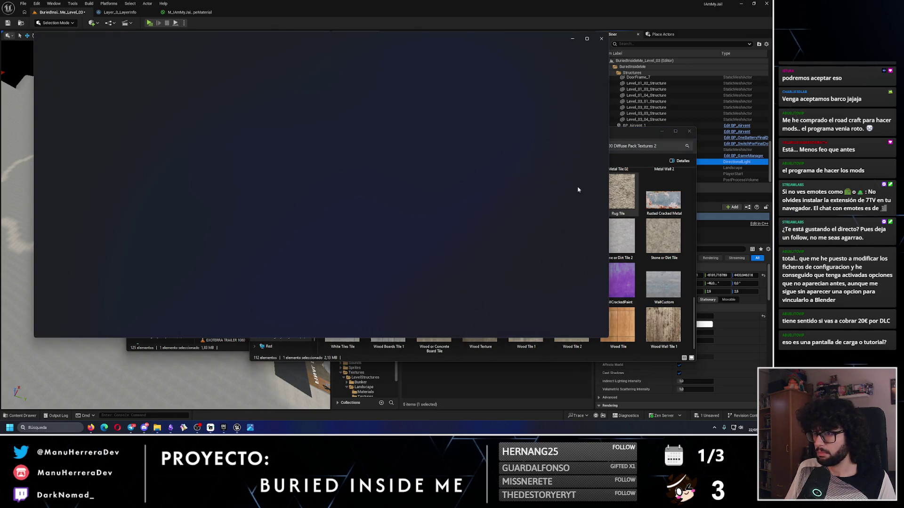
click(601, 41)
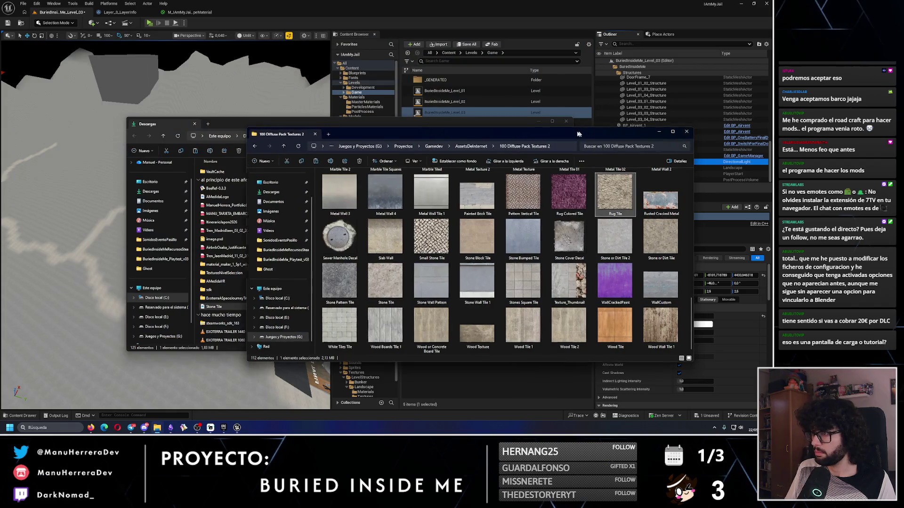
drag(424, 134, 280, 78)
mouse_move(552, 308)
mouse_down()
mouse_move(612, 377)
mouse_move(643, 388)
mouse_up()
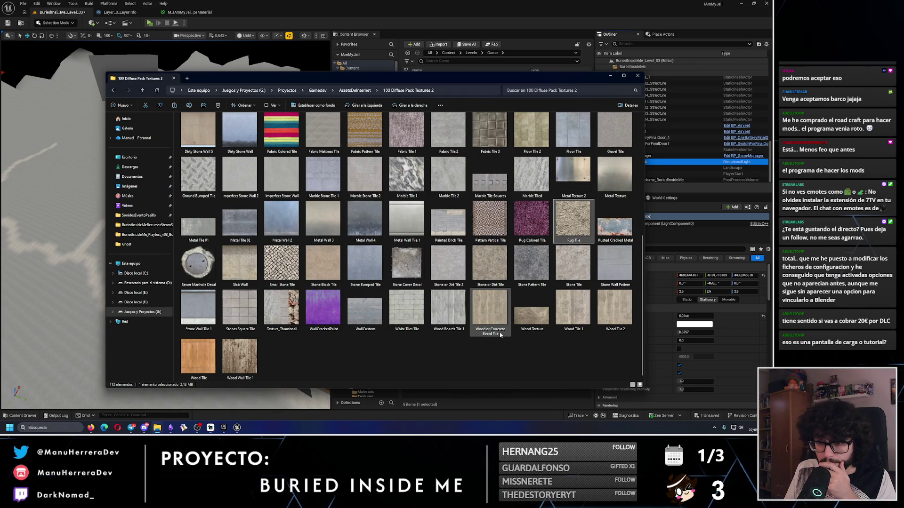
drag(641, 264, 645, 136)
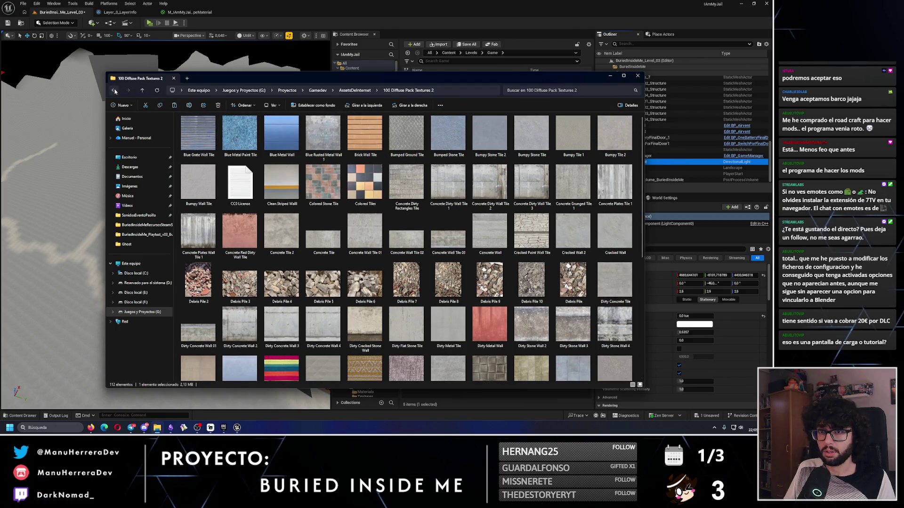
Look through the 100 Diffuse Textures Pack III folder, then close its window
click(115, 91)
double_click(219, 132)
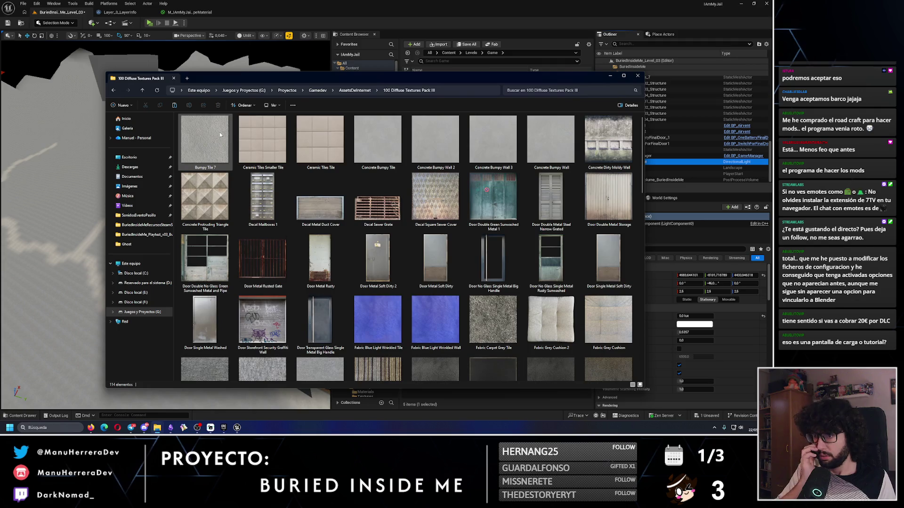
mouse_move(643, 152)
mouse_down()
mouse_move(650, 243)
mouse_move(673, 344)
mouse_move(677, 104)
mouse_move(674, 143)
mouse_move(671, 104)
mouse_move(668, 125)
mouse_up()
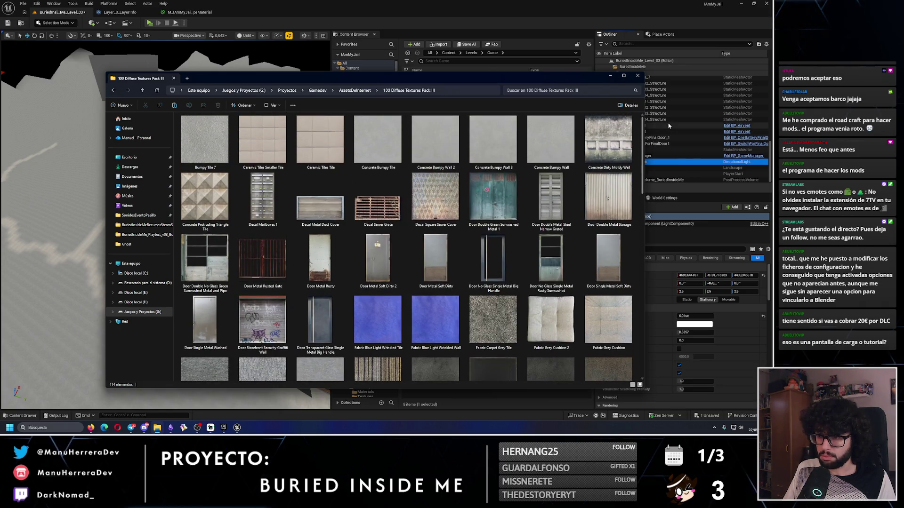
key(ctrl+w)
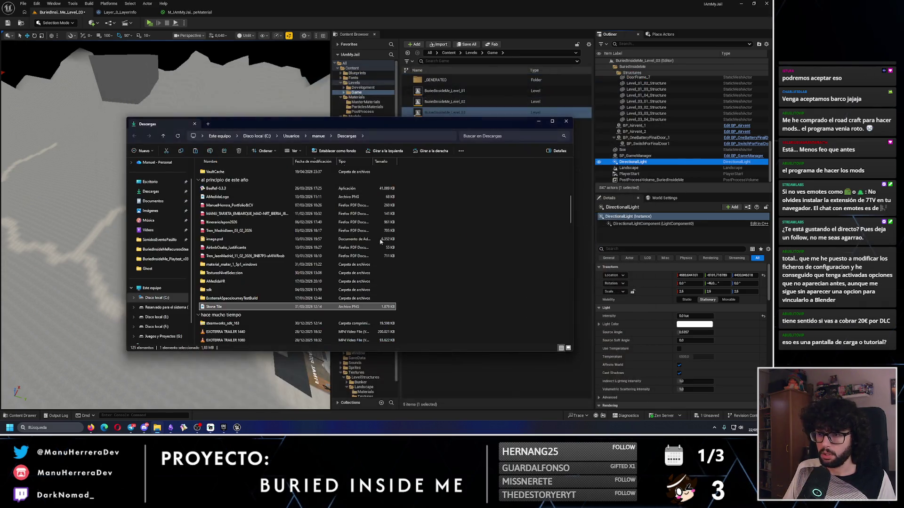
Open the Texturemax - Banco de texturas link from the Obsidian assets note
key(alt+Tab)
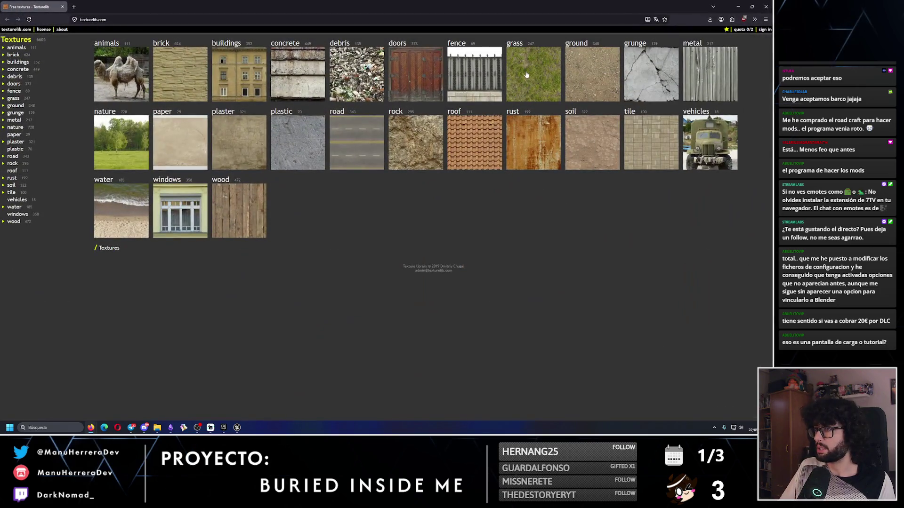
click(526, 74)
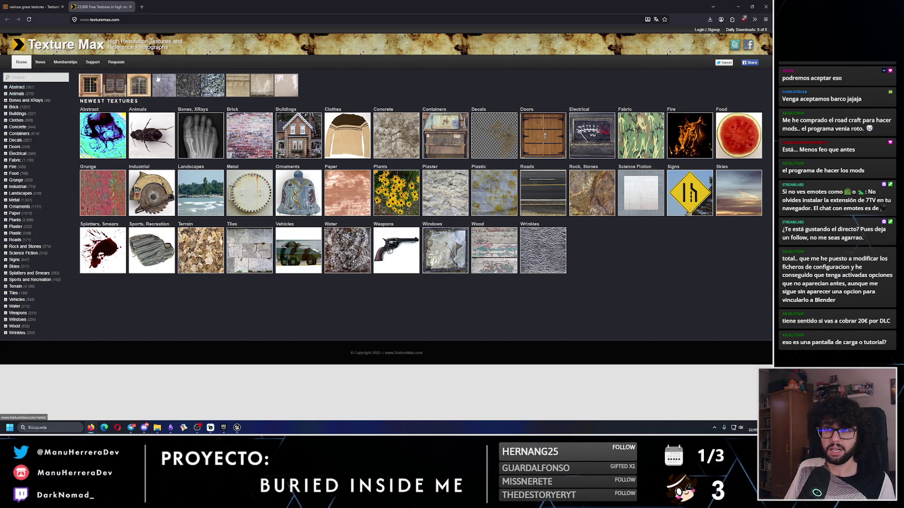
Close Texture Max, compare TextureLib's grass and other grass collections, then return to Unreal Engine
click(130, 7)
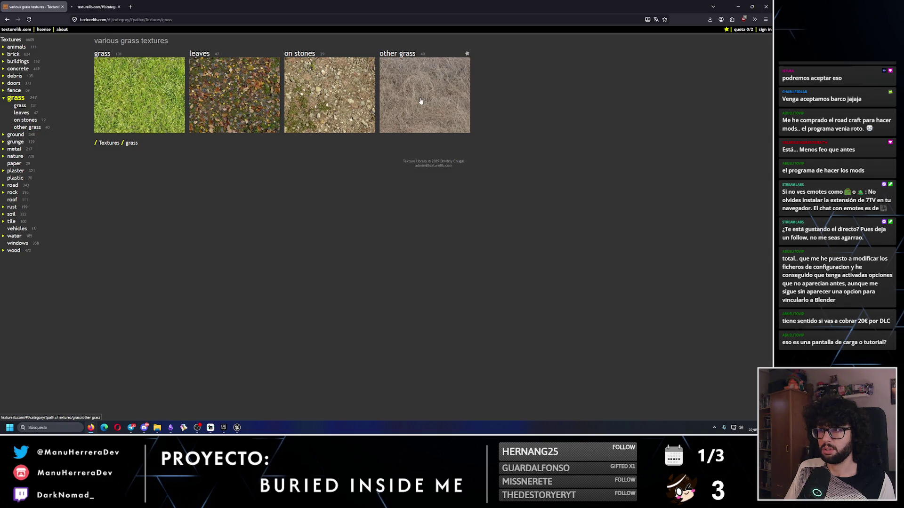
key(ctrl+Tab)
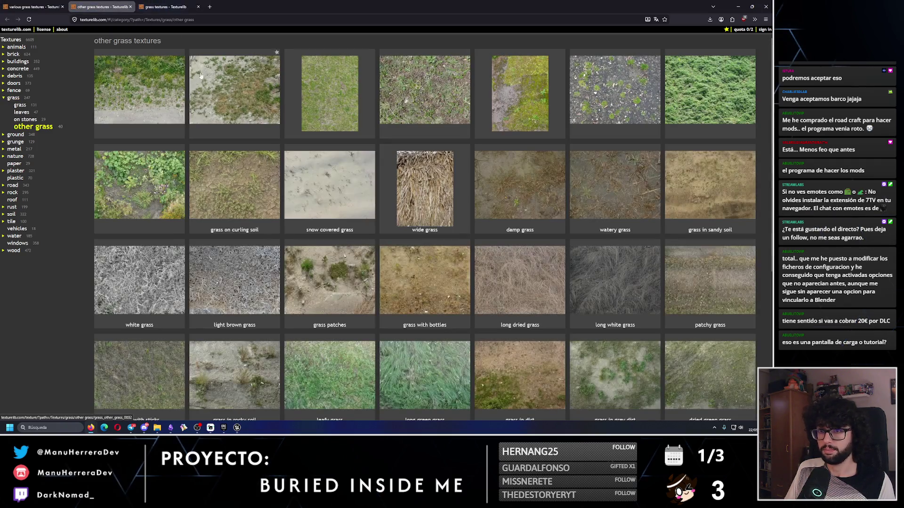
key(ctrl+Tab)
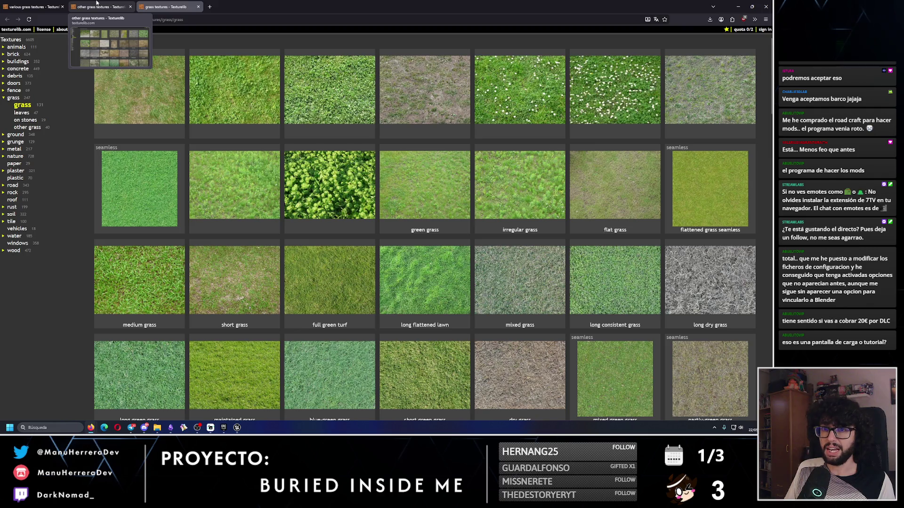
click(97, 6)
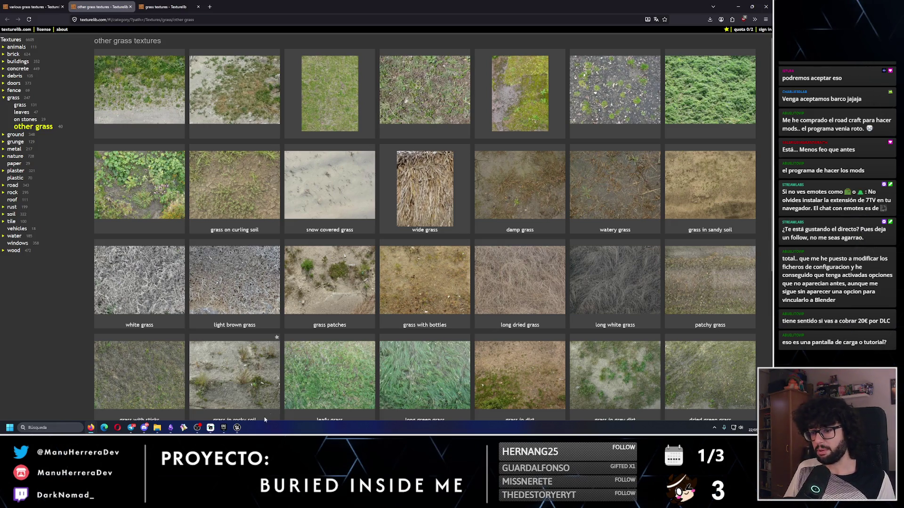
click(236, 429)
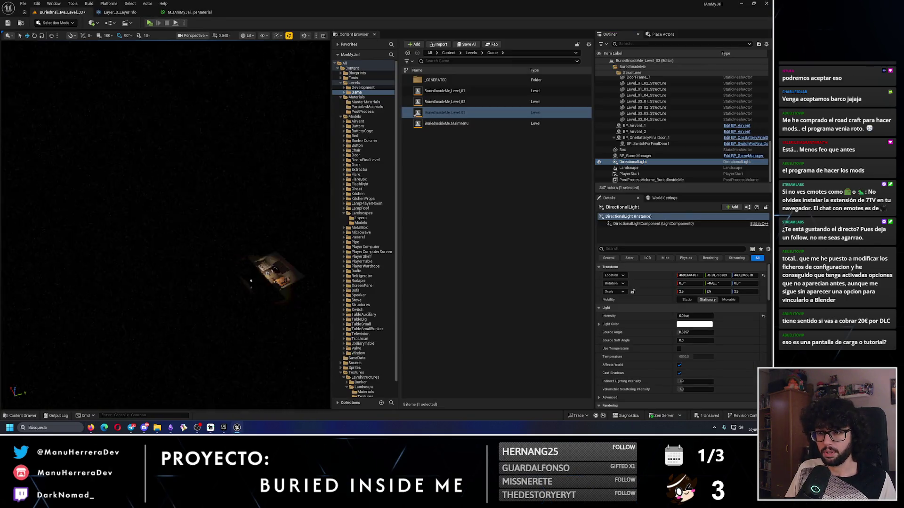